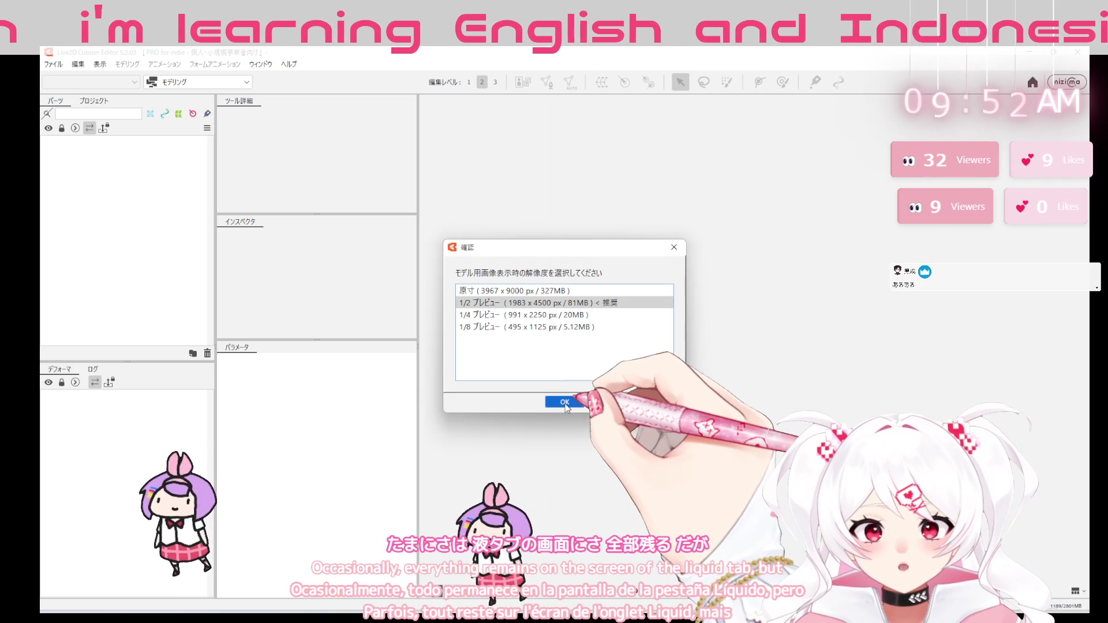
Confirm the 1/2 preview resolution to generate the model data
click(564, 403)
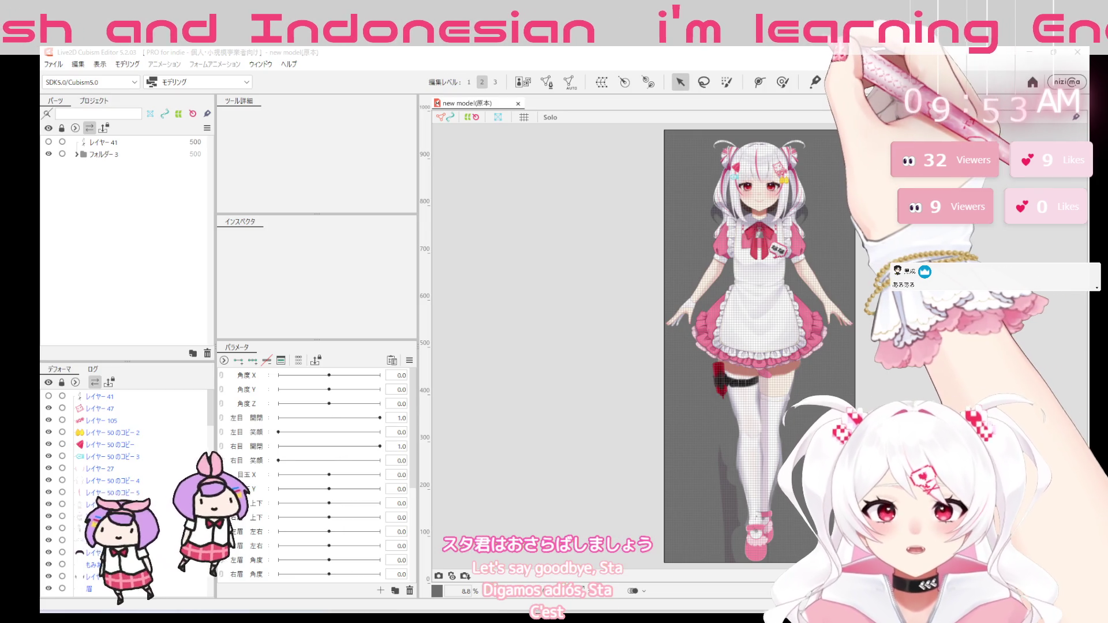
scroll(762, 250, up, 5)
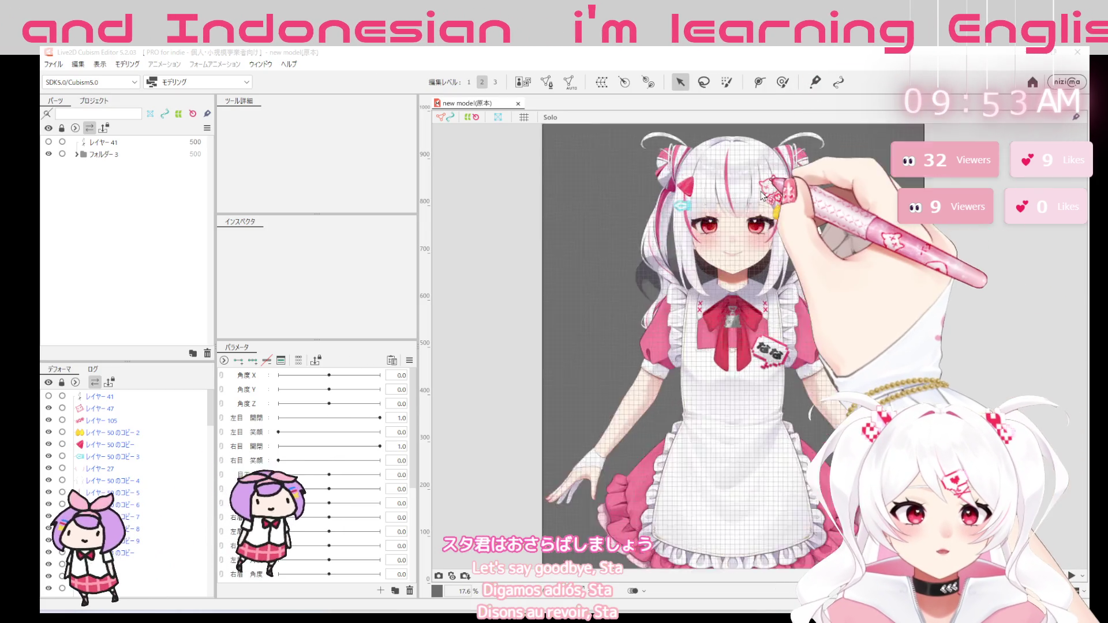
scroll(761, 251, up, 1)
scroll(759, 252, up, 3)
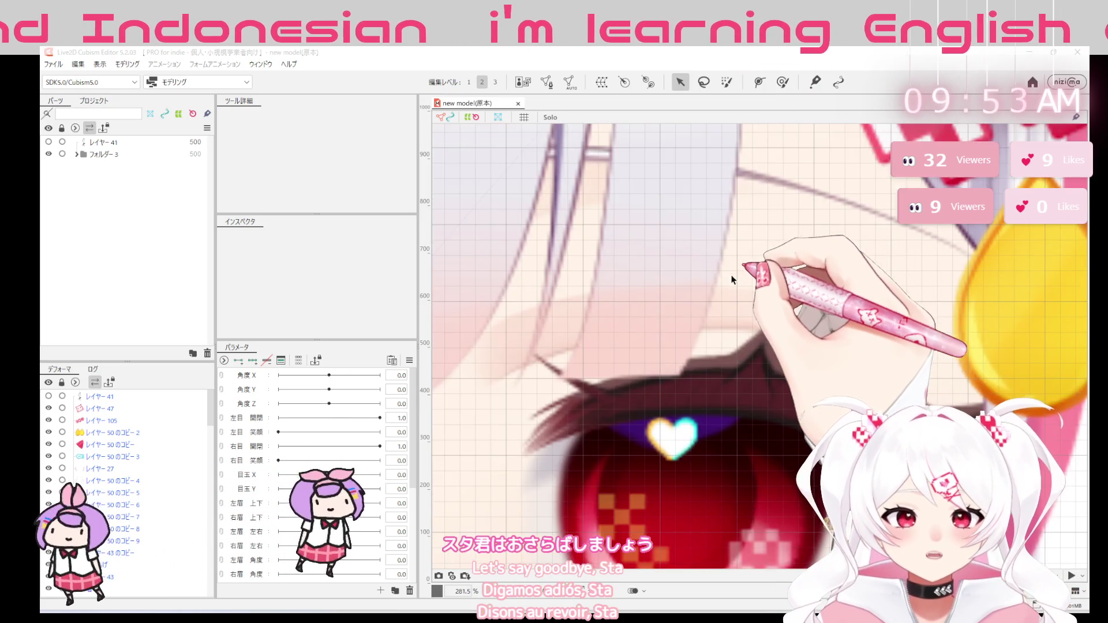
scroll(744, 263, down, 6)
scroll(720, 271, down, 2)
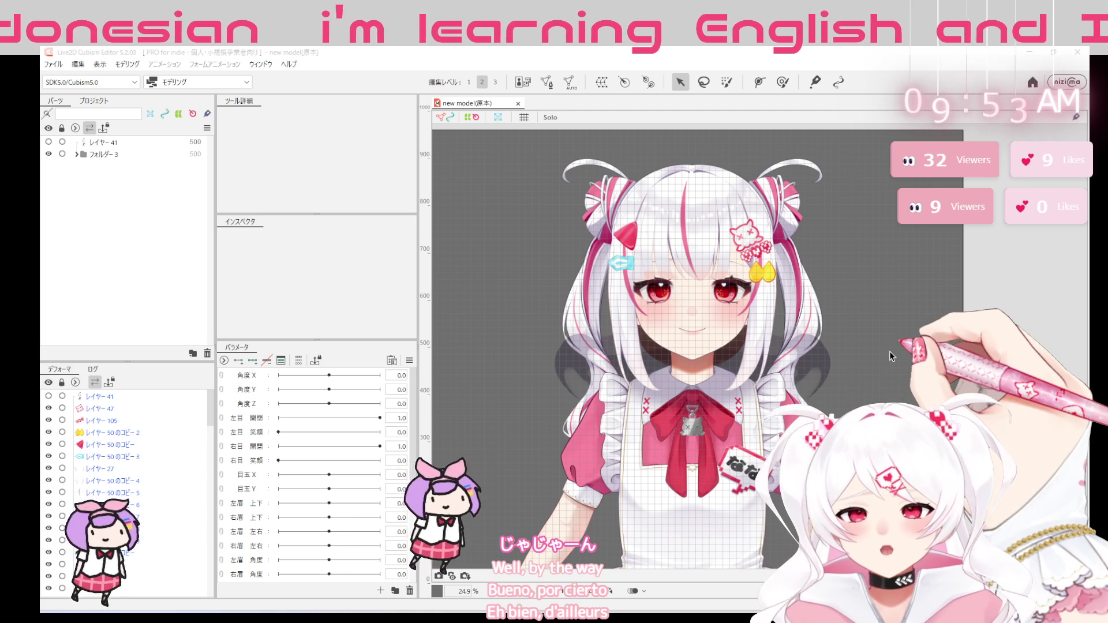
scroll(717, 350, down, 4)
scroll(684, 356, down, 3)
scroll(652, 355, down, 1)
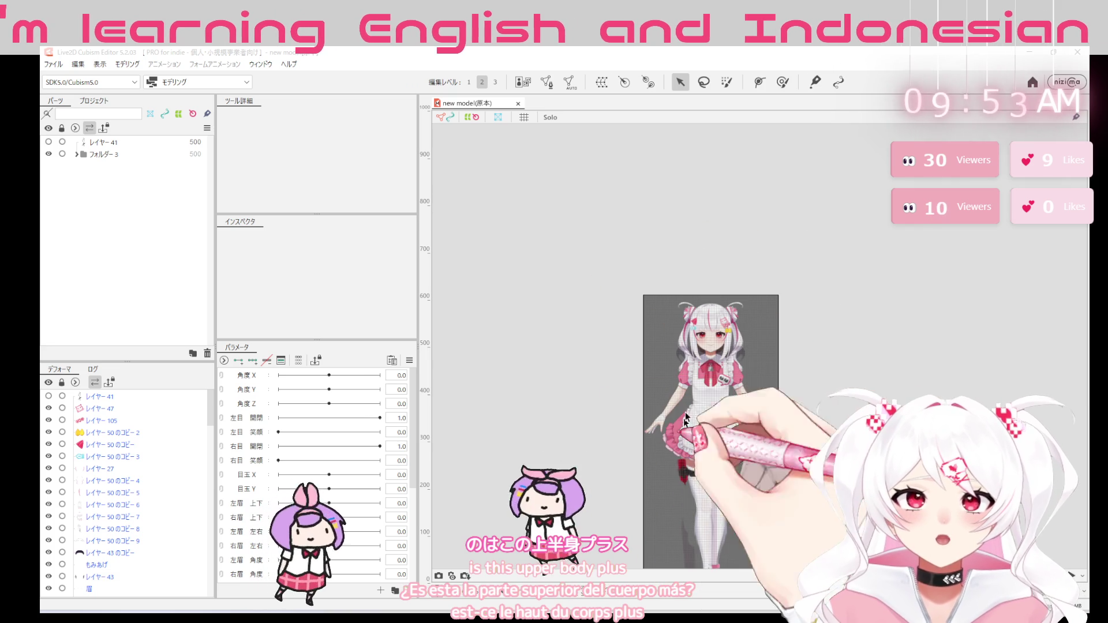
scroll(725, 452, up, 5)
scroll(747, 501, down, 2)
scroll(746, 499, down, 1)
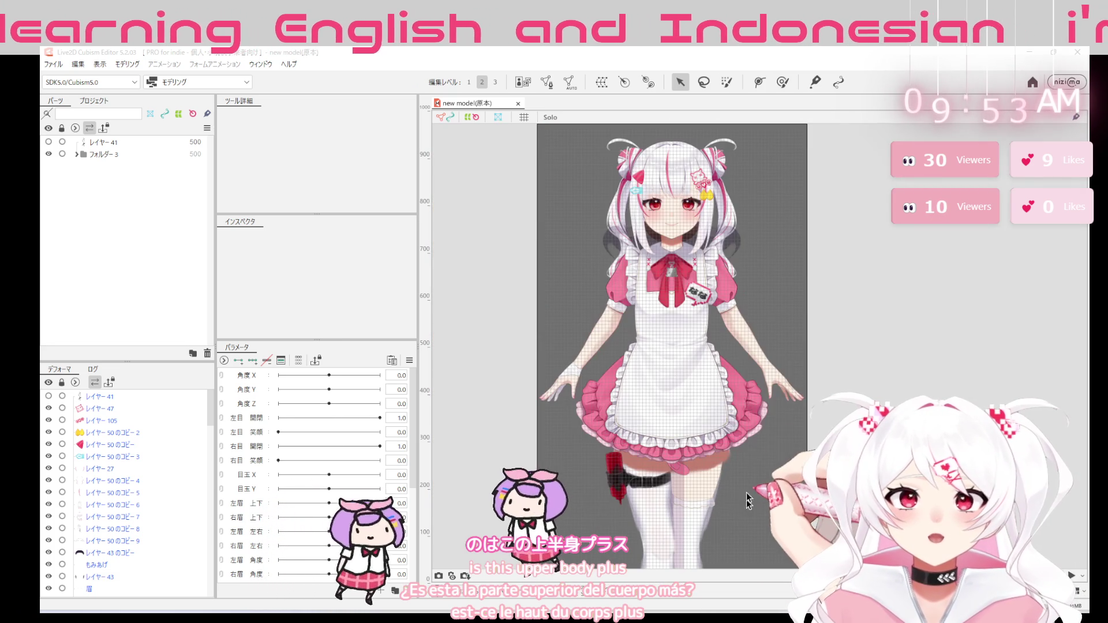
scroll(622, 507, down, 3)
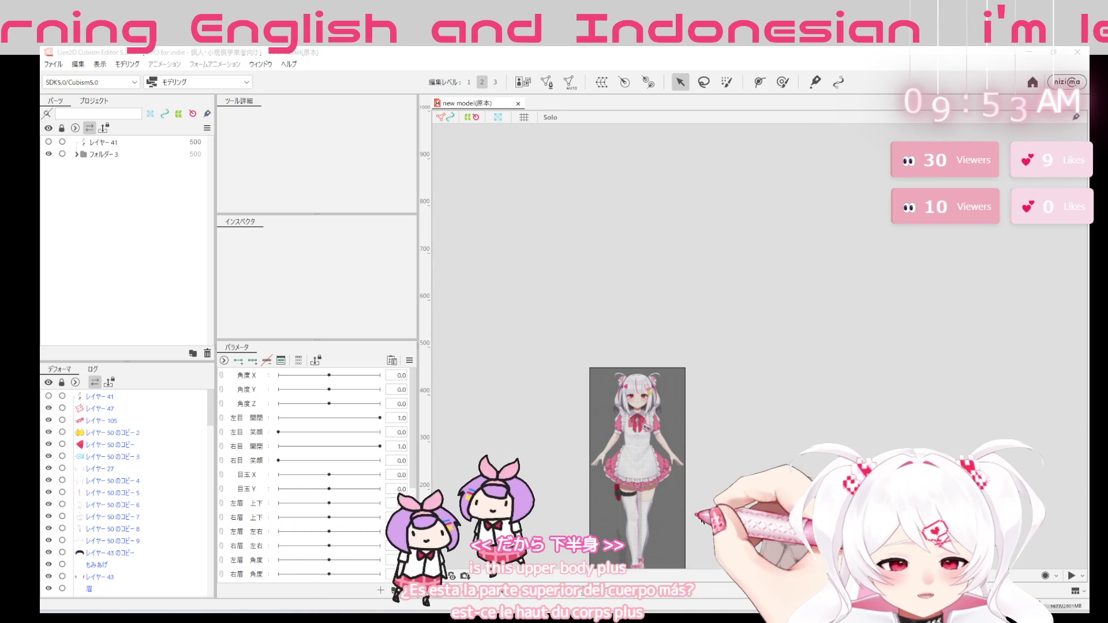
scroll(658, 519, down, 2)
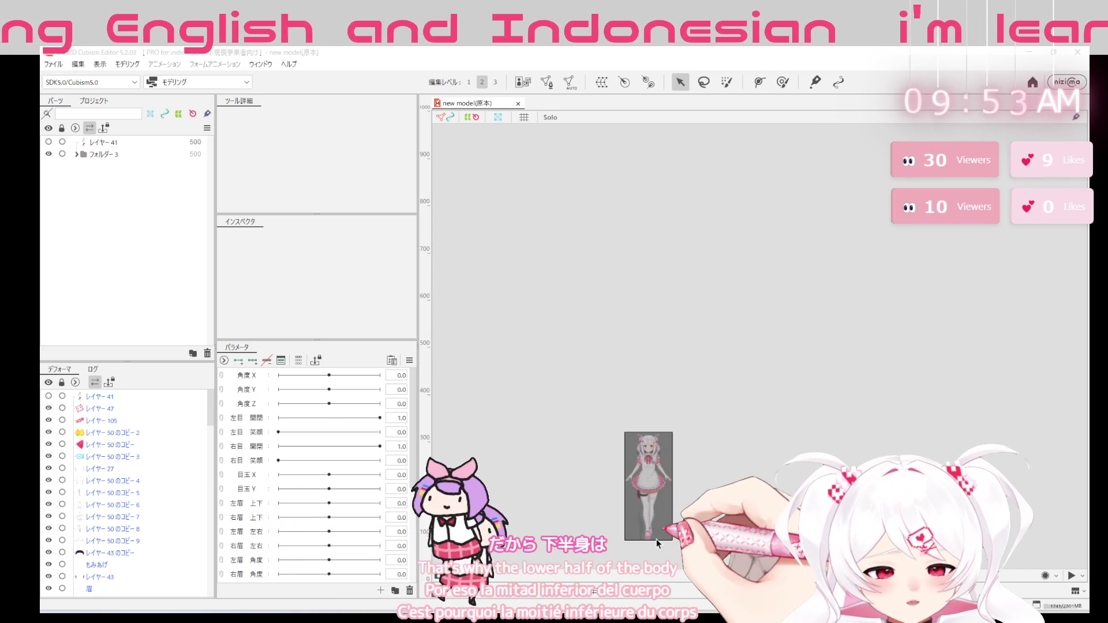
scroll(644, 566, up, 3)
scroll(629, 471, up, 3)
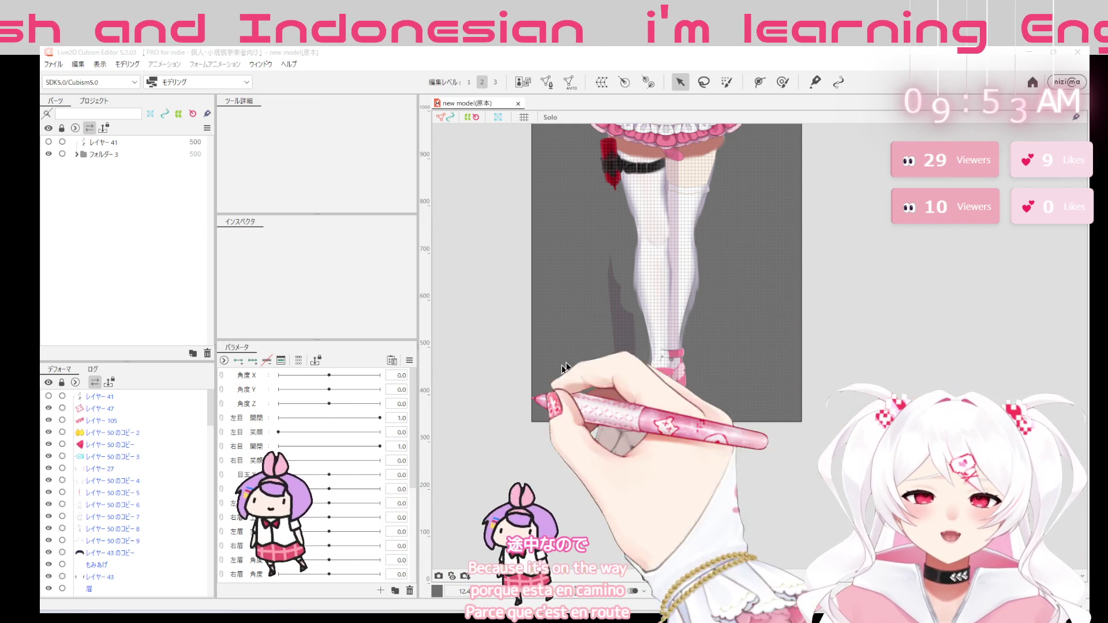
scroll(695, 196, up, 3)
scroll(694, 197, down, 3)
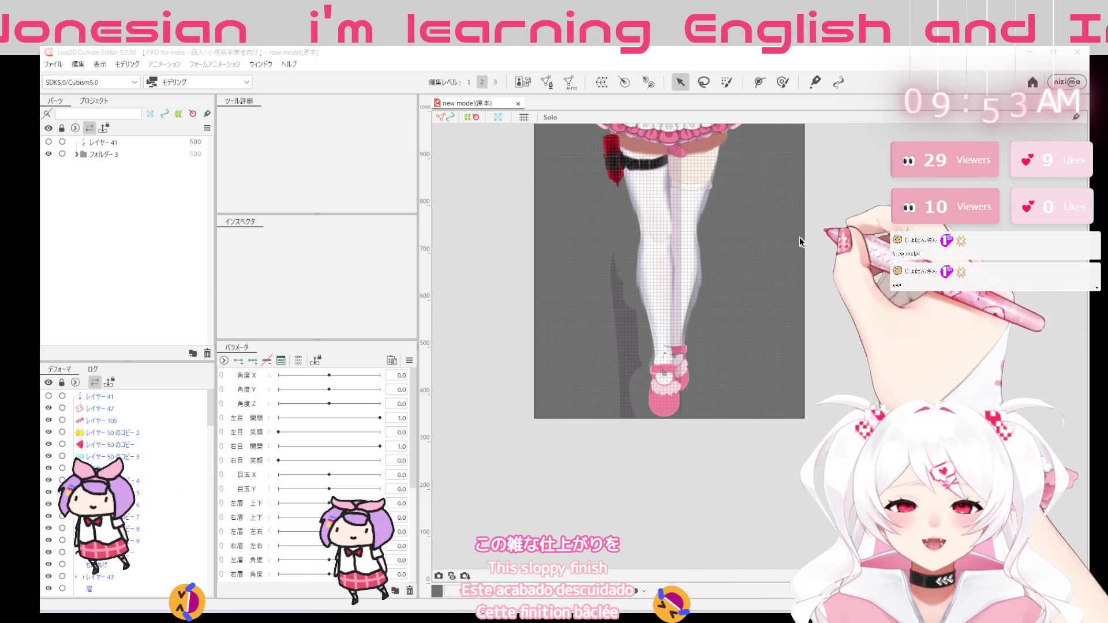
drag(755, 239, 788, 447)
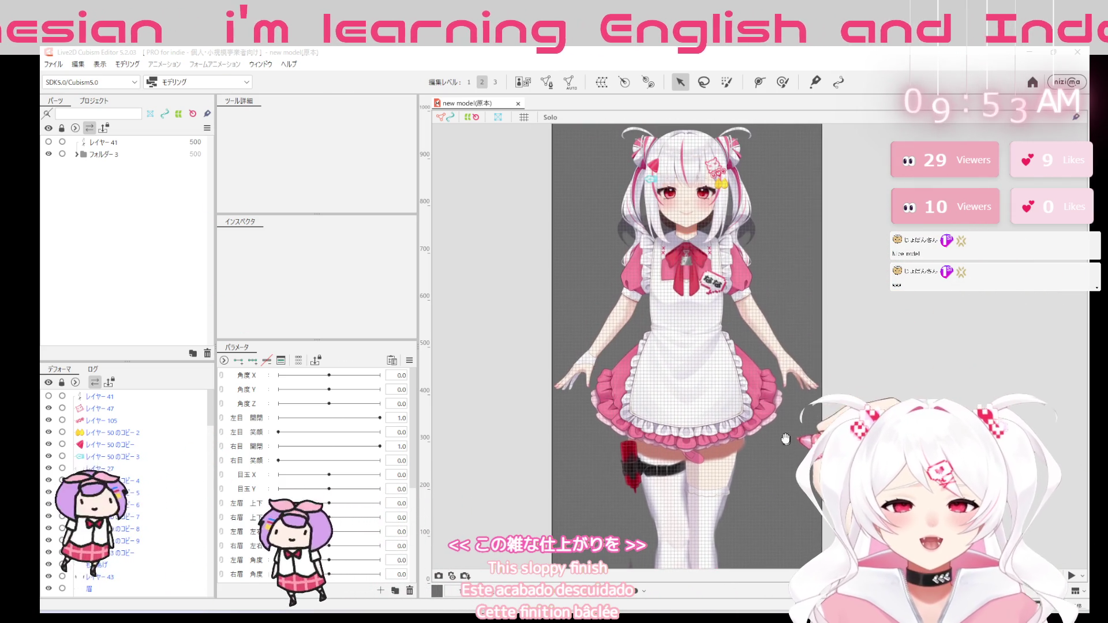
mouse_move(715, 283)
mouse_down()
mouse_move(772, 269)
mouse_move(775, 423)
mouse_up()
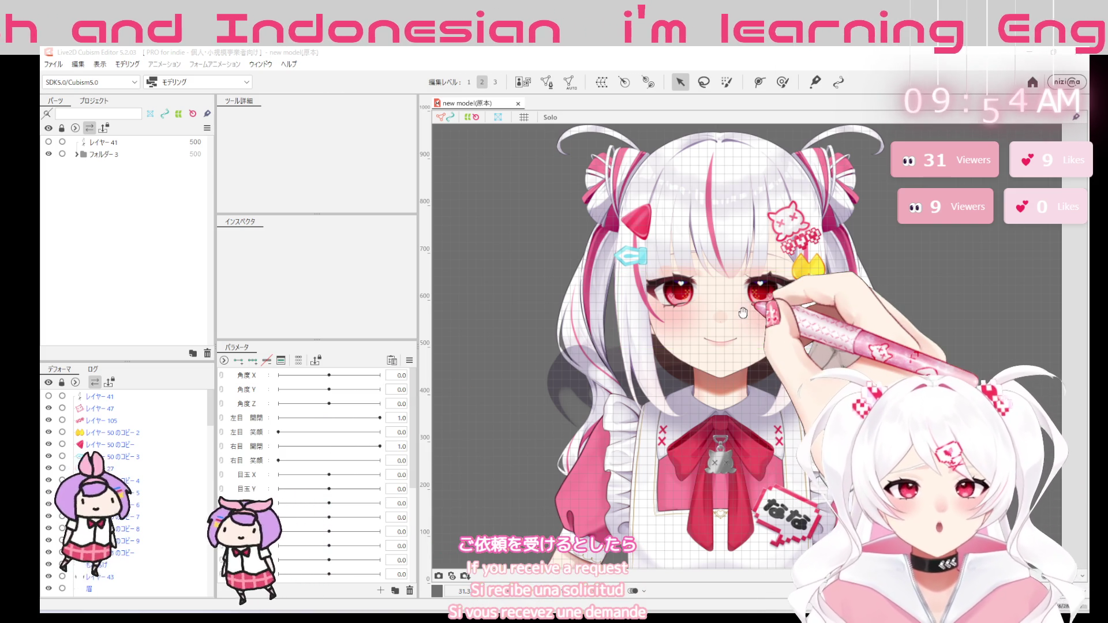
scroll(643, 250, up, 3)
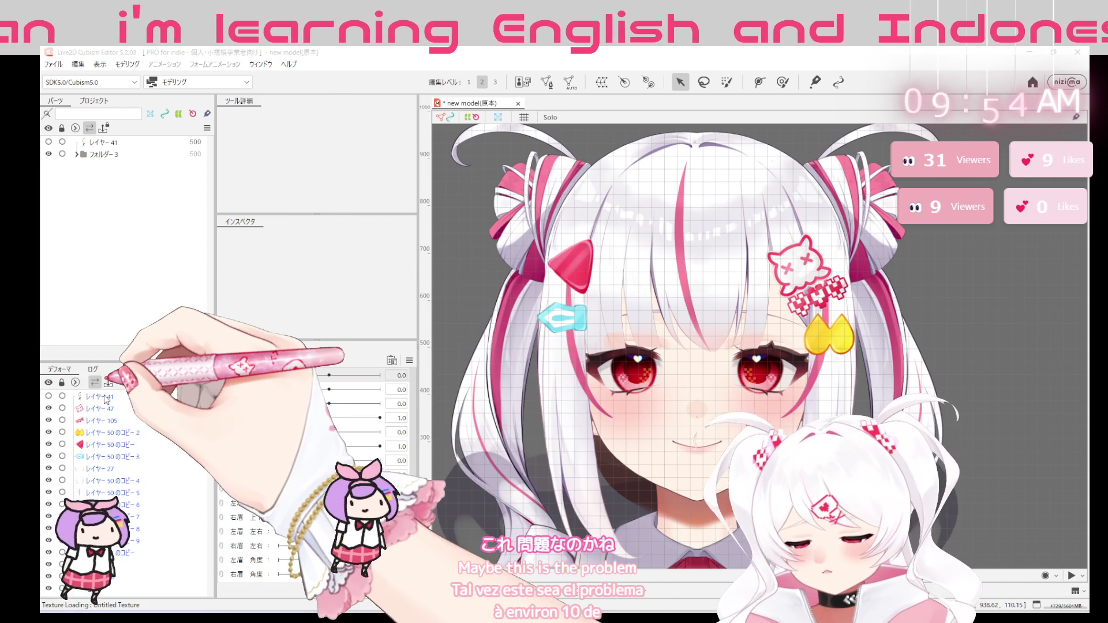
Expand フォルダー3 and browse the 髪飾り and 髪 part groups
click(97, 395)
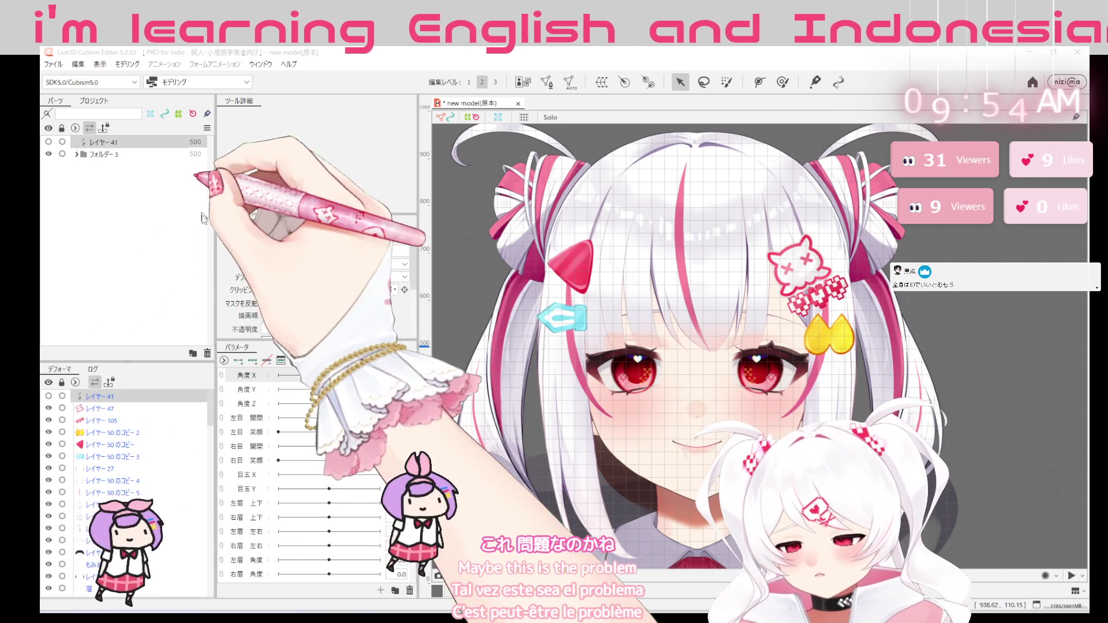
click(77, 142)
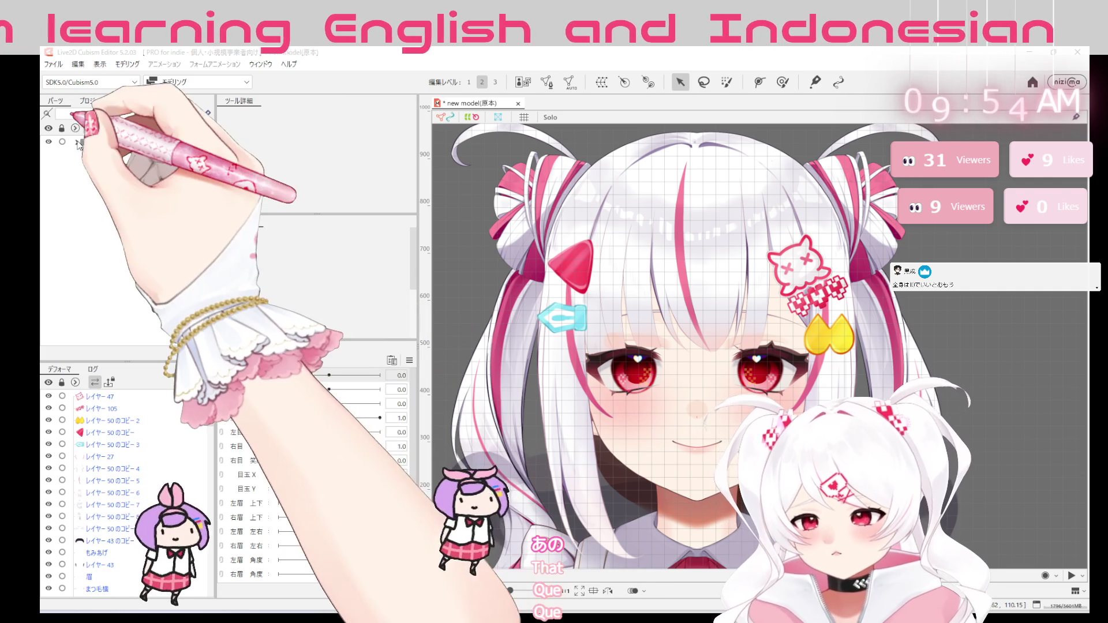
click(130, 155)
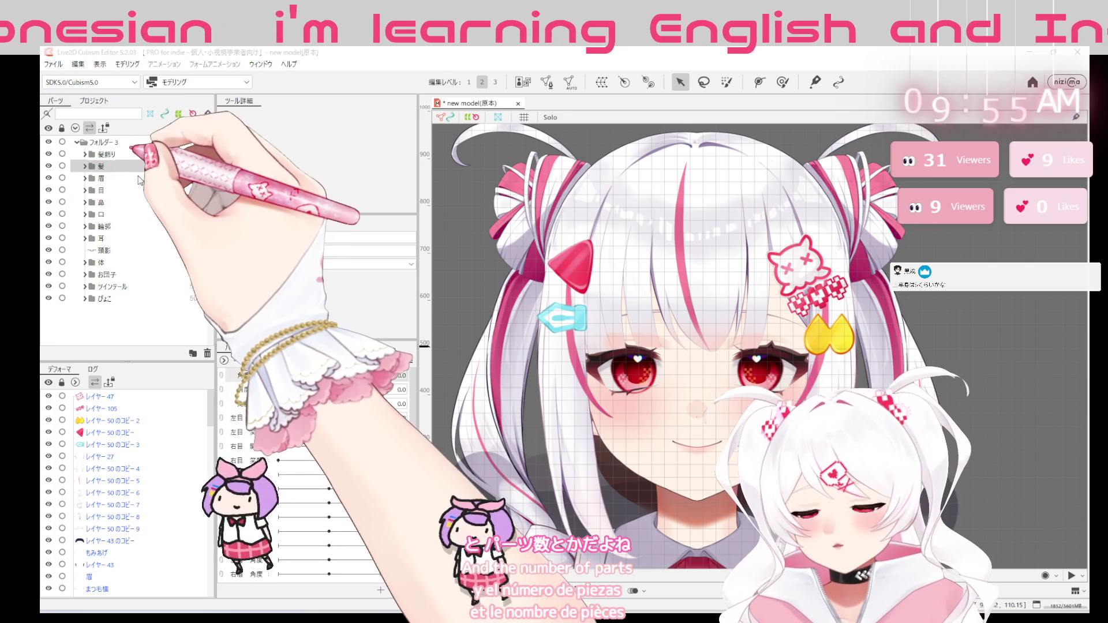
click(87, 177)
click(84, 166)
click(85, 167)
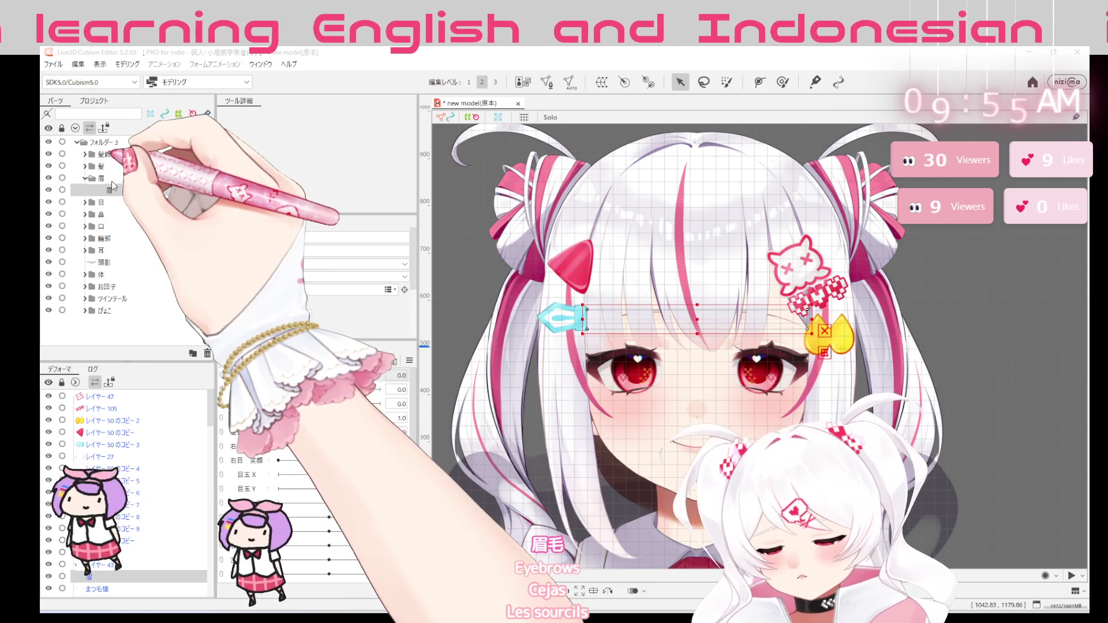
Inspect the サイド and inner 髪 groups down to もみあげ, then hide the front hair and accessories
click(85, 165)
click(93, 177)
click(93, 224)
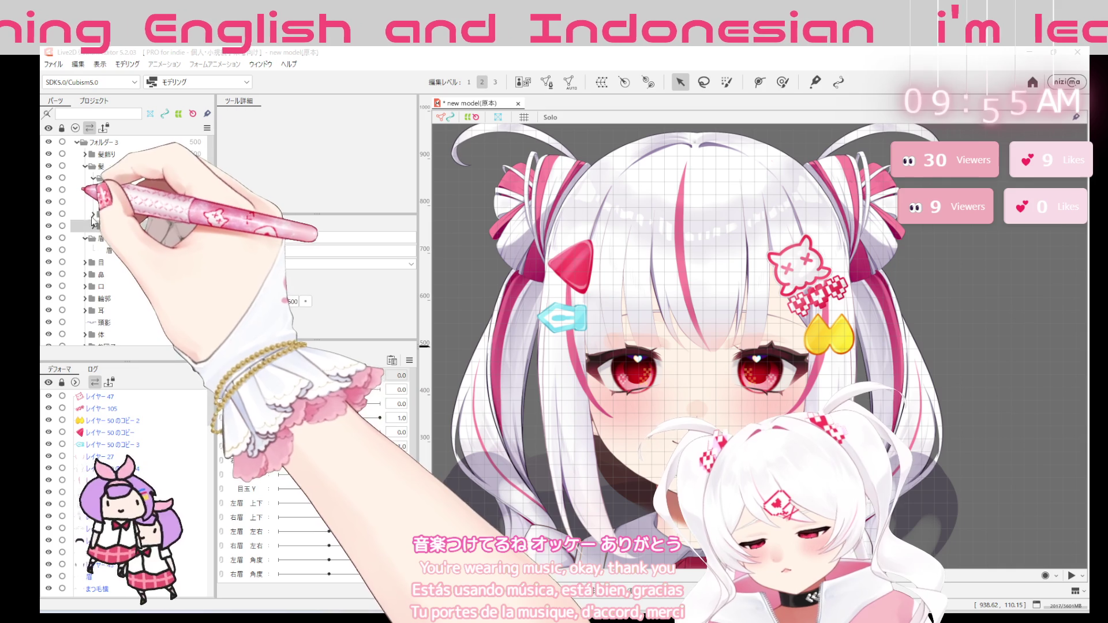
click(92, 274)
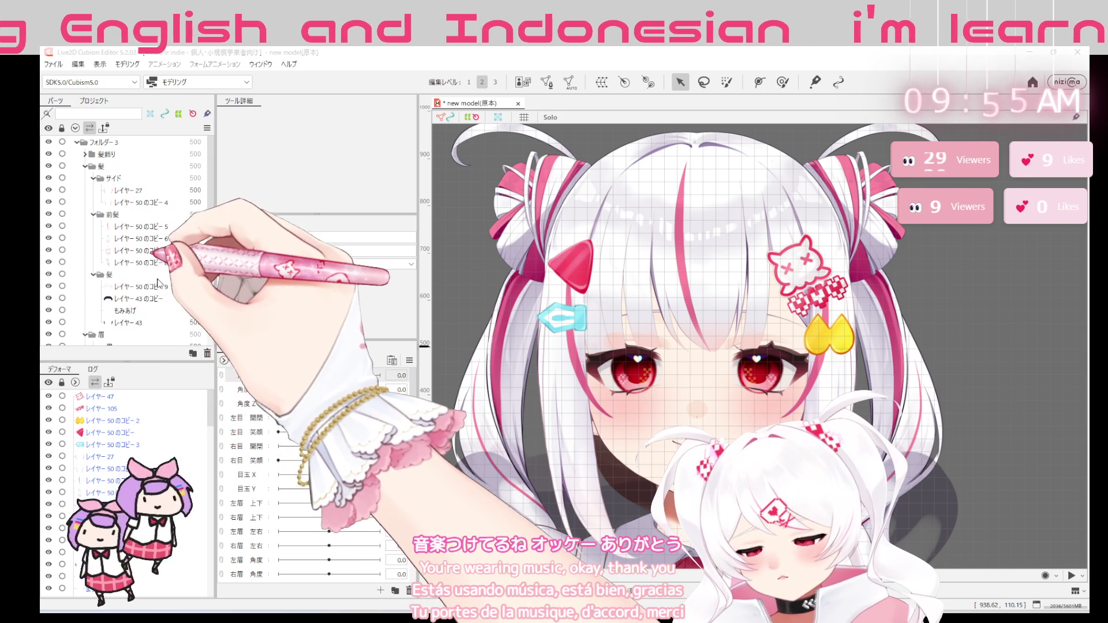
click(160, 309)
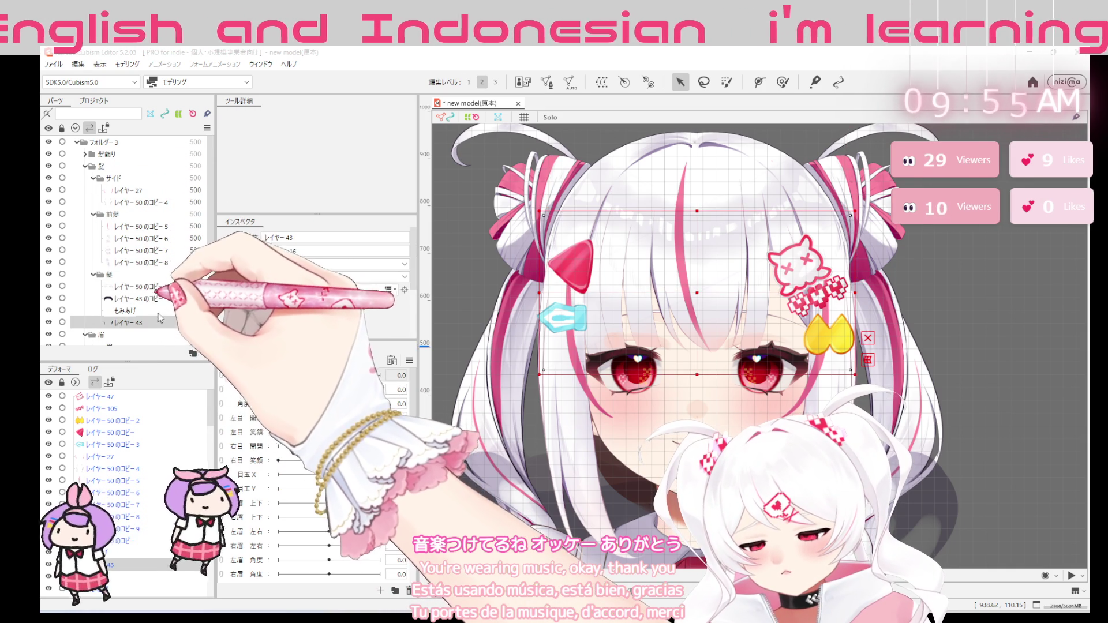
click(93, 274)
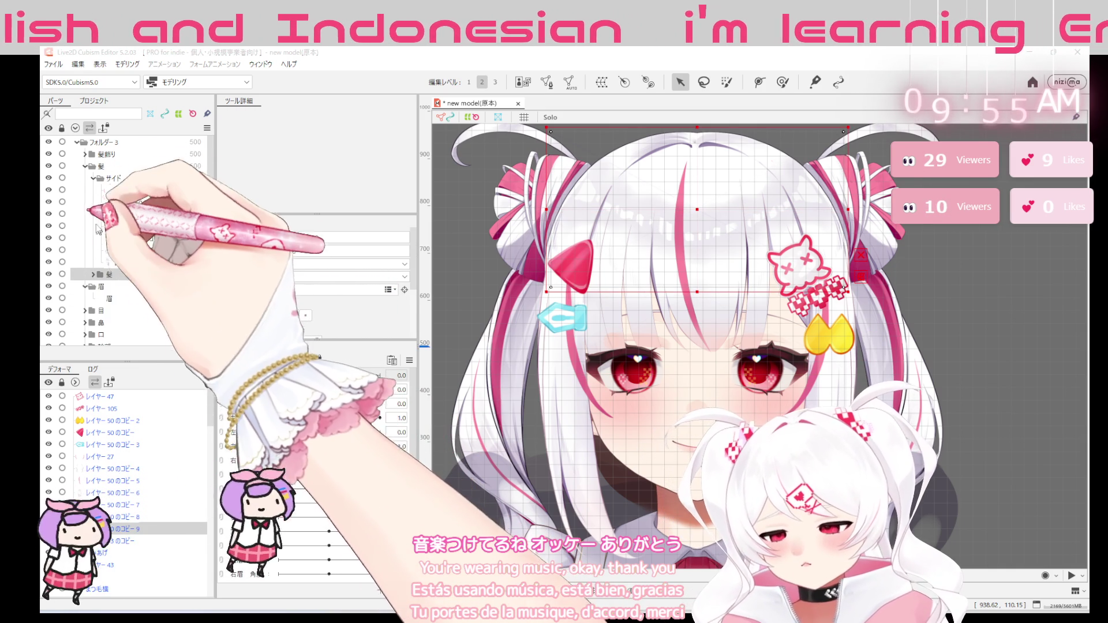
scroll(96, 190, down, 2)
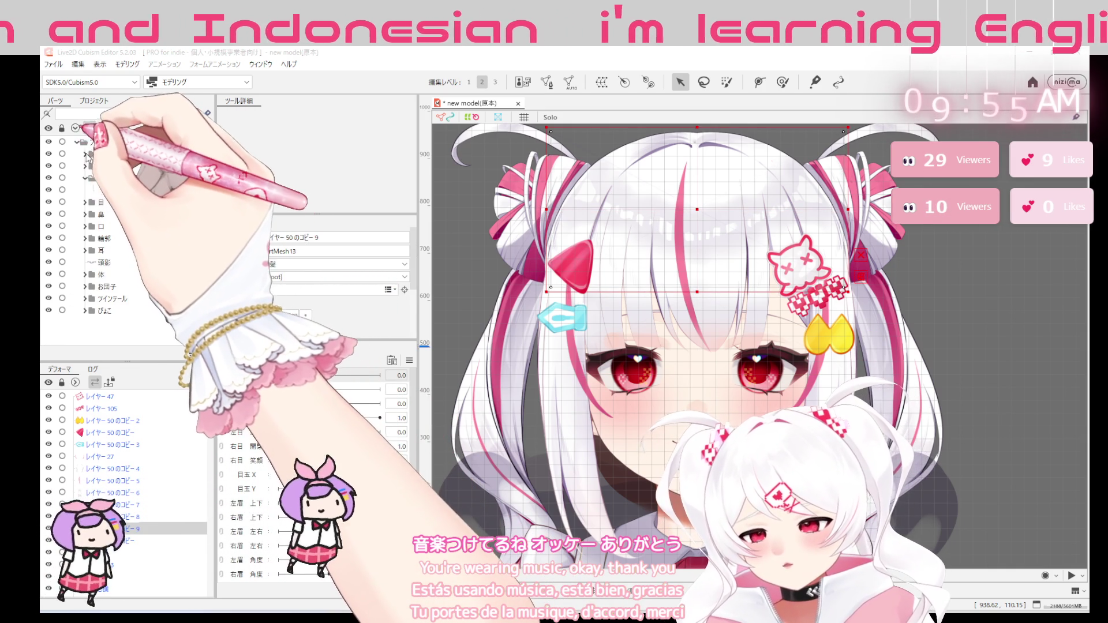
scroll(87, 199, up, 3)
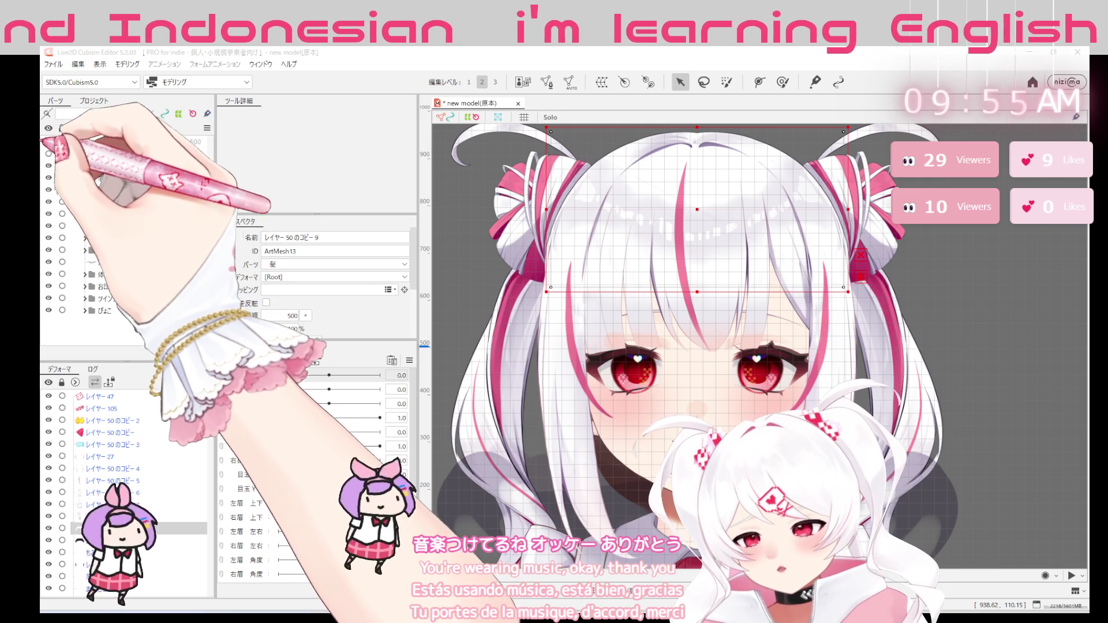
click(53, 228)
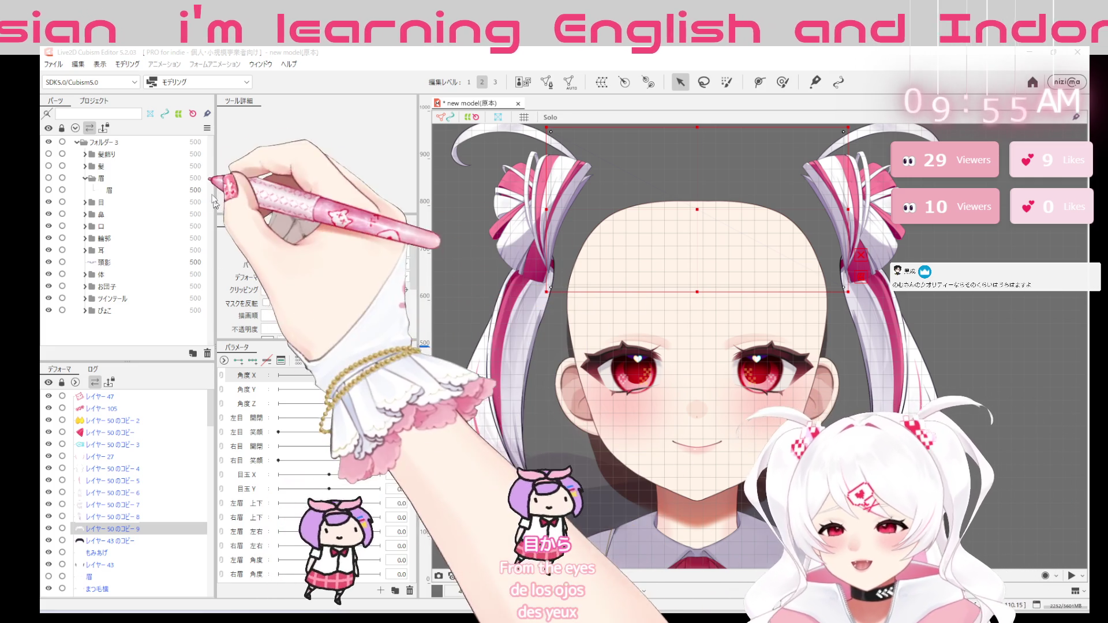
Hide the twin tails, bangs and top hair strands so the bare face and both eyes show
click(48, 245)
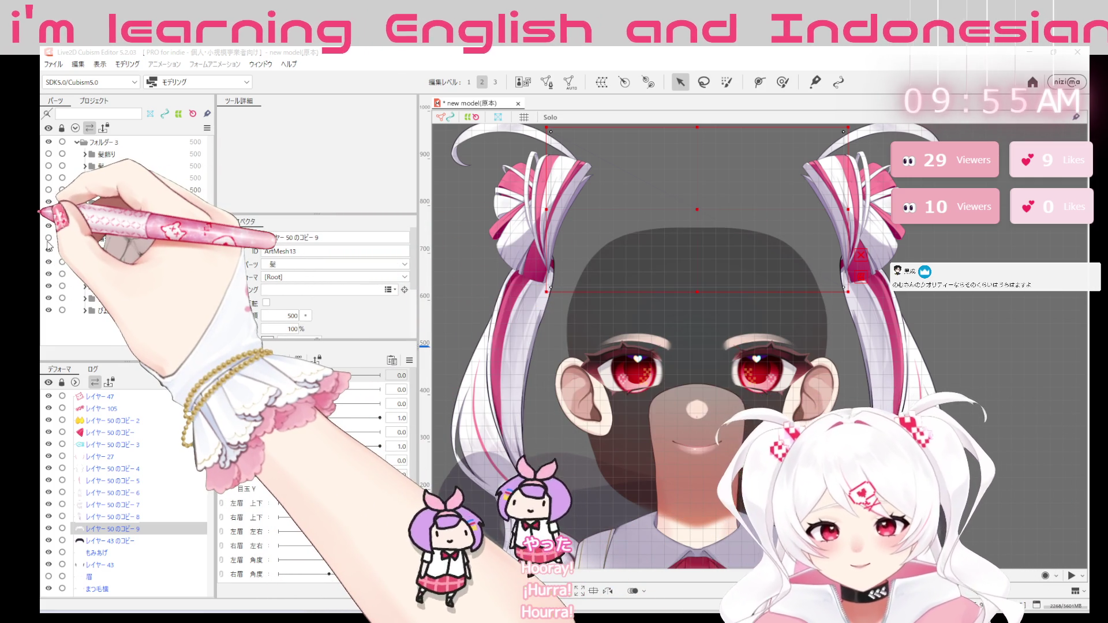
click(49, 246)
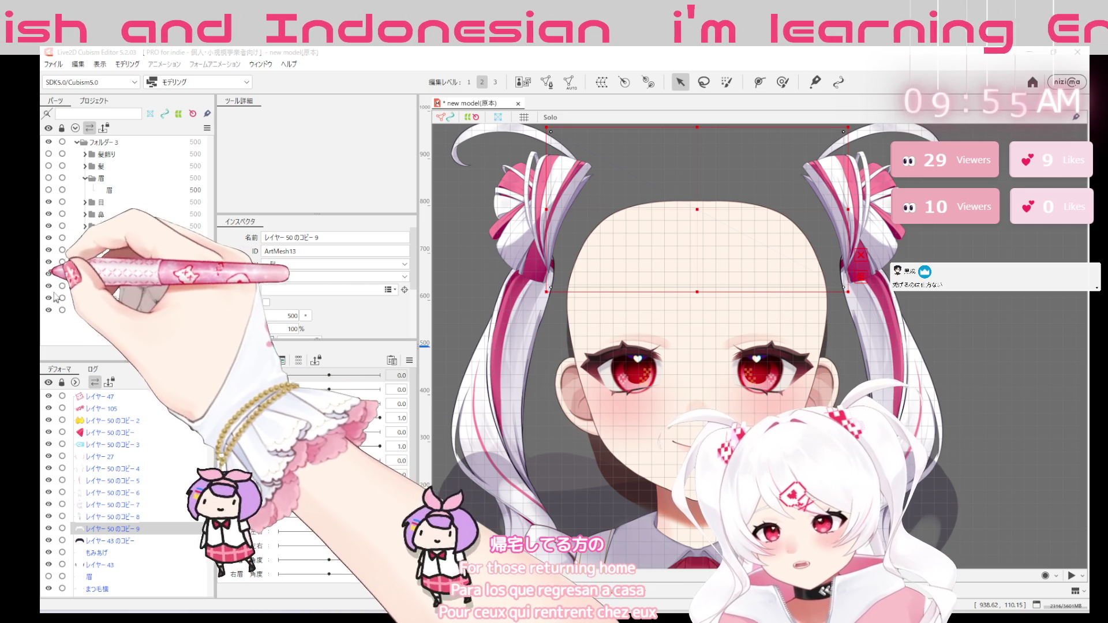
click(49, 310)
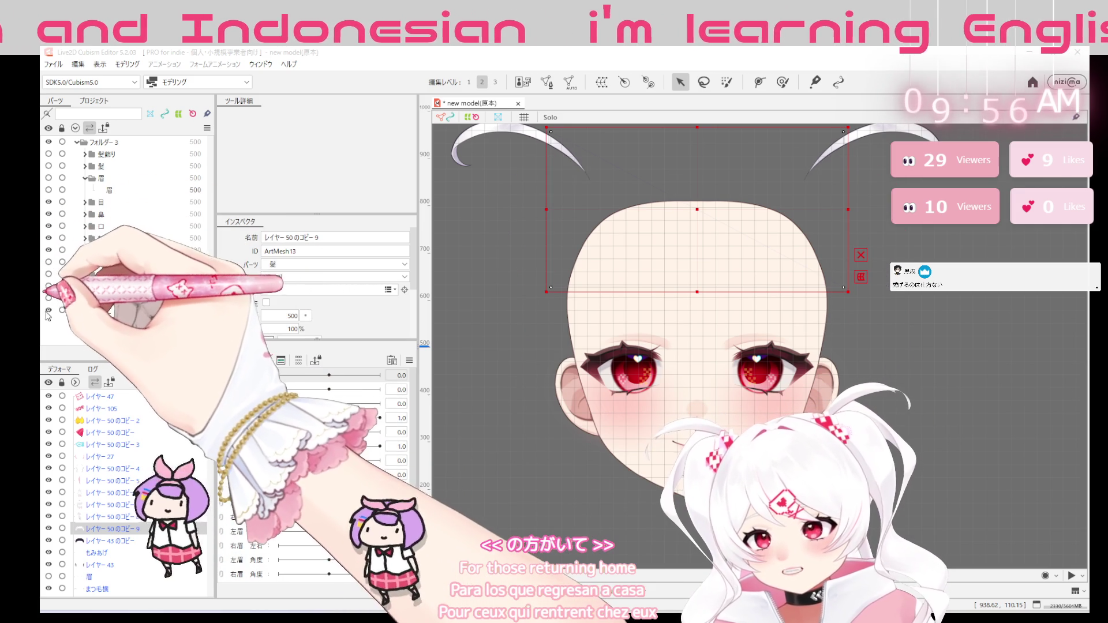
click(50, 252)
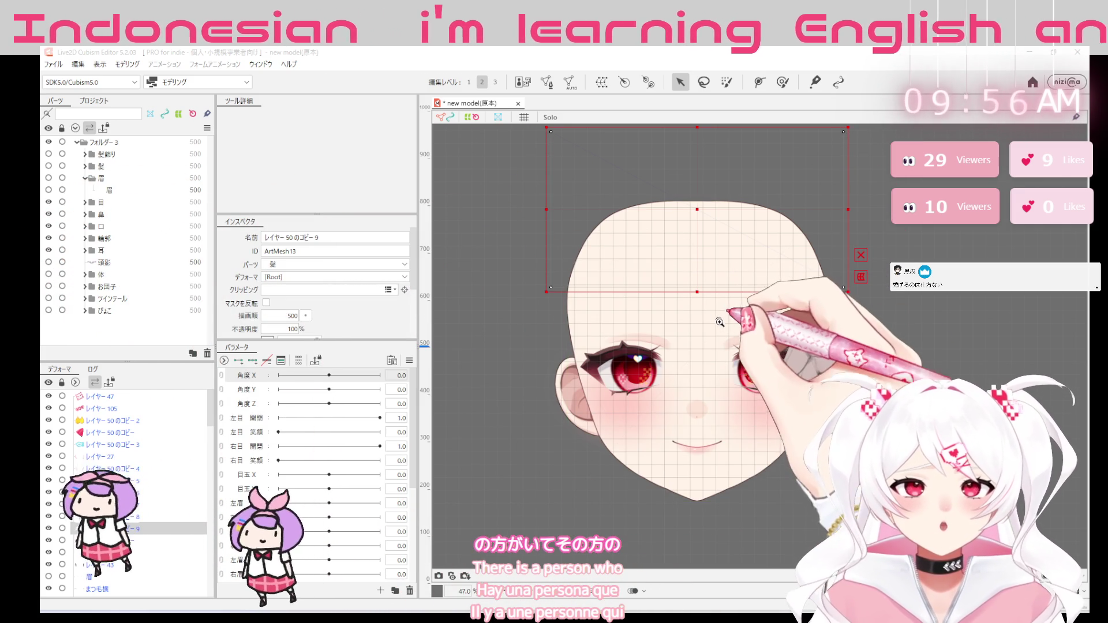
scroll(717, 321, up, 2)
scroll(744, 330, up, 3)
scroll(815, 343, up, 1)
scroll(815, 372, up, 1)
scroll(816, 407, up, 1)
scroll(818, 439, down, 1)
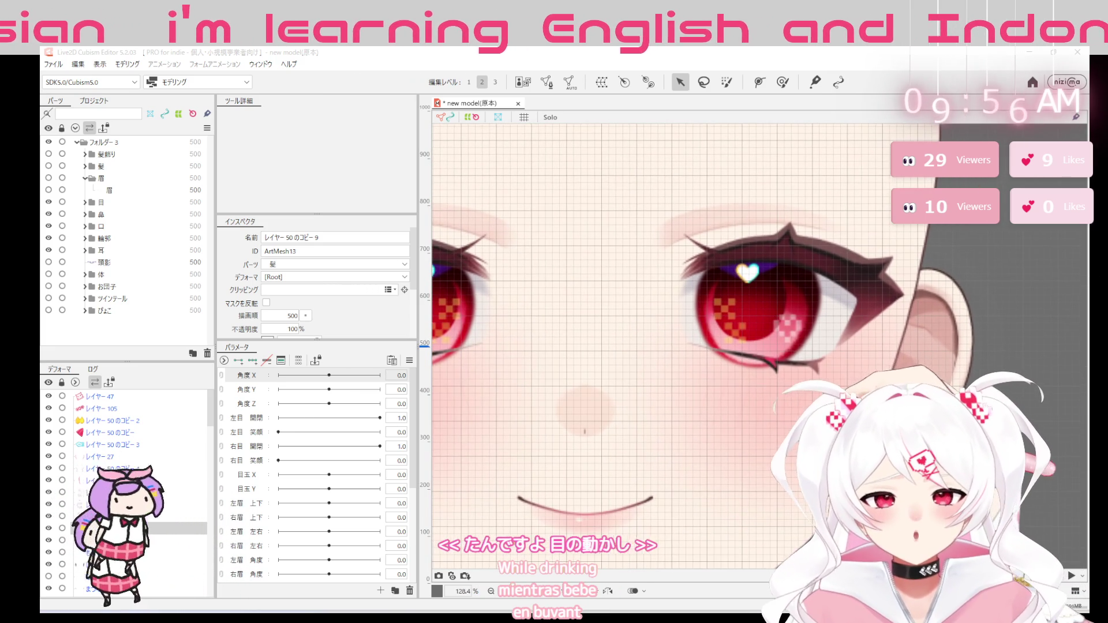
drag(722, 445, 791, 480)
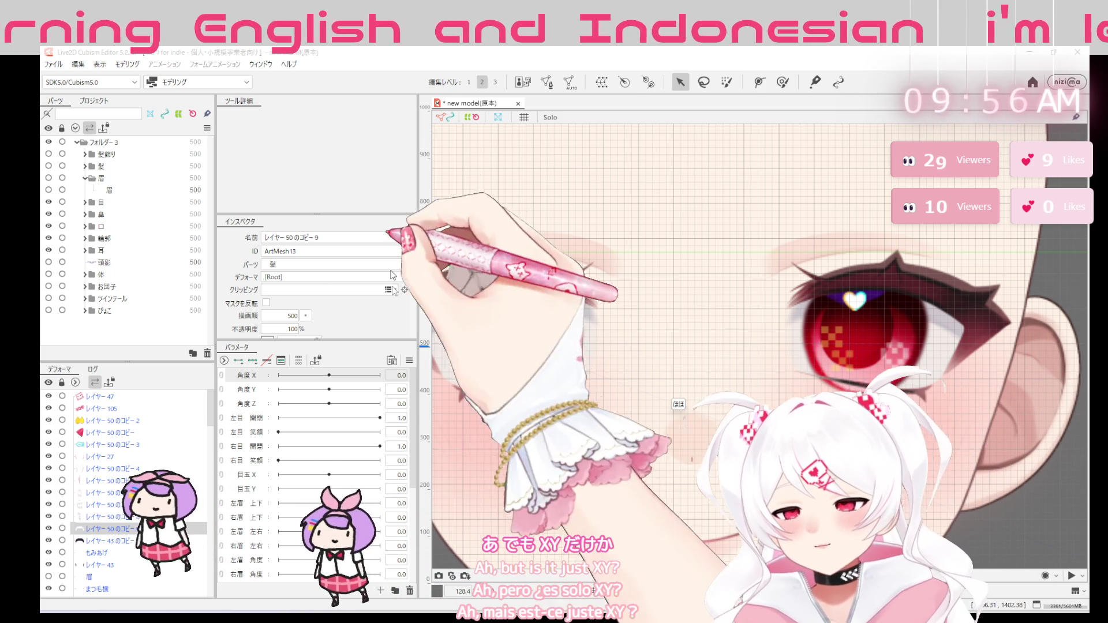
scroll(413, 316, down, 3)
scroll(414, 311, up, 3)
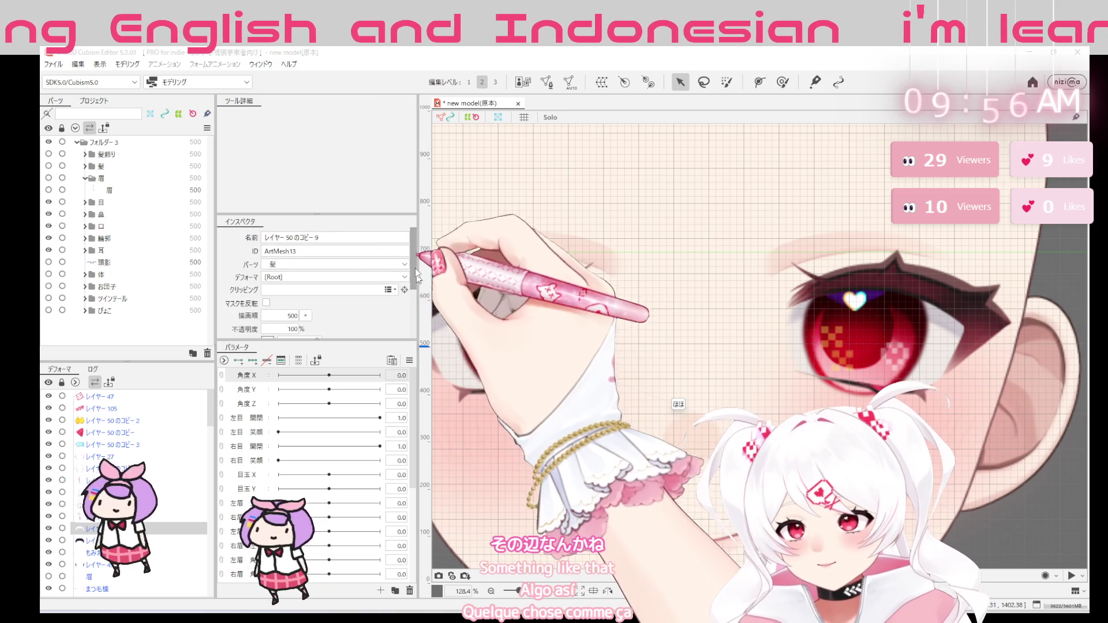
Expand the 目 folder and its フォルダー4 subfolder to list the eyelash layers
click(85, 202)
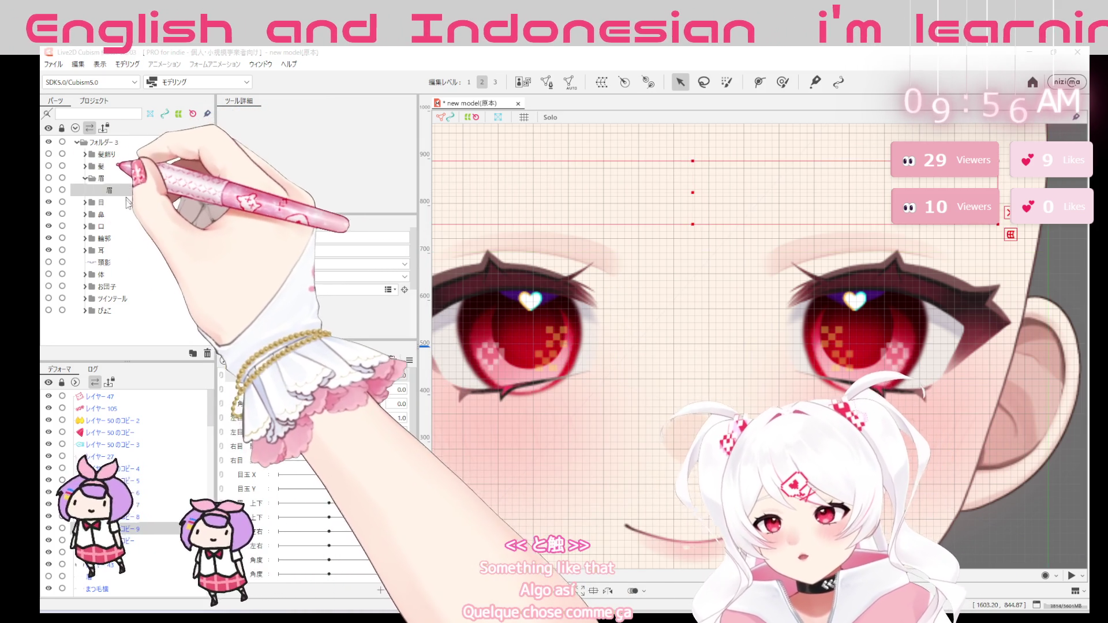
click(94, 214)
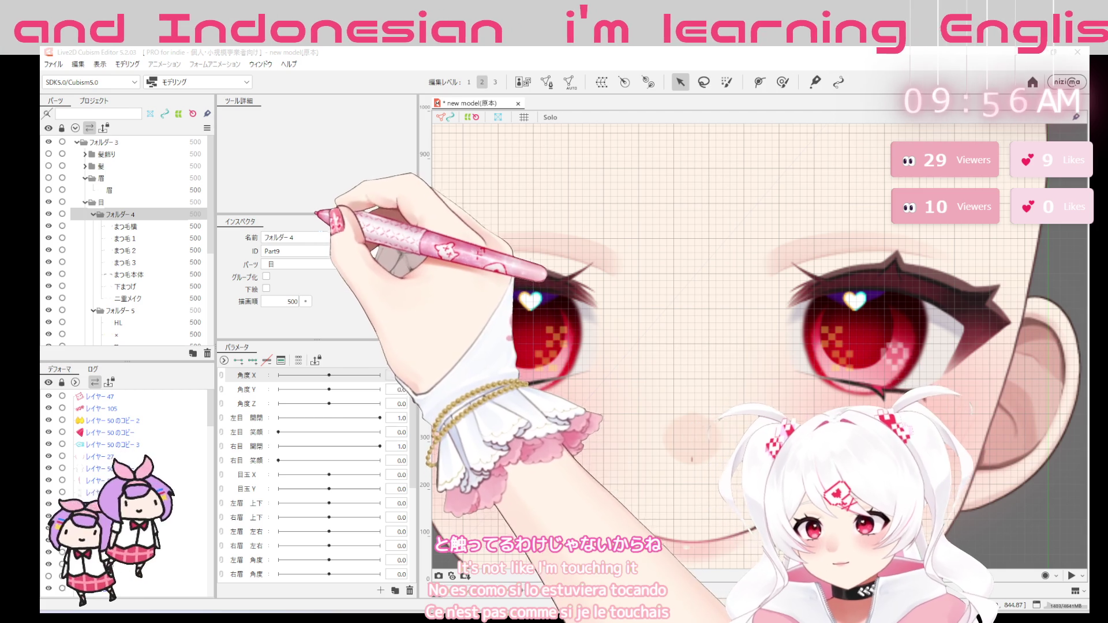
Rename フォルダー4 to まつ毛 in the Inspector, then select フォルダー5 and レイヤー28
double_click(278, 237)
text(matuge)
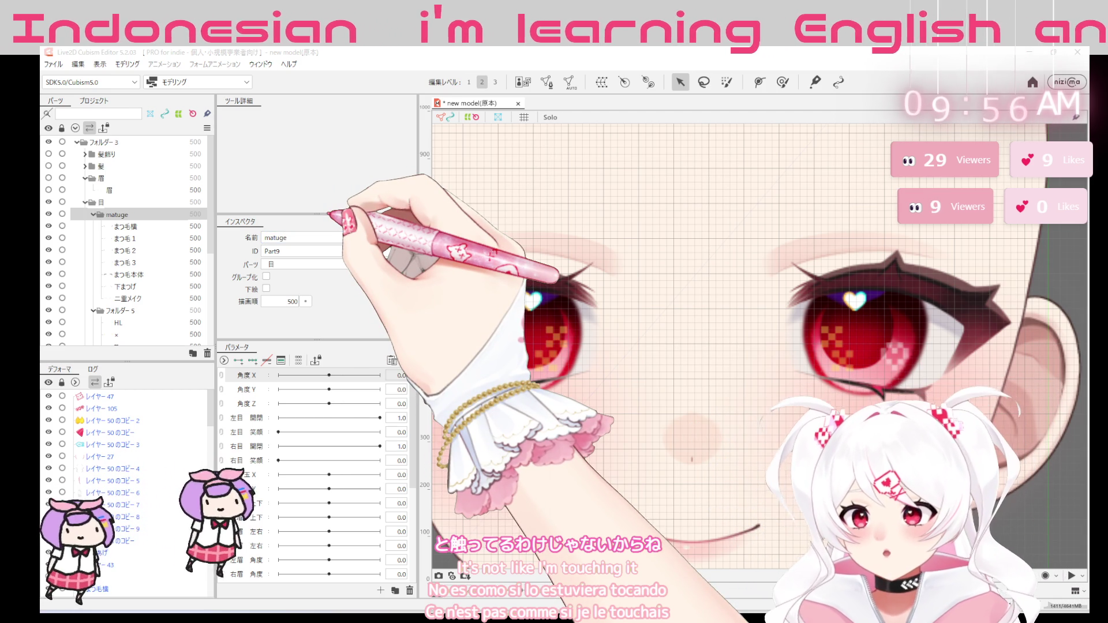
key(Return)
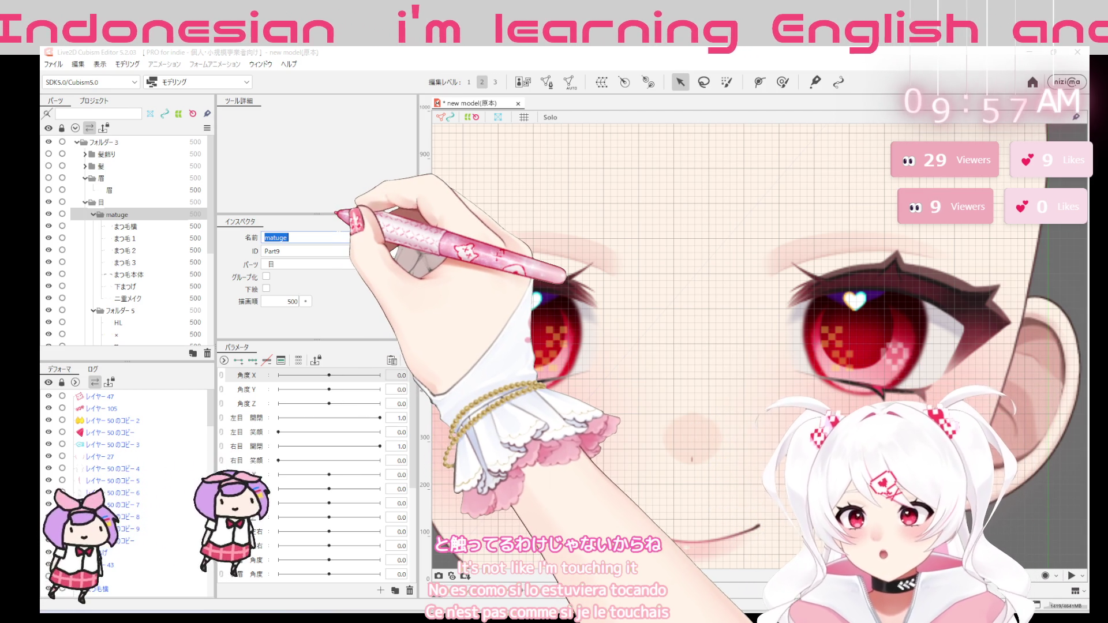
key(BackSpace)
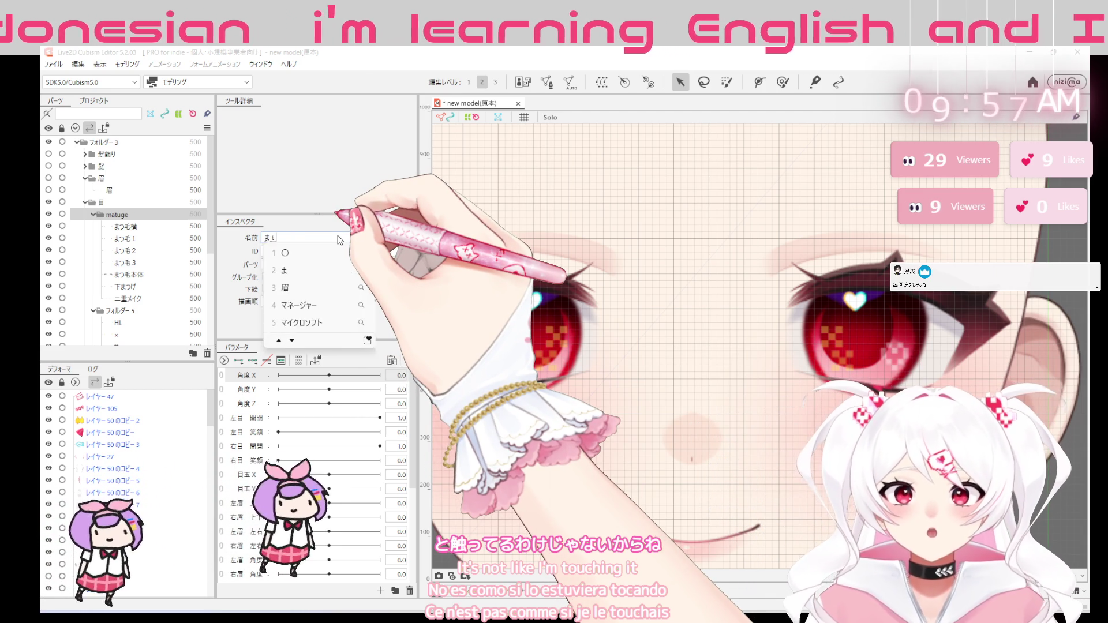
text(つ毛)
key(Return)
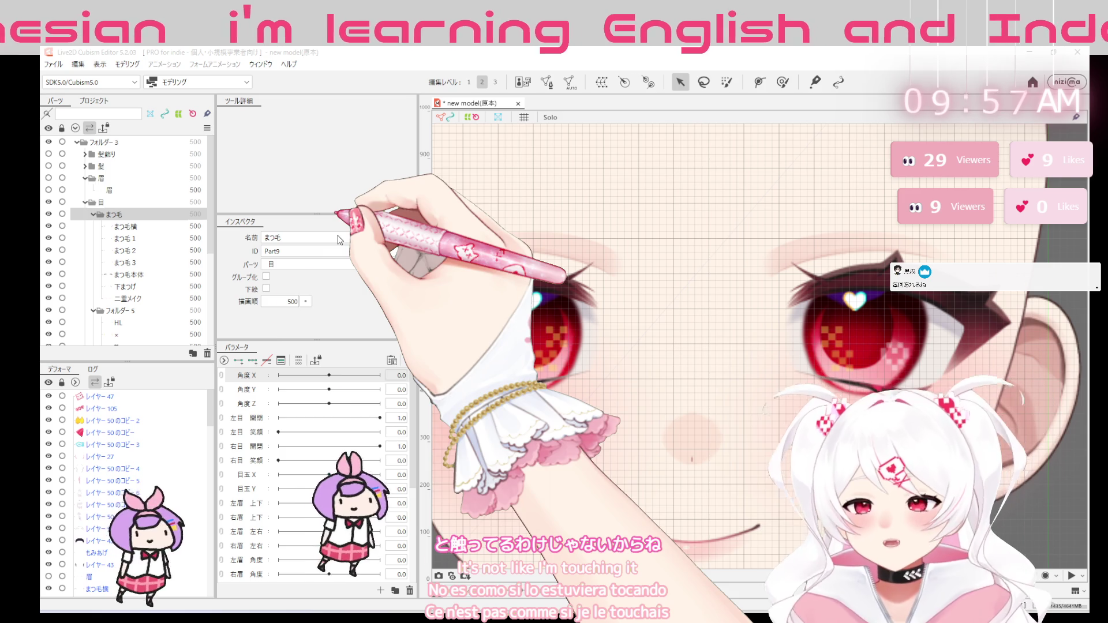
click(121, 310)
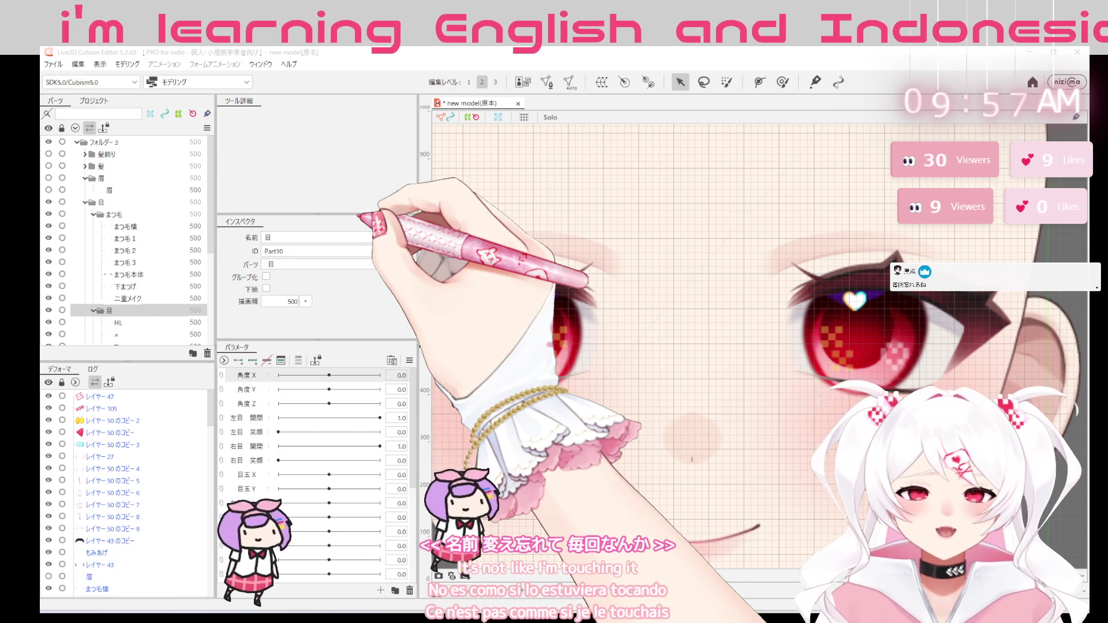
scroll(160, 273, down, 3)
scroll(159, 272, down, 2)
click(119, 232)
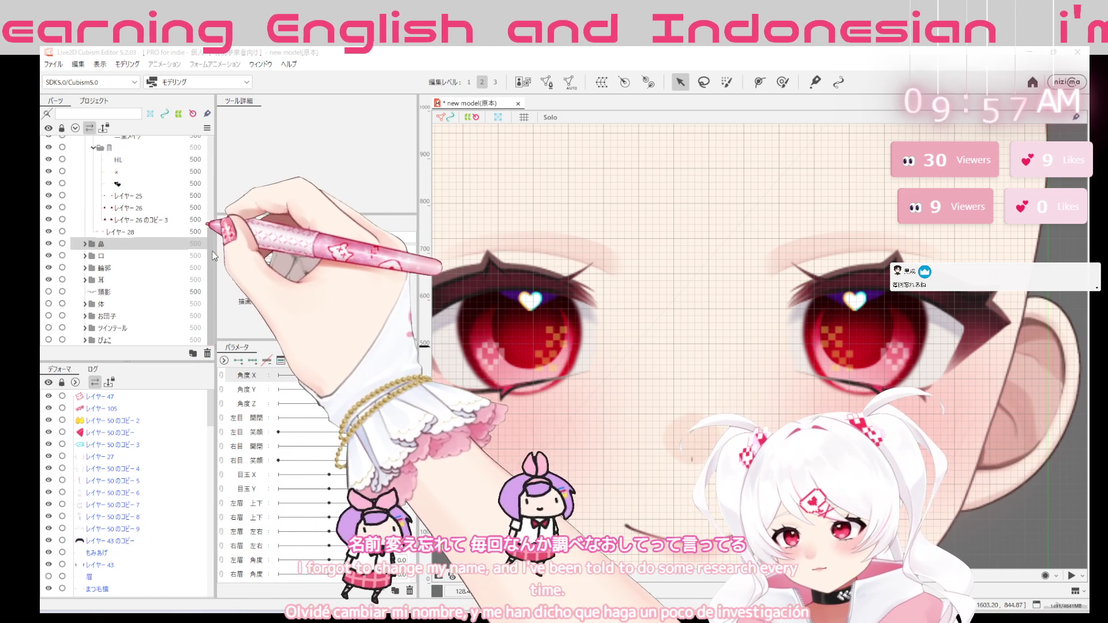
scroll(161, 199, up, 1)
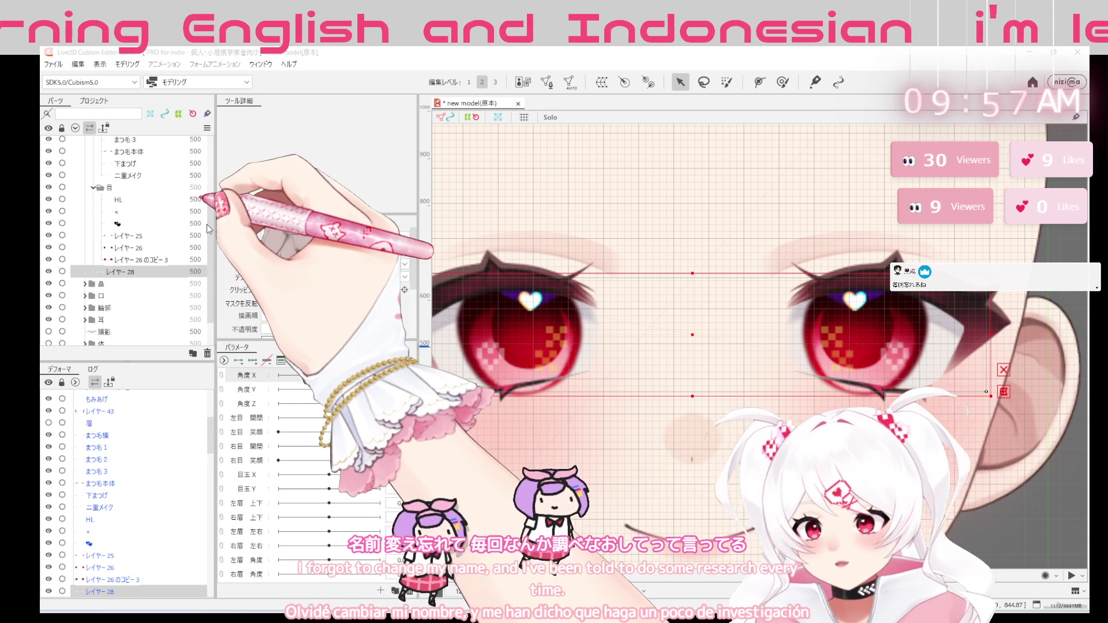
scroll(872, 381, down, 3)
scroll(831, 325, up, 3)
scroll(831, 325, down, 3)
scroll(827, 320, up, 1)
scroll(829, 320, up, 1)
scroll(819, 322, down, 2)
scroll(720, 310, up, 3)
scroll(726, 311, down, 1)
scroll(732, 317, down, 2)
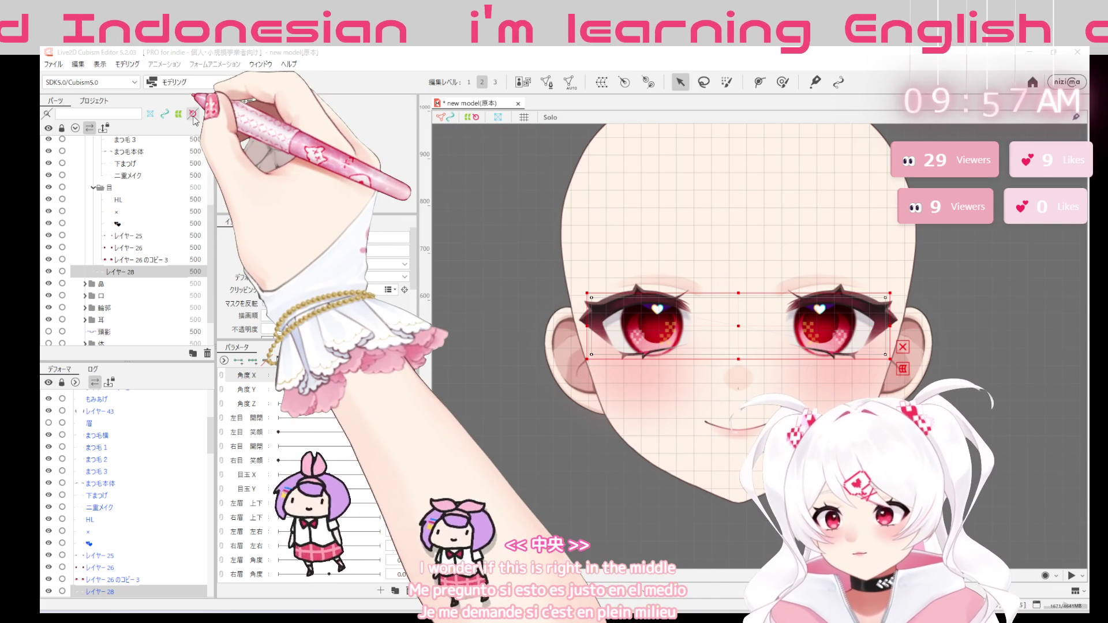
scroll(113, 173, up, 5)
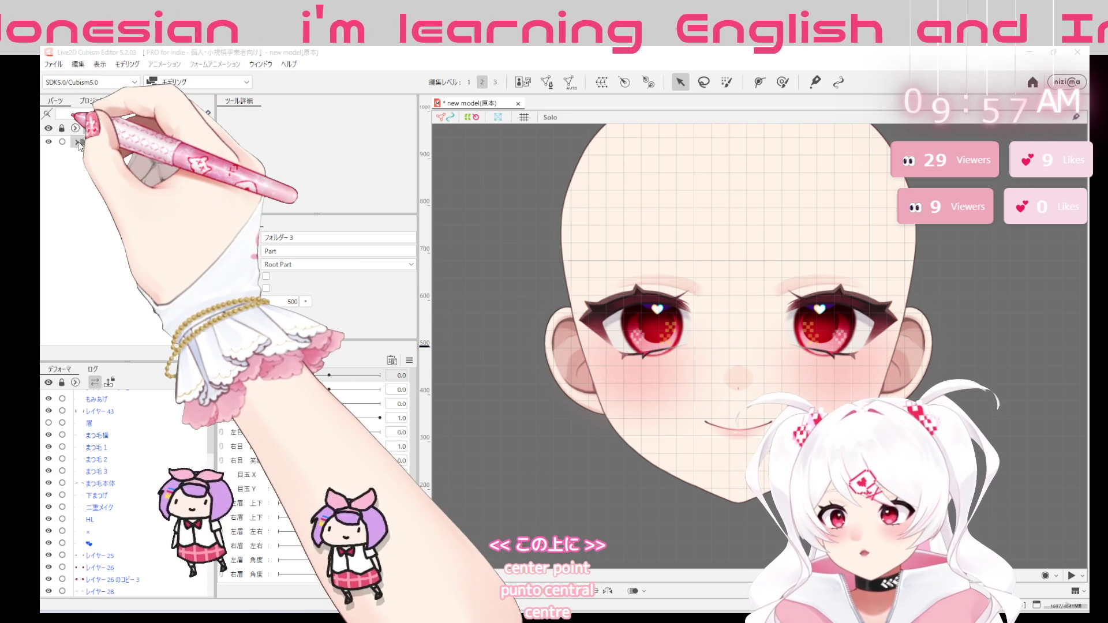
Create a rotation deformer named 基準軸 with フォルダー3 as its parent part
click(77, 142)
click(624, 81)
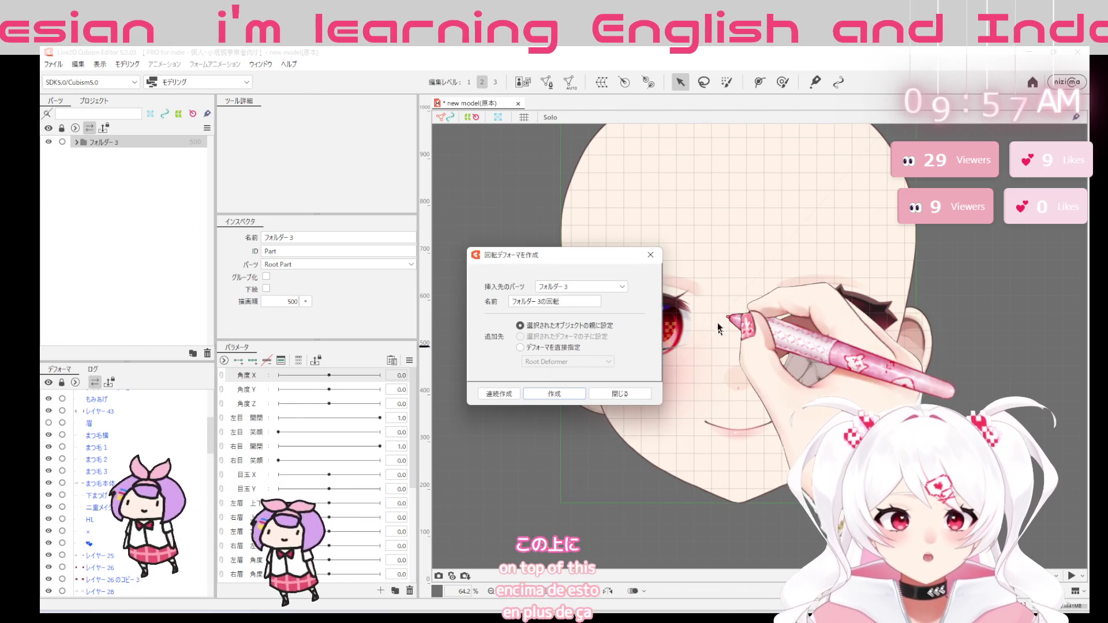
click(581, 287)
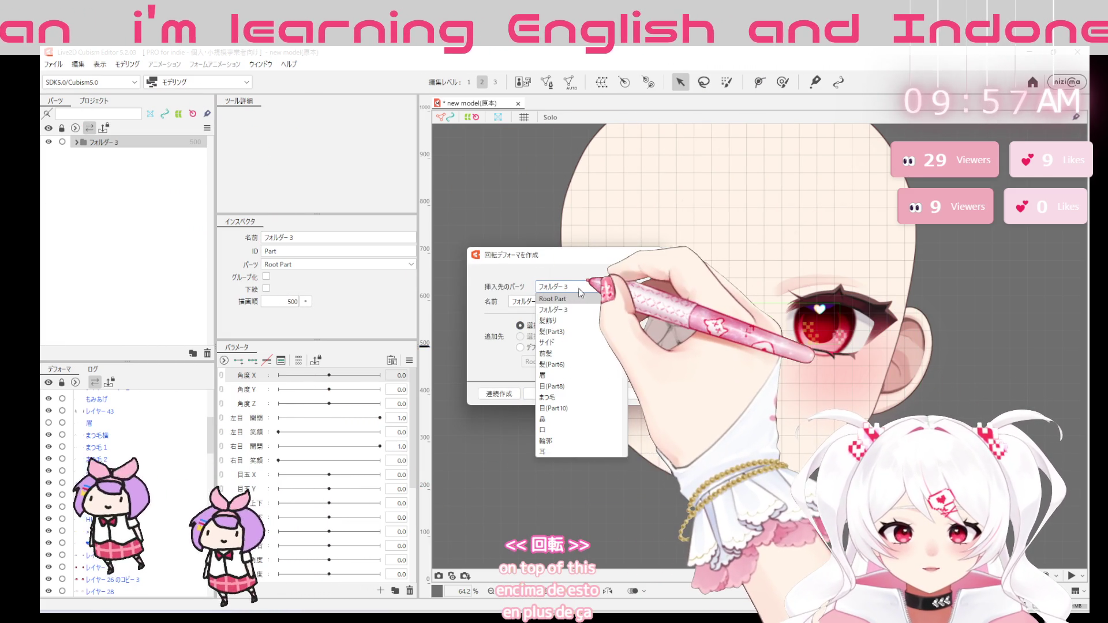
click(559, 299)
mouse_move(525, 301)
mouse_down()
mouse_move(554, 302)
mouse_move(522, 292)
mouse_up()
text(基準軸)
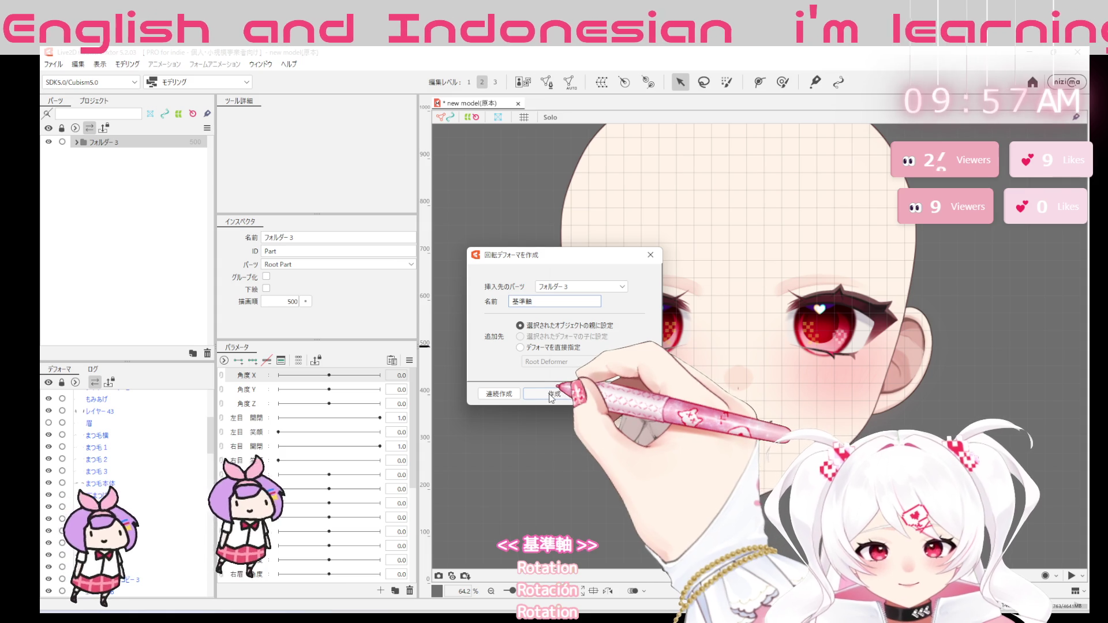
click(546, 395)
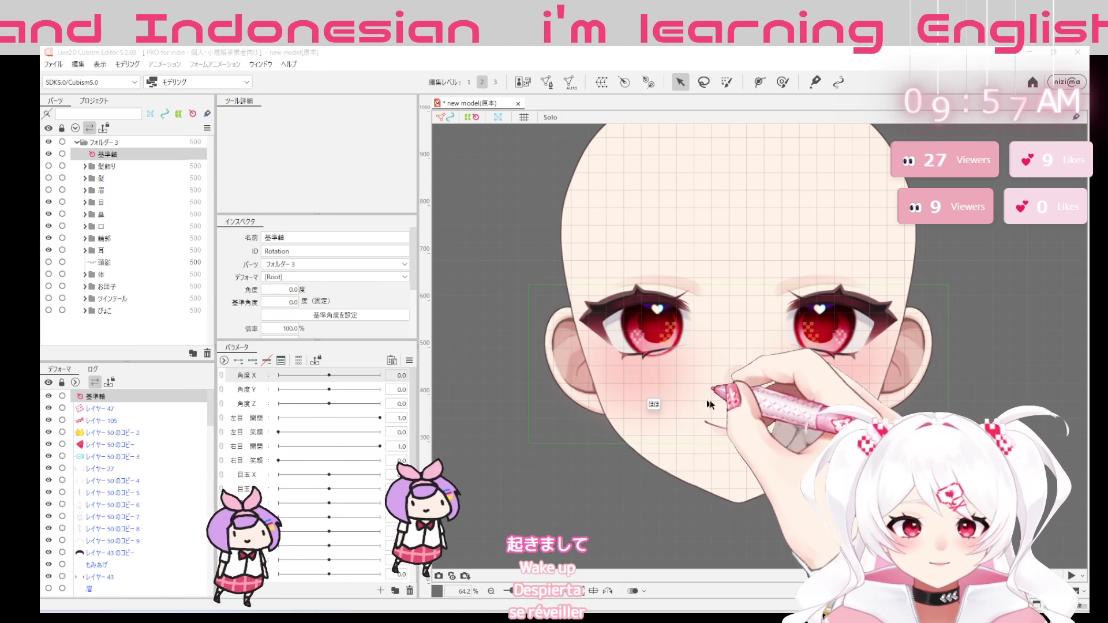
scroll(783, 405, down, 2)
scroll(757, 397, down, 4)
scroll(736, 390, down, 2)
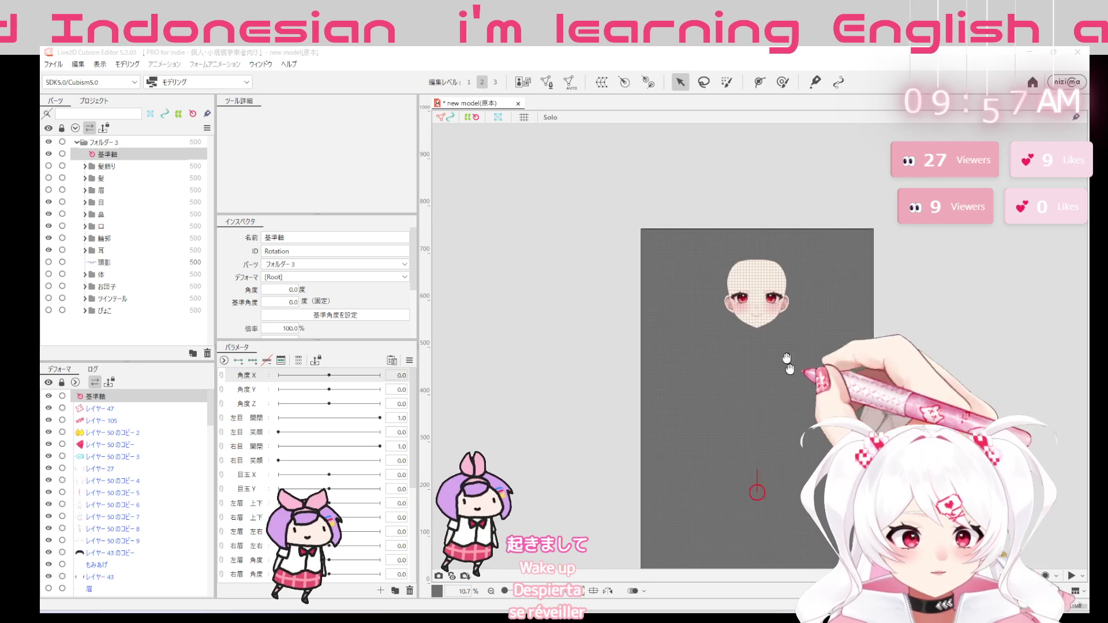
scroll(737, 385, up, 5)
scroll(805, 394, up, 3)
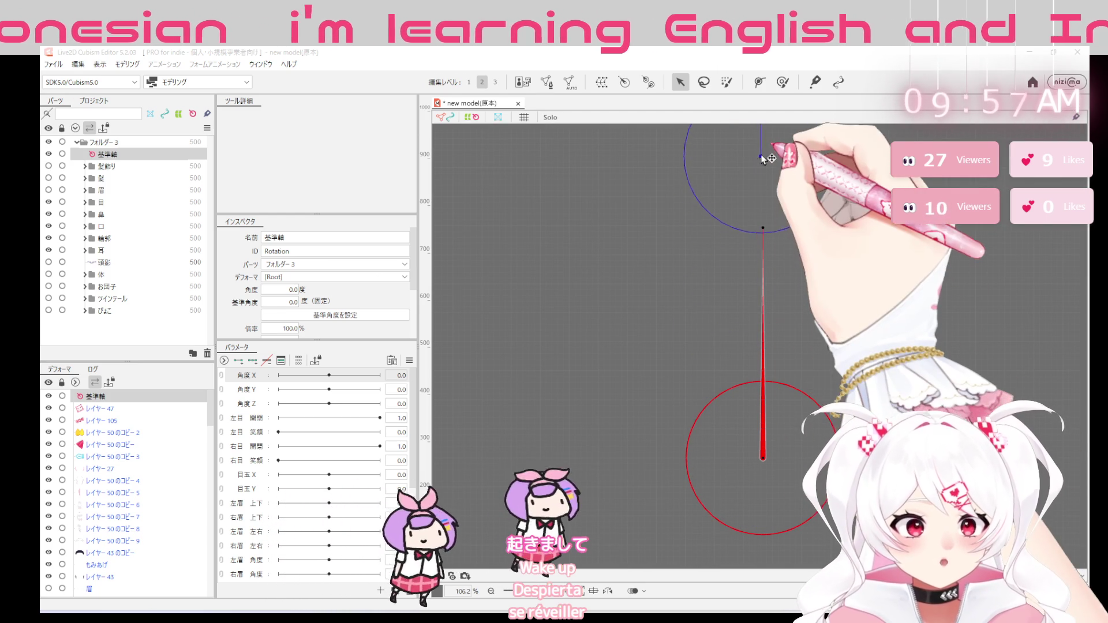
Drag the 基準軸 deformer's pivot up from below the head to the tip of the chin
drag(754, 208, 731, 543)
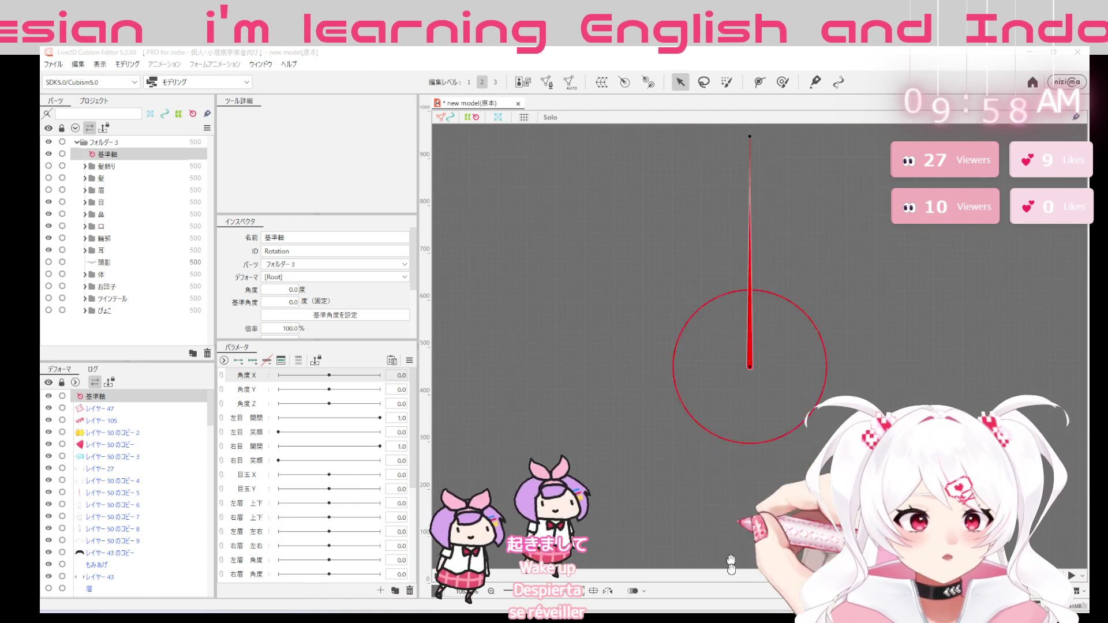
mouse_move(752, 325)
mouse_down()
mouse_move(767, 240)
mouse_move(725, 520)
mouse_up()
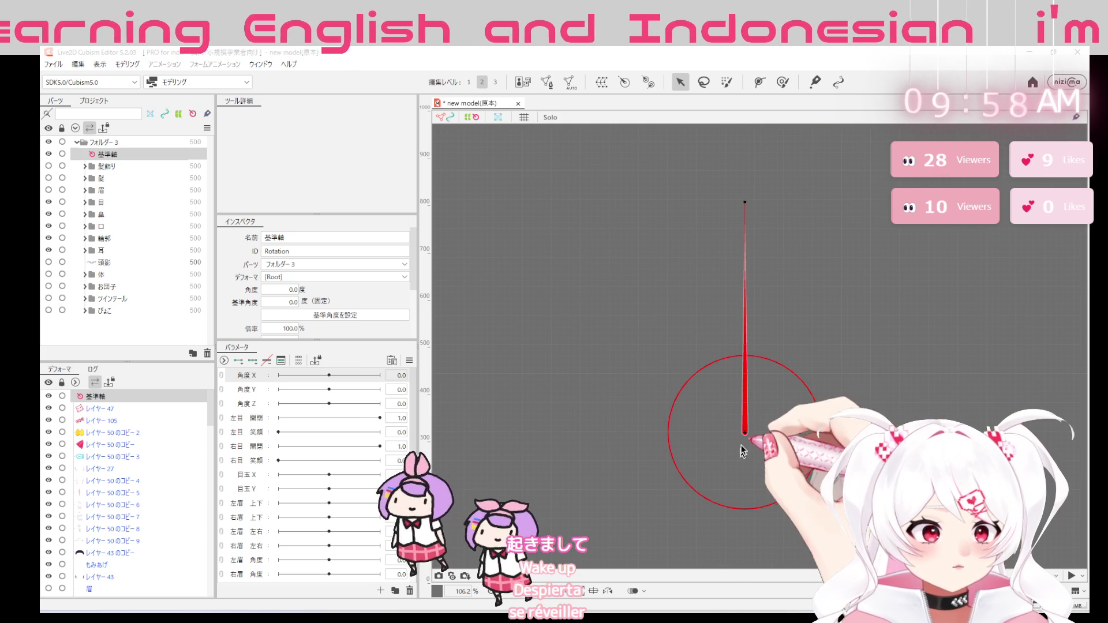
drag(751, 370, 743, 604)
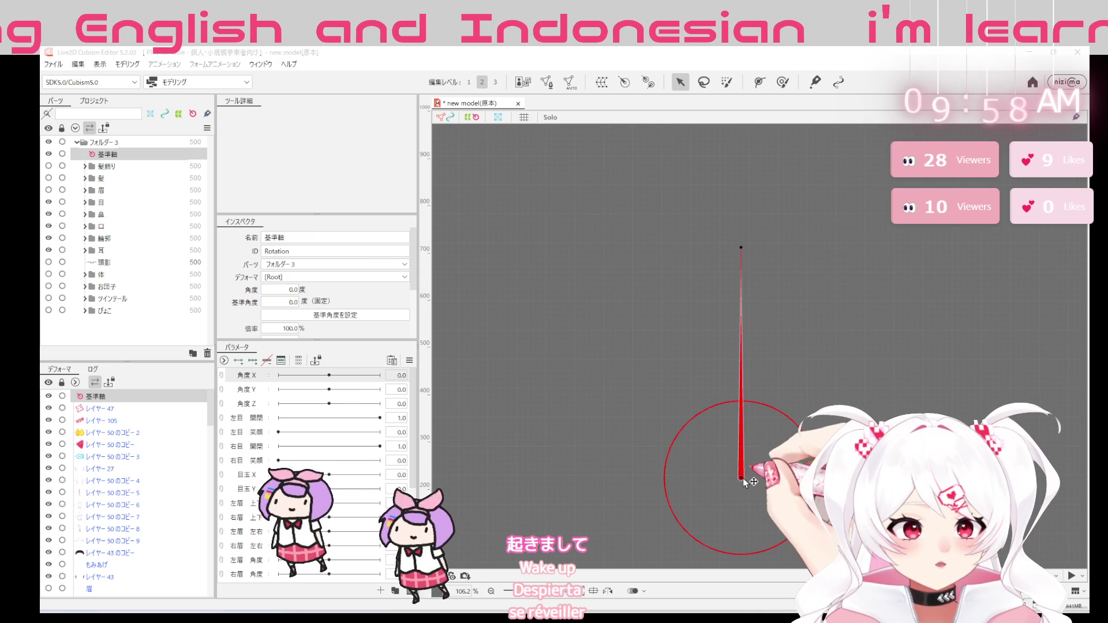
drag(741, 474, 742, 139)
click(513, 596)
scroll(742, 363, down, 5)
scroll(744, 303, up, 5)
scroll(739, 301, down, 3)
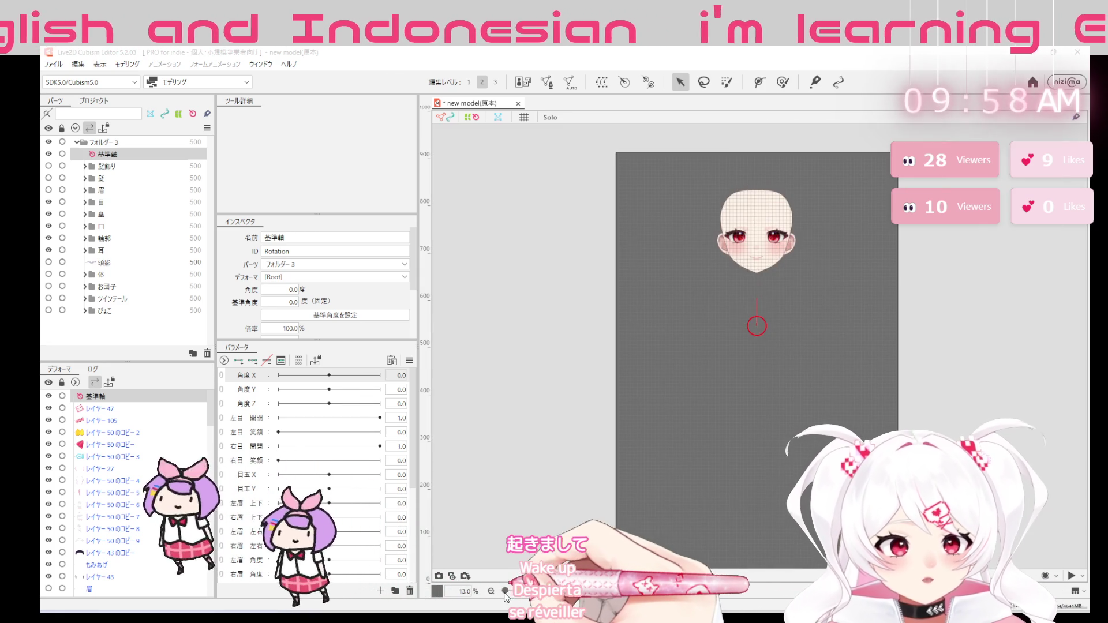
drag(758, 328, 755, 268)
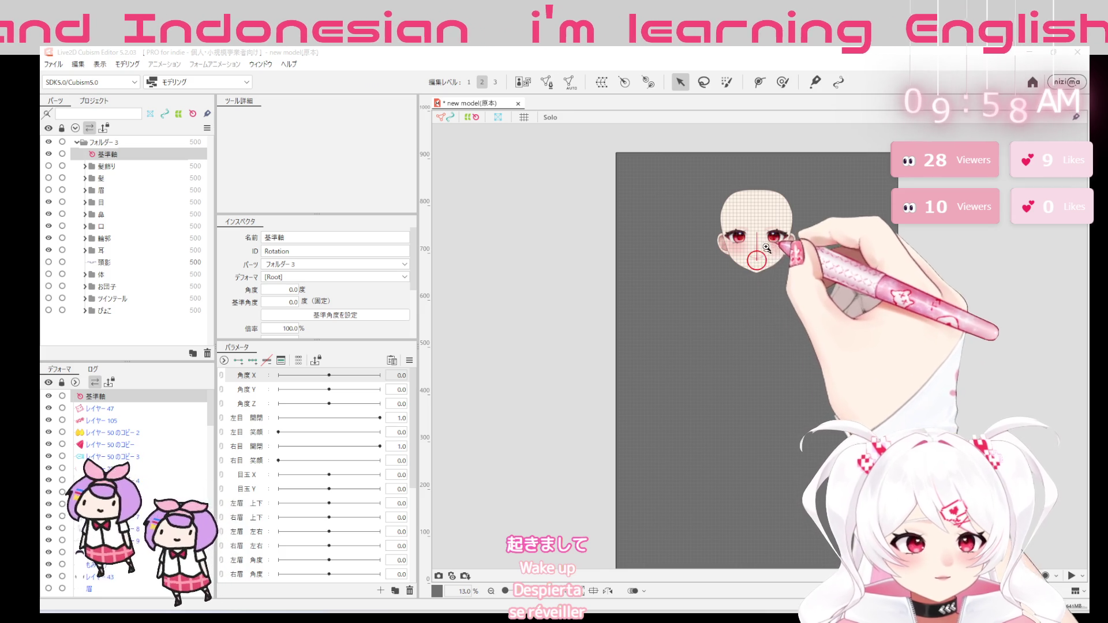
scroll(758, 264, up, 2)
scroll(759, 264, up, 2)
scroll(763, 442, up, 2)
mouse_move(764, 442)
mouse_down()
mouse_move(754, 334)
mouse_move(683, 317)
mouse_move(679, 405)
mouse_up()
scroll(717, 268, up, 2)
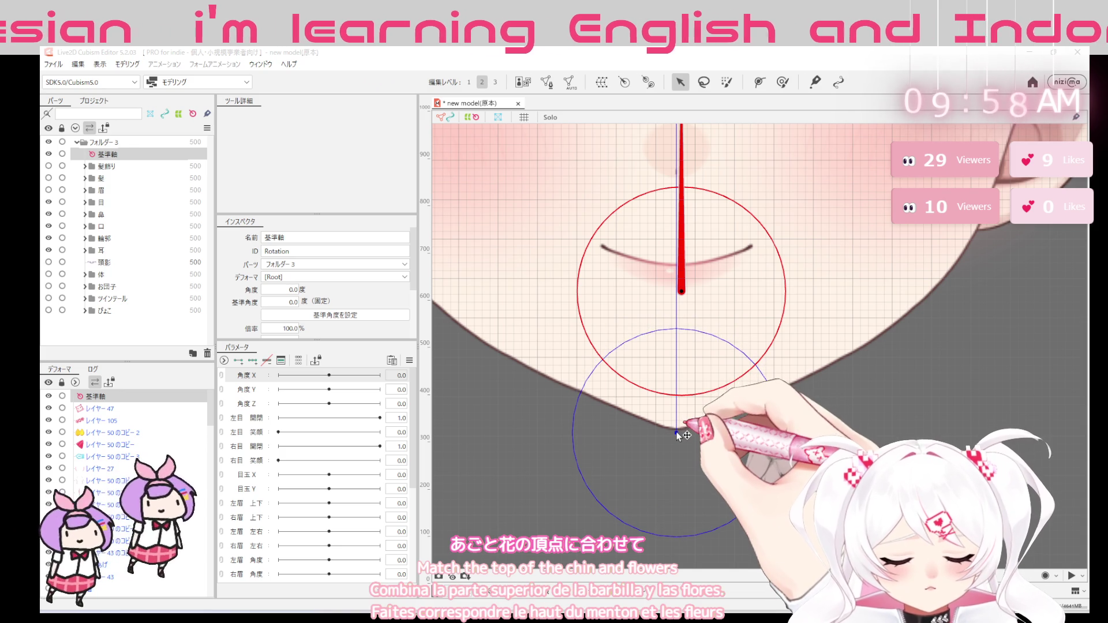
scroll(676, 417, up, 2)
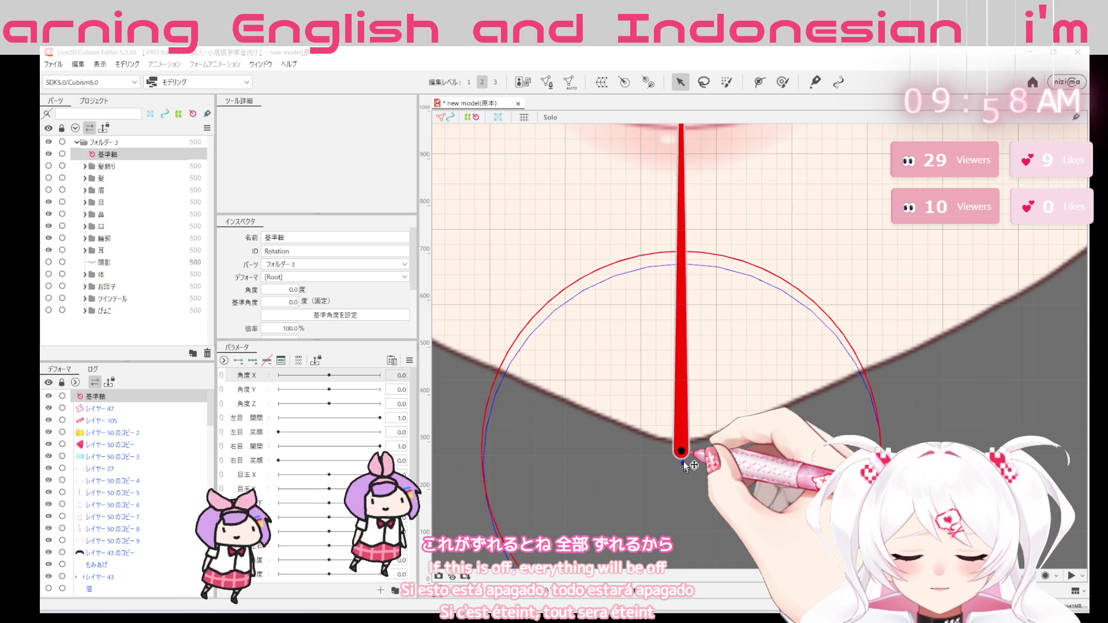
Pan the canvas around the mouth and chin to check the deformer arc
mouse_move(690, 413)
mouse_down()
mouse_move(714, 438)
mouse_move(721, 423)
mouse_move(675, 560)
mouse_up()
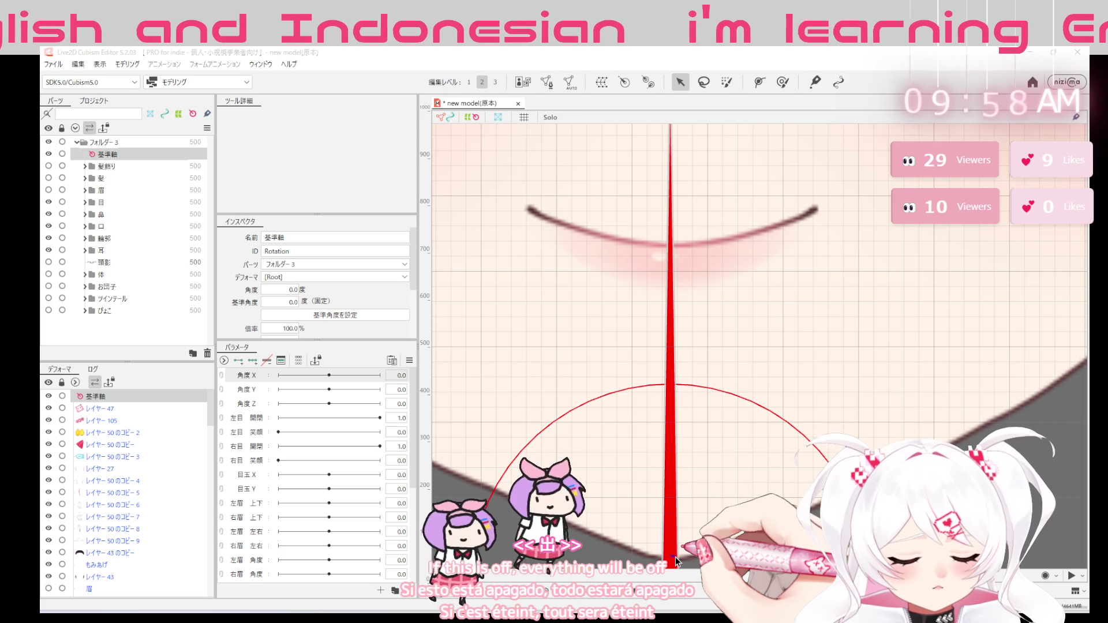
drag(675, 561, 677, 450)
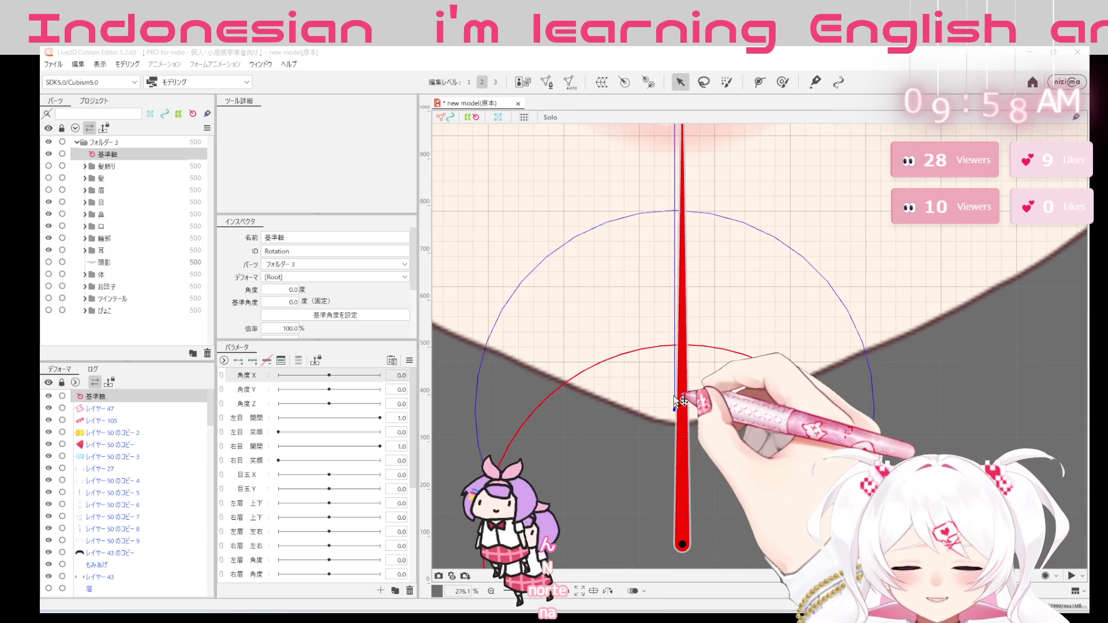
mouse_move(684, 298)
mouse_down()
mouse_move(722, 425)
mouse_move(702, 506)
mouse_move(695, 465)
mouse_up()
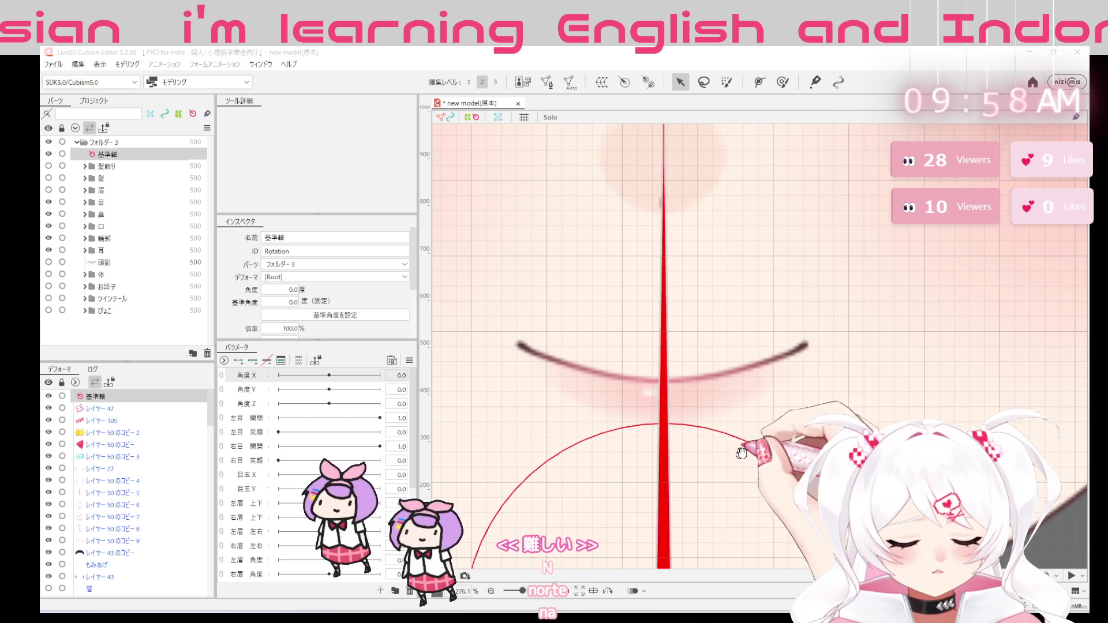
scroll(770, 389, down, 2)
scroll(770, 388, down, 1)
scroll(771, 389, down, 1)
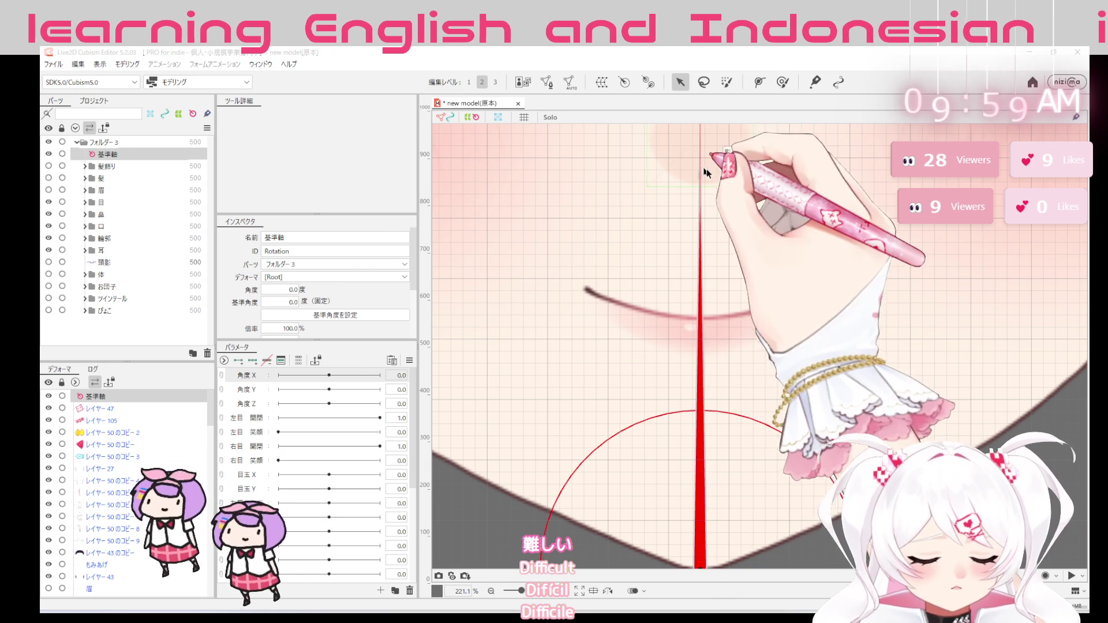
scroll(704, 170, up, 3)
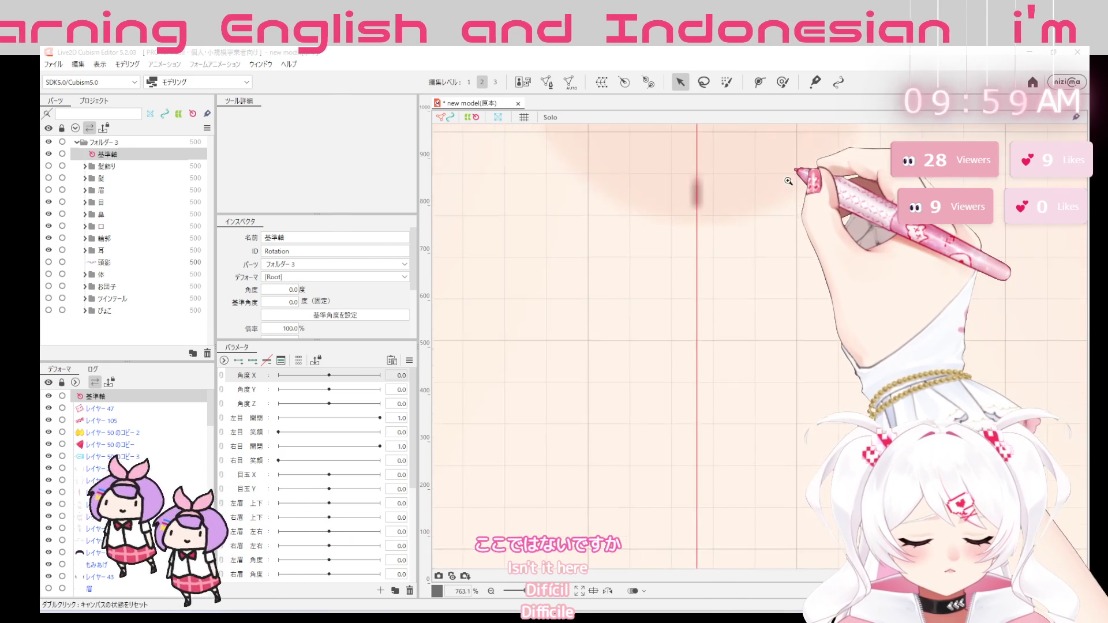
scroll(710, 199, down, 3)
scroll(710, 198, down, 3)
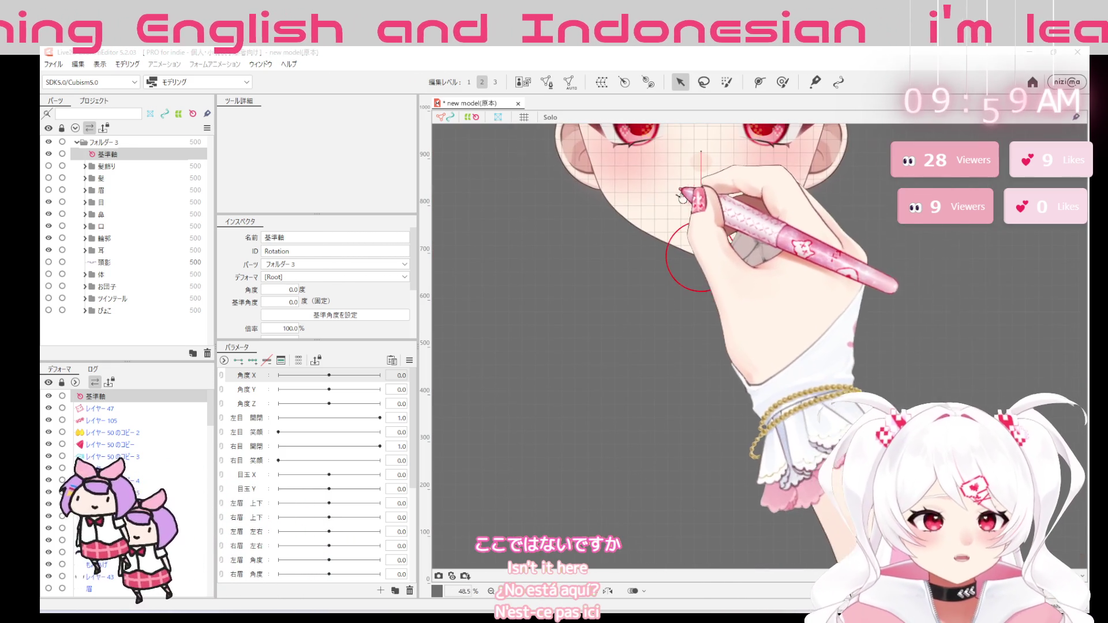
scroll(710, 198, down, 3)
scroll(710, 199, down, 2)
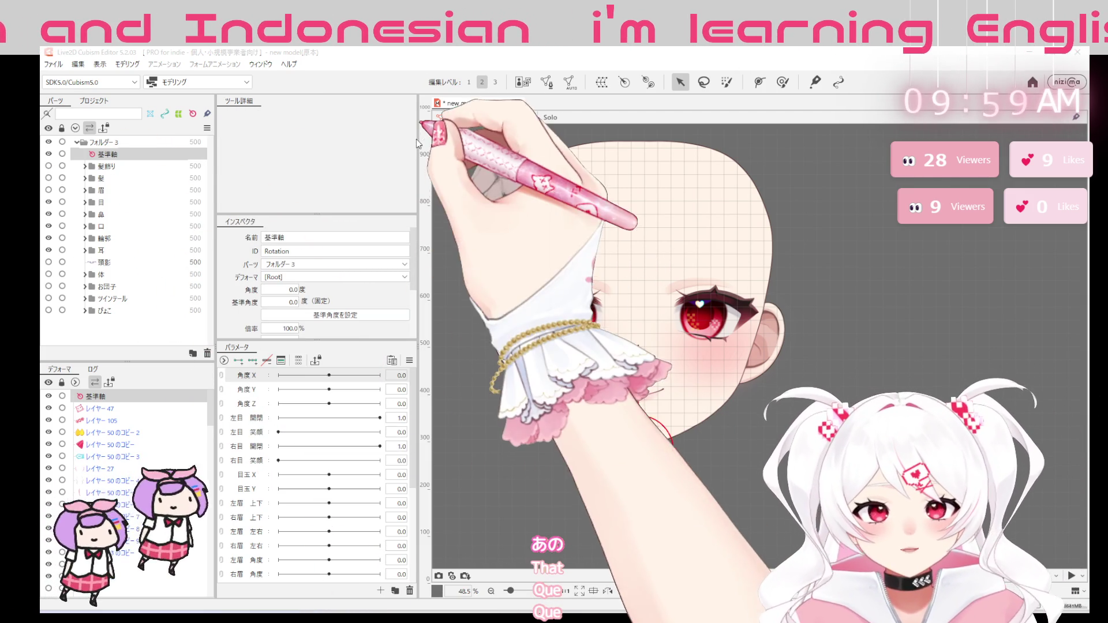
Select the まつ毛横 eyelash art mesh in the 目 folder and enter mesh edit mode
click(93, 214)
click(86, 202)
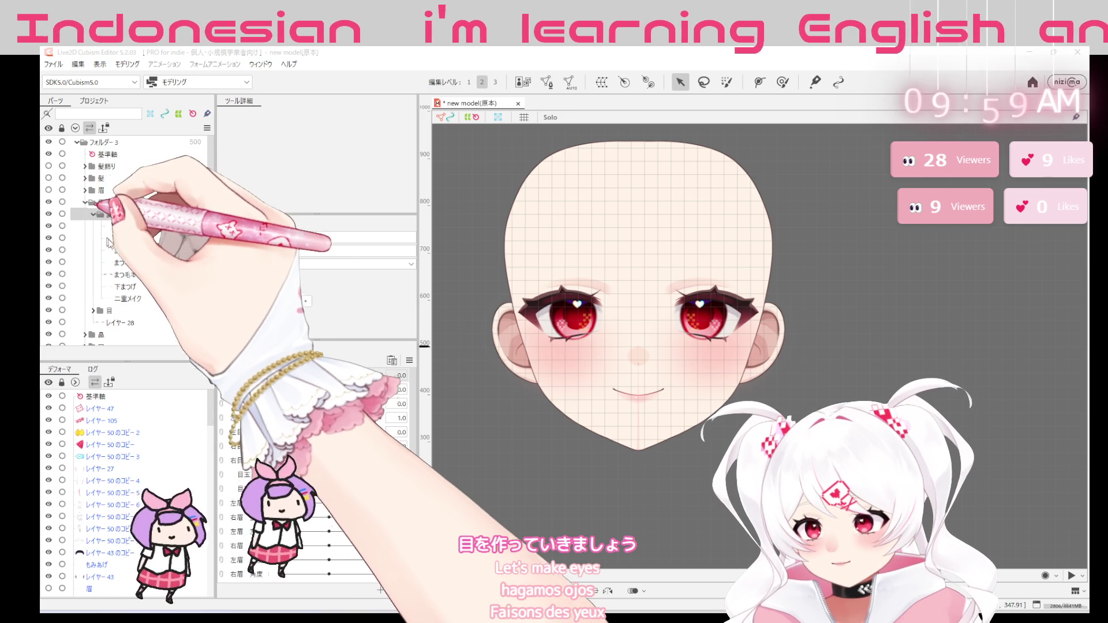
click(124, 226)
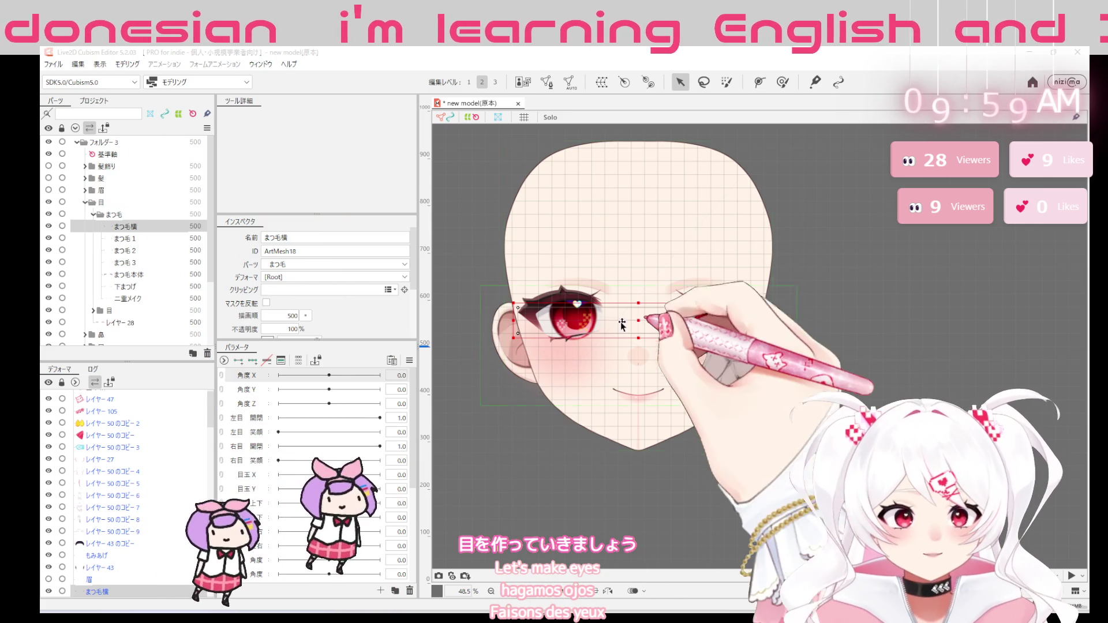
click(548, 81)
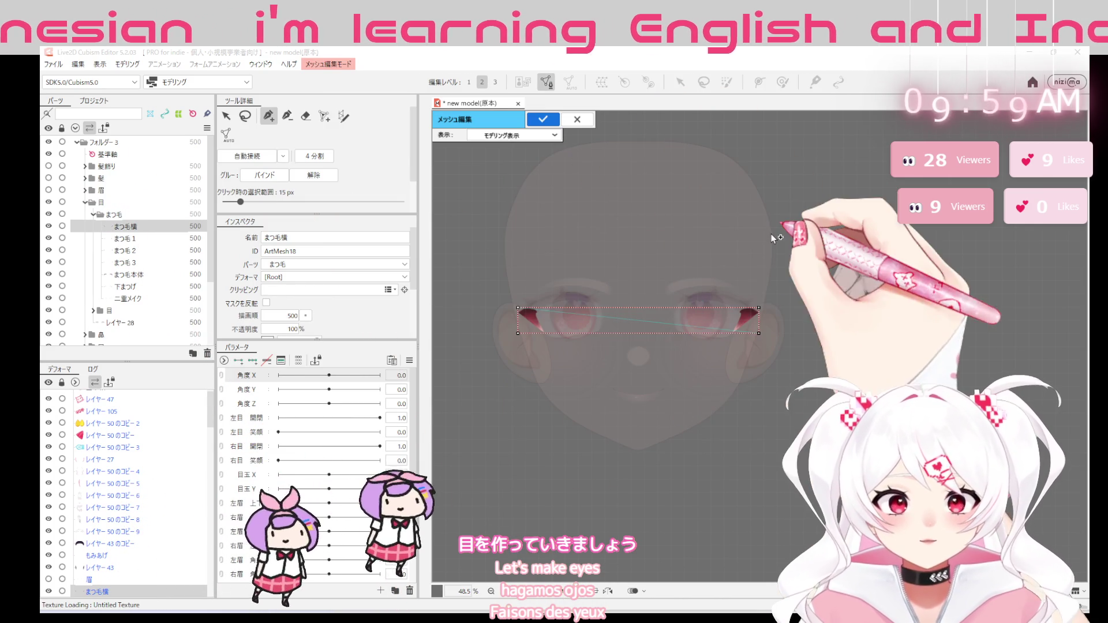
scroll(819, 321, up, 1)
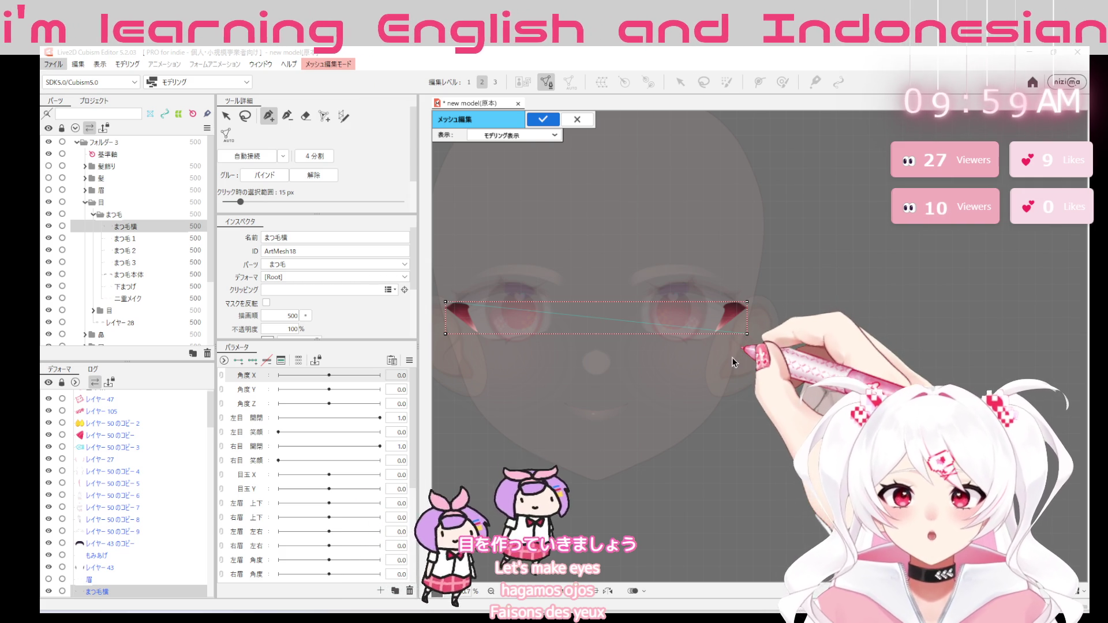
Trace an inner ring of vertices along the eyelash's upper edge, tip, lower point and inner edge
click(736, 336)
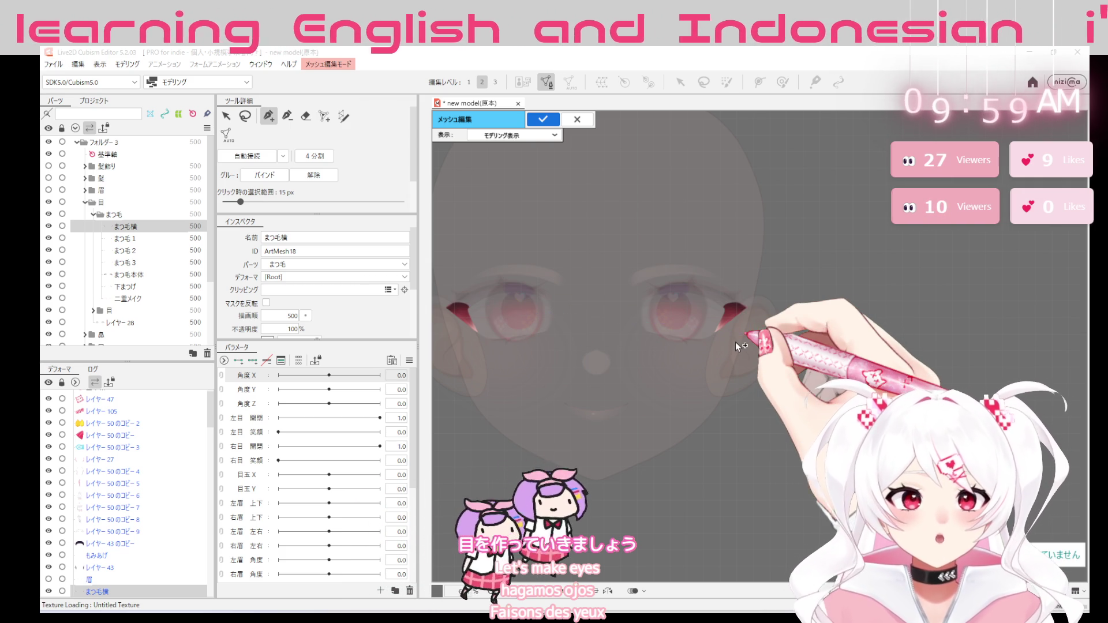
scroll(735, 342, up, 5)
scroll(735, 342, up, 3)
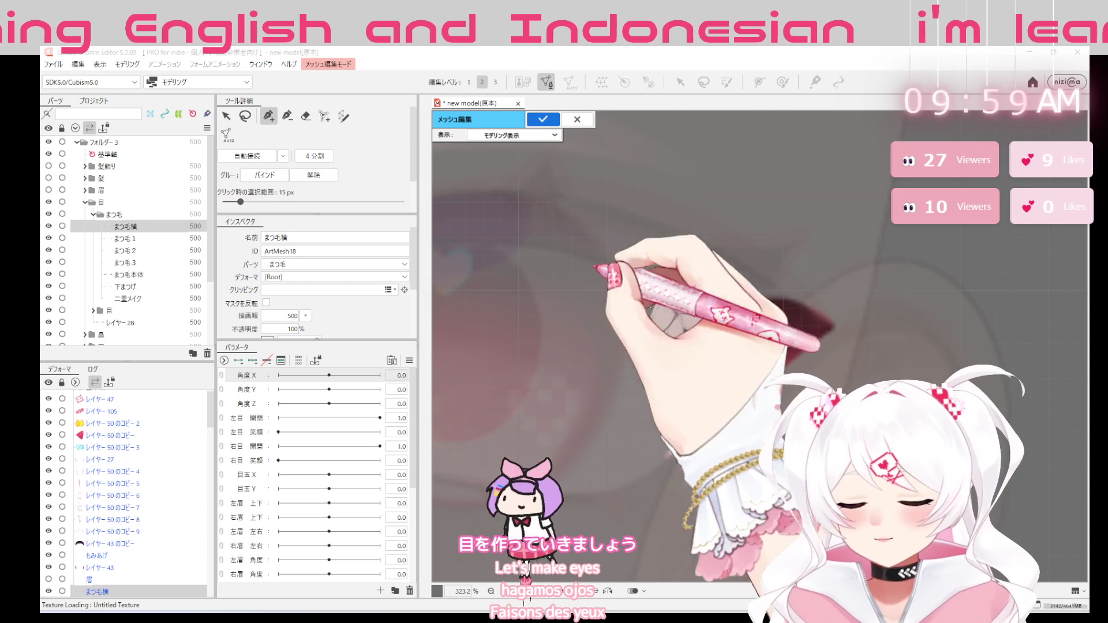
scroll(692, 306, up, 1)
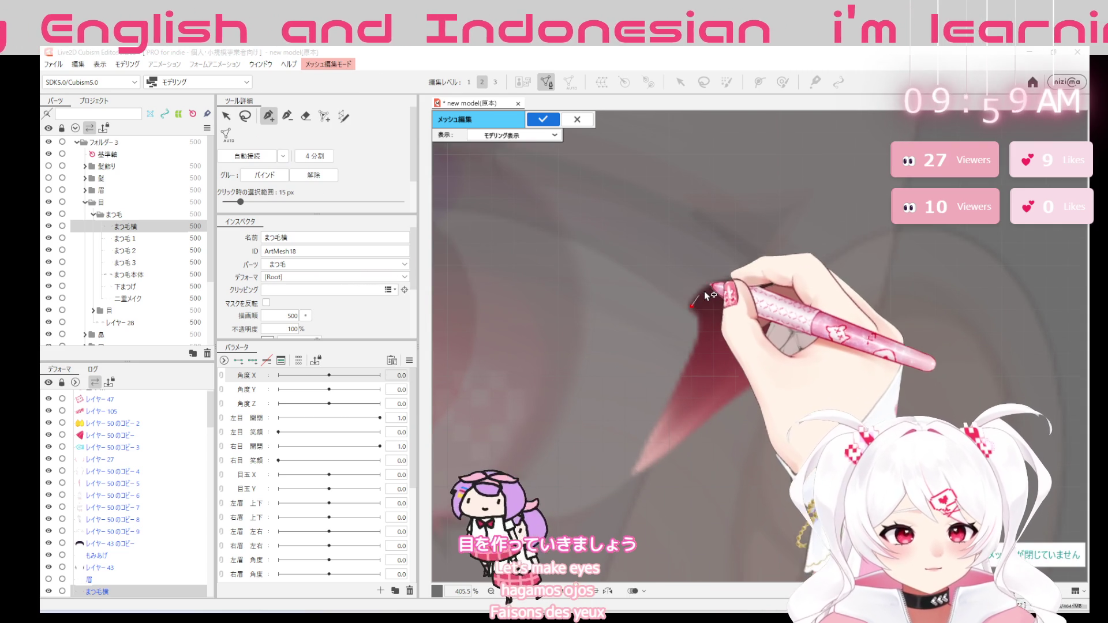
click(705, 291)
click(753, 279)
click(780, 279)
click(801, 284)
click(840, 310)
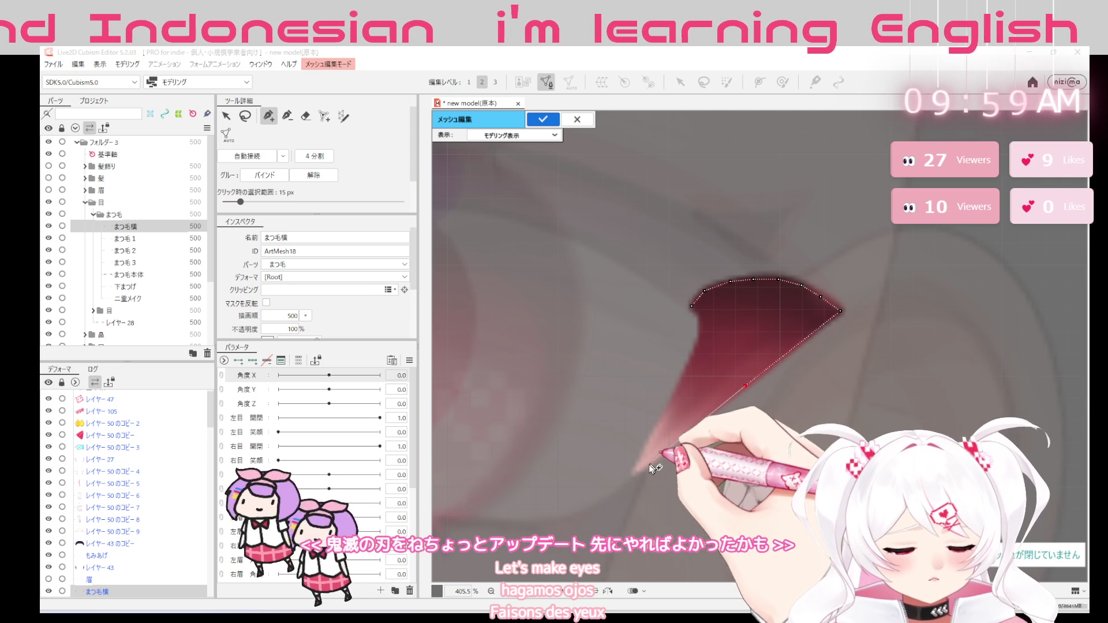
click(634, 474)
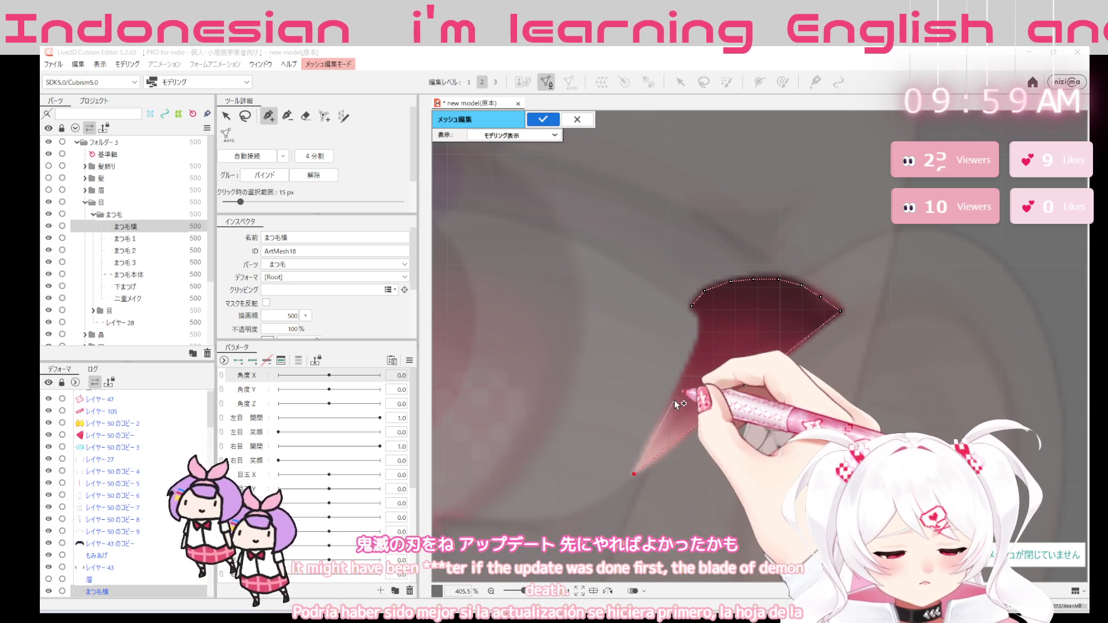
click(675, 400)
click(703, 339)
click(703, 318)
click(745, 386)
Trace a closed outer outline around the whole eyelash so the mesh triangulates
click(684, 287)
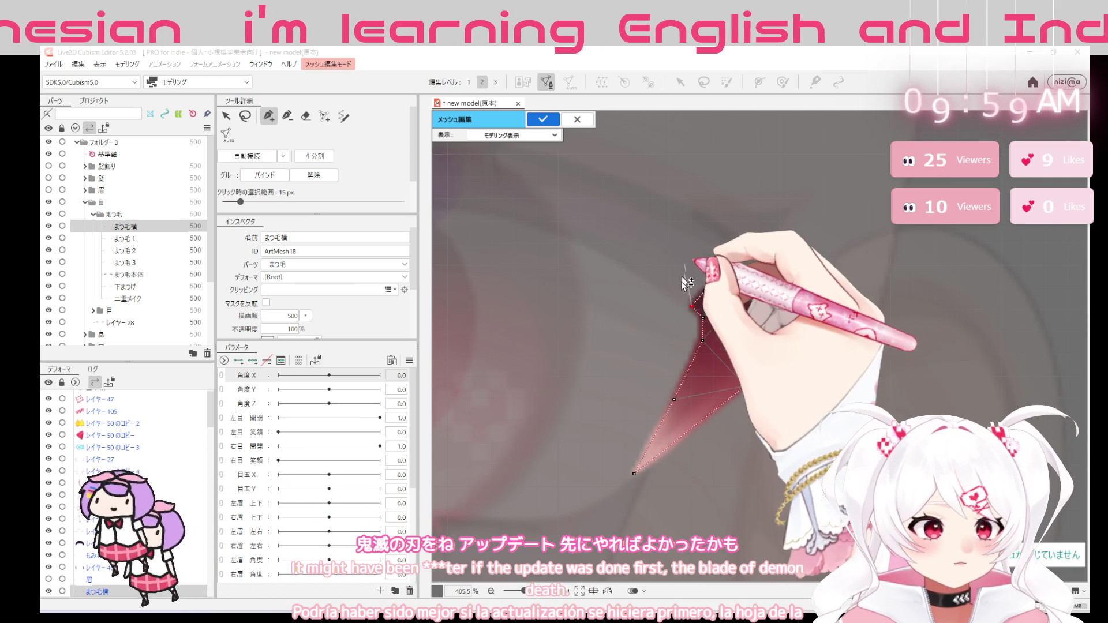
click(712, 268)
click(742, 263)
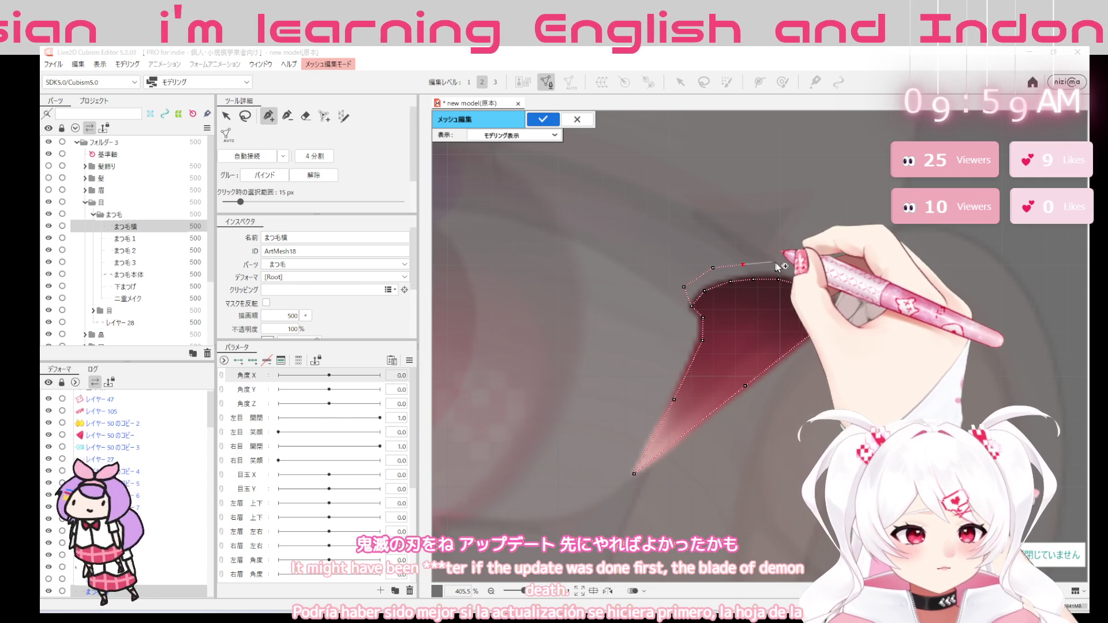
click(795, 267)
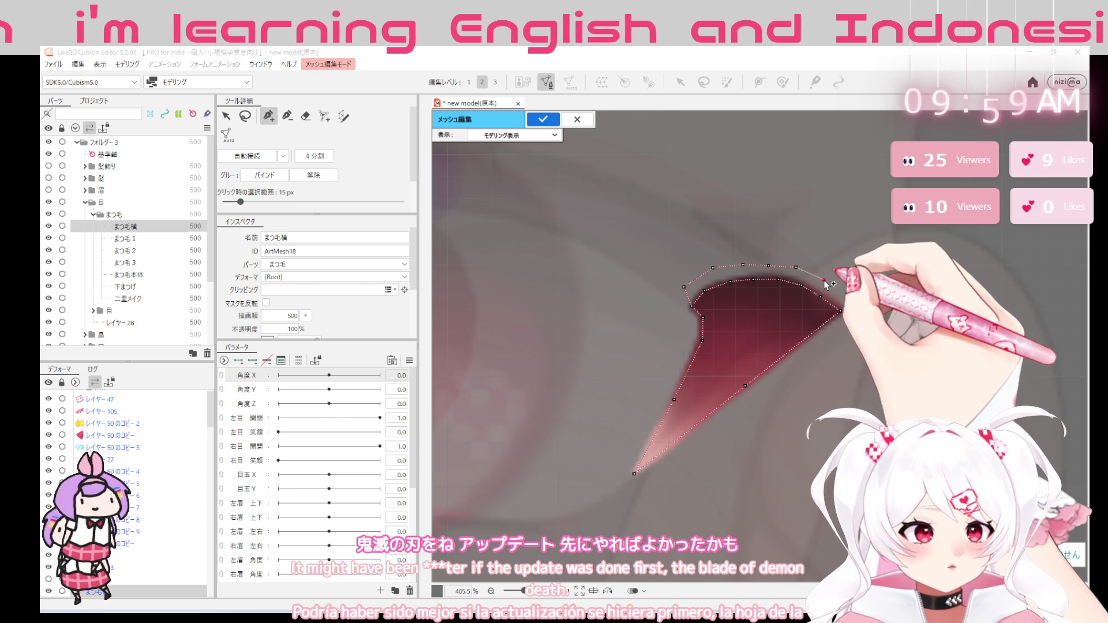
click(841, 291)
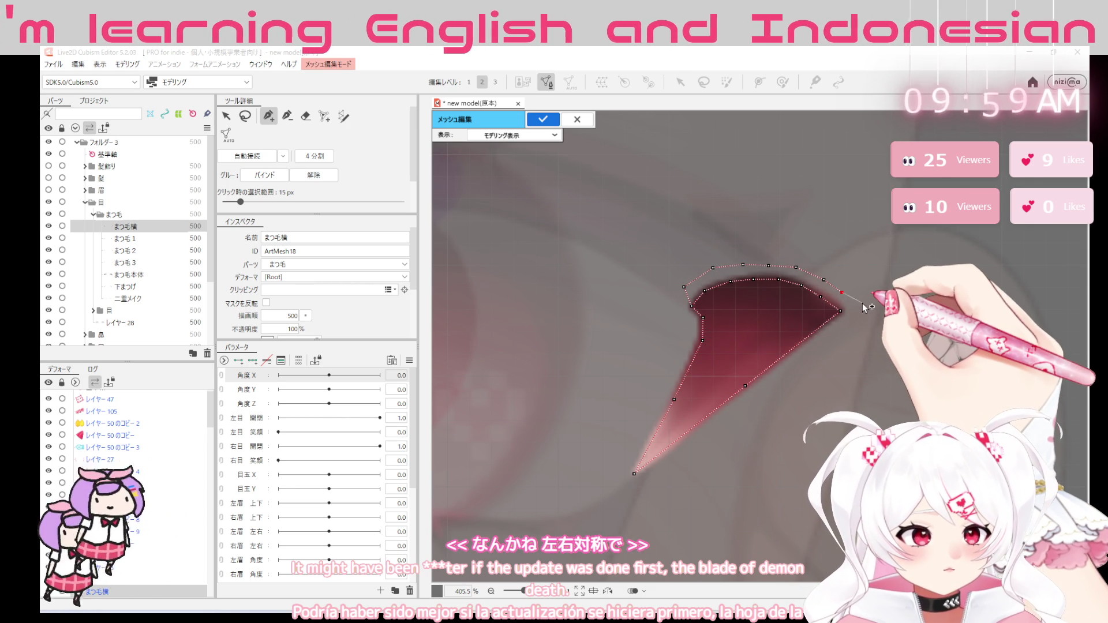
click(855, 301)
click(854, 321)
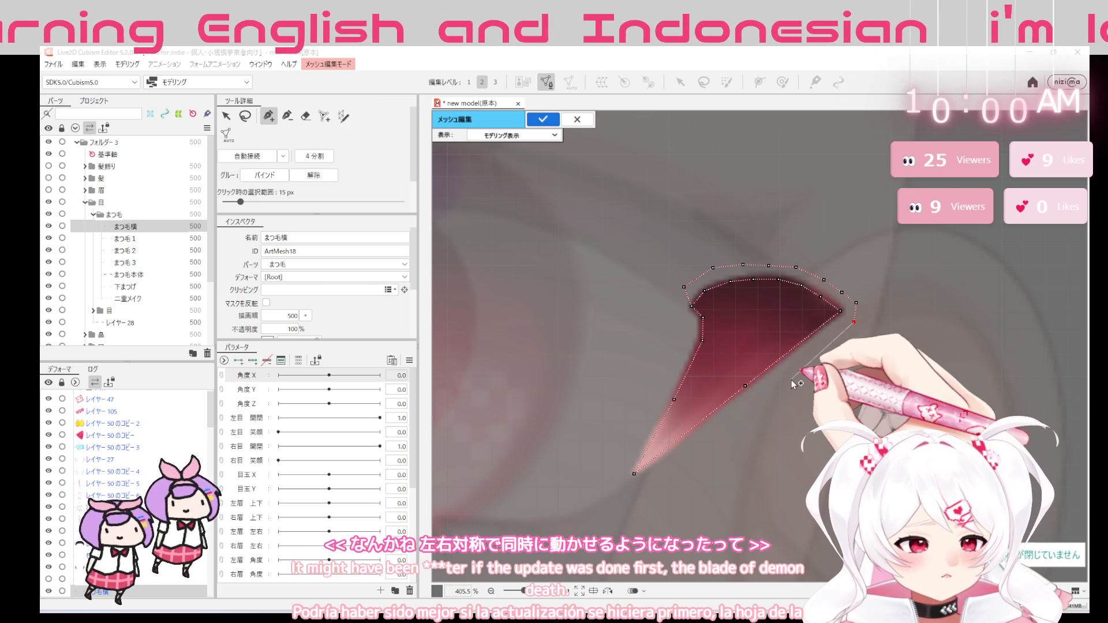
click(801, 369)
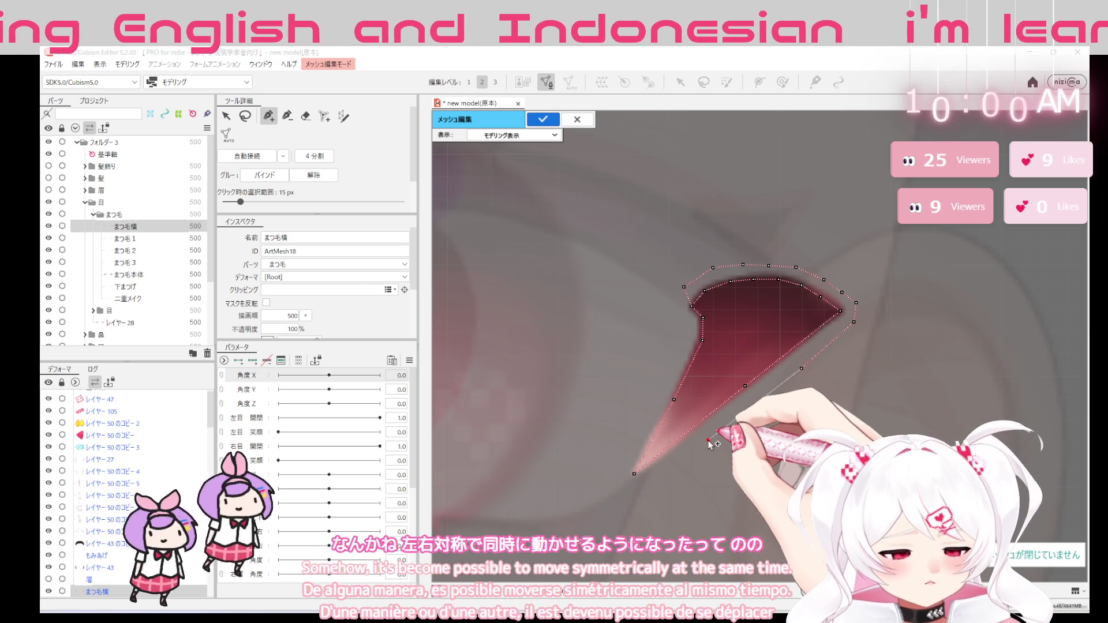
click(616, 492)
click(619, 492)
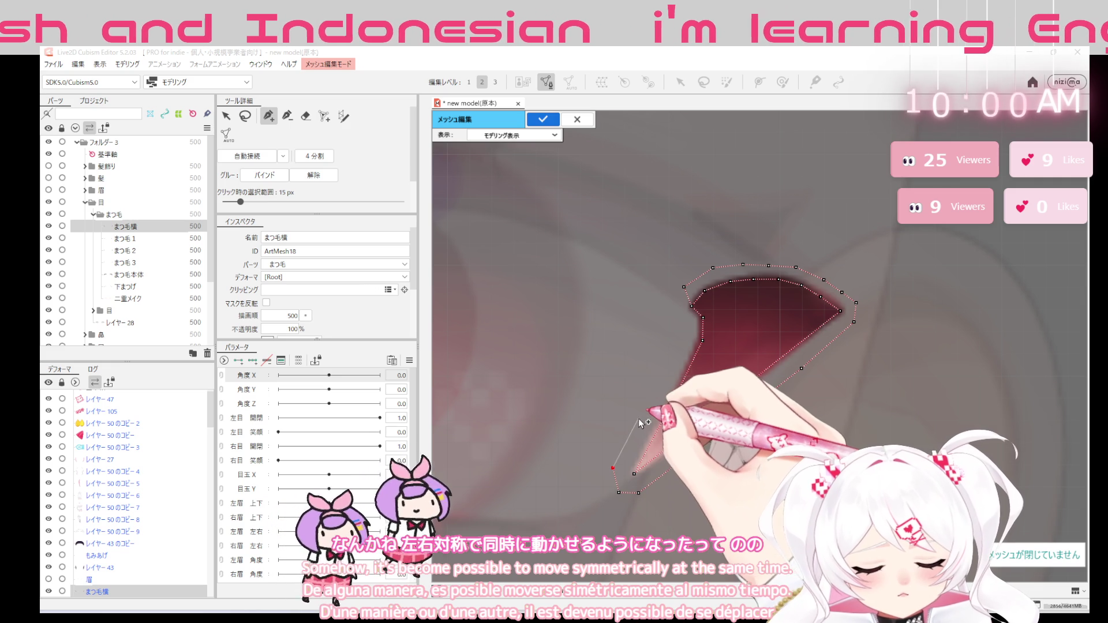
click(640, 419)
click(673, 399)
click(672, 357)
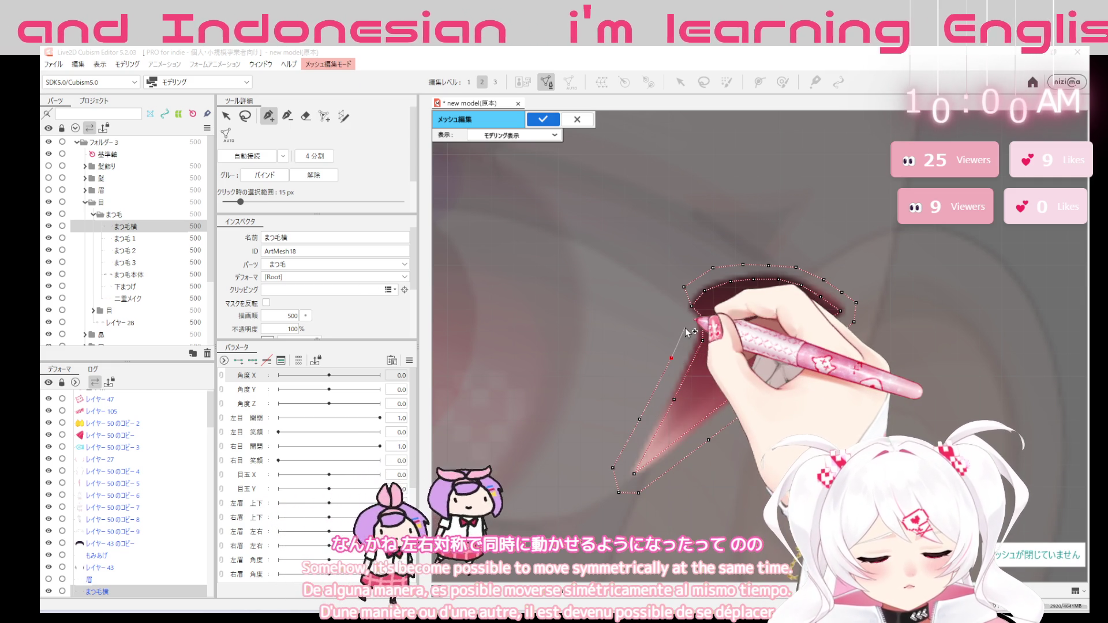
click(685, 329)
click(684, 289)
Fill the top-right band with triangles and apply the edited eyelash mesh
drag(693, 289, 805, 378)
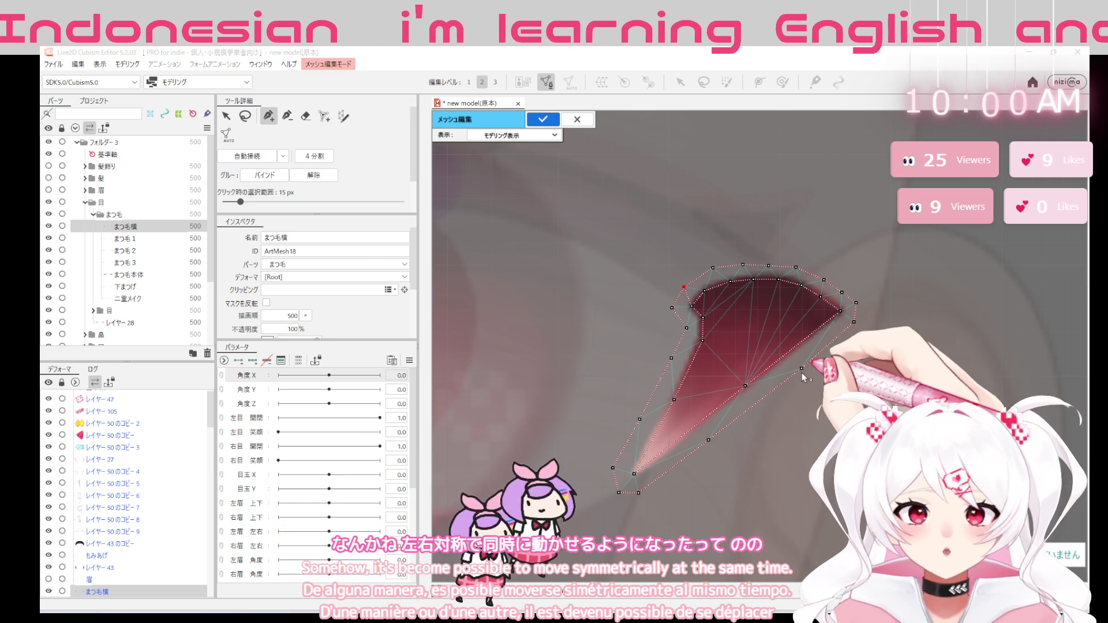
key(Return)
scroll(939, 395, down, 2)
scroll(939, 396, down, 3)
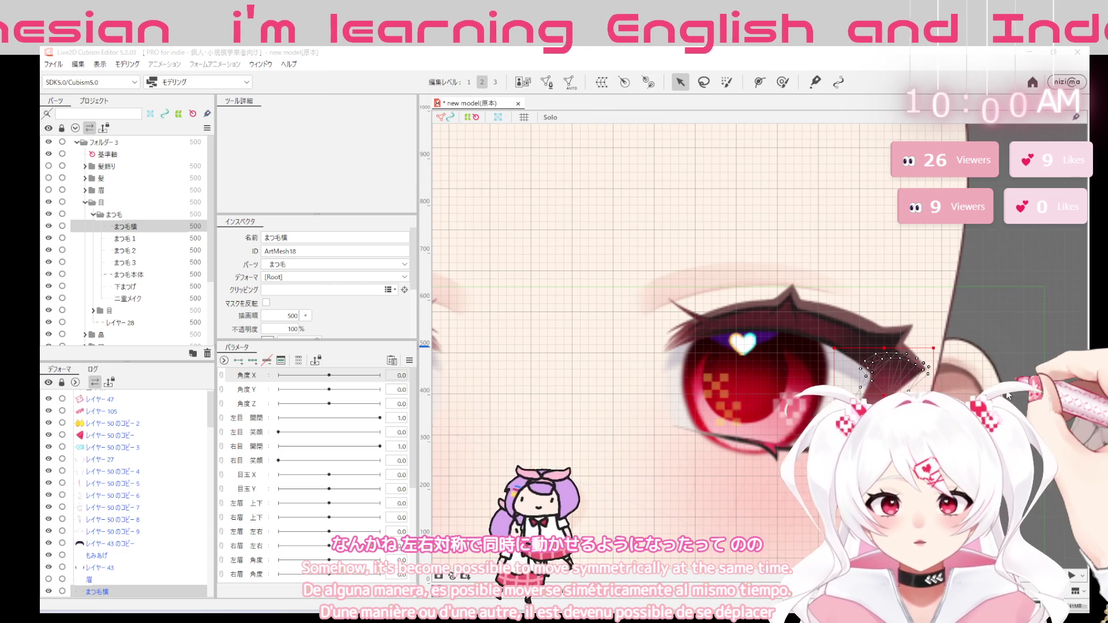
Save the model file with Ctrl+S and 保存
key(ctrl+s)
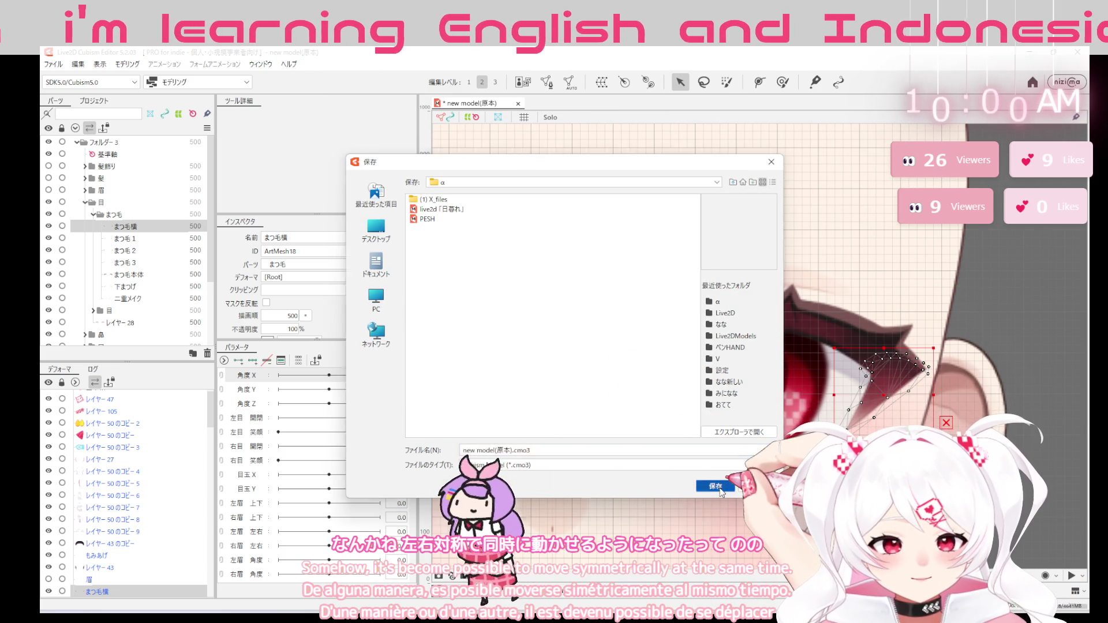
click(717, 487)
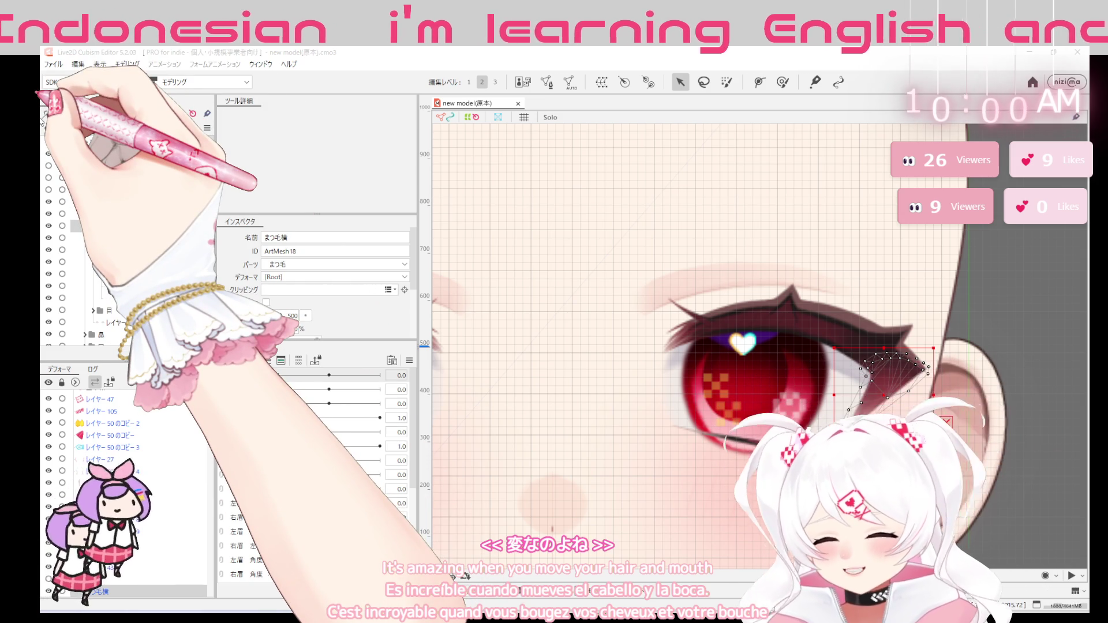
click(52, 64)
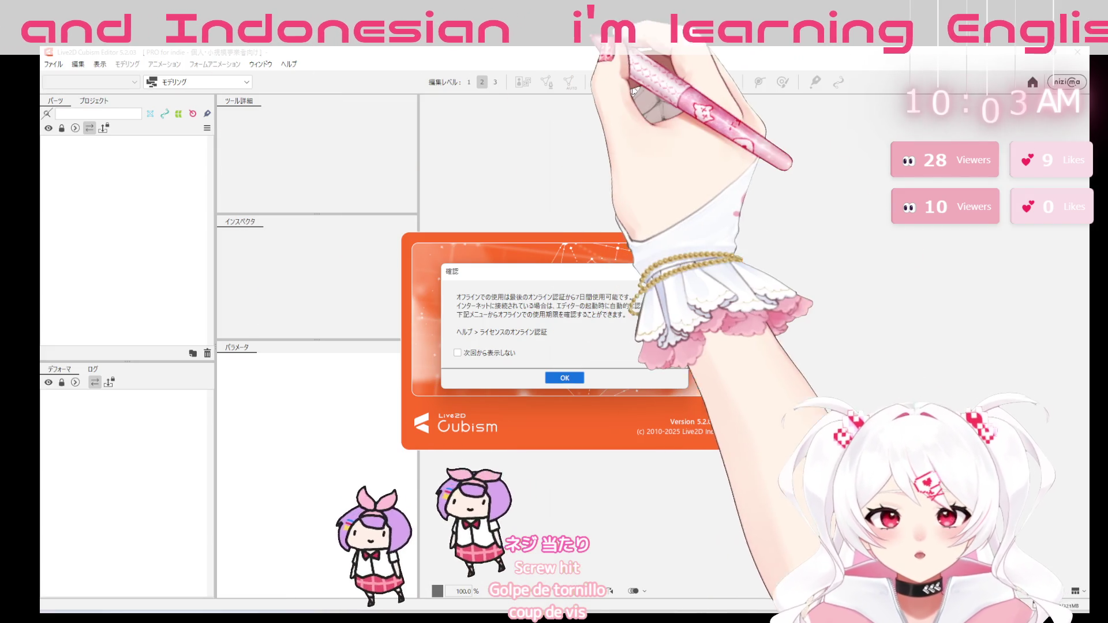
Dismiss the offline license notice and reopen the saved face model from recent files
click(568, 378)
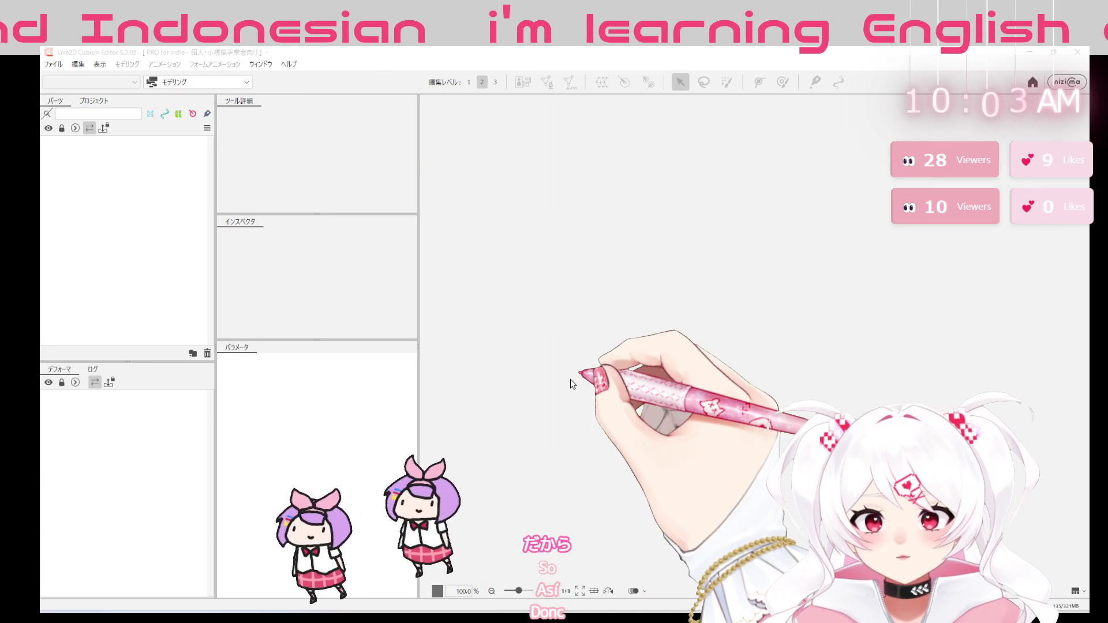
click(54, 65)
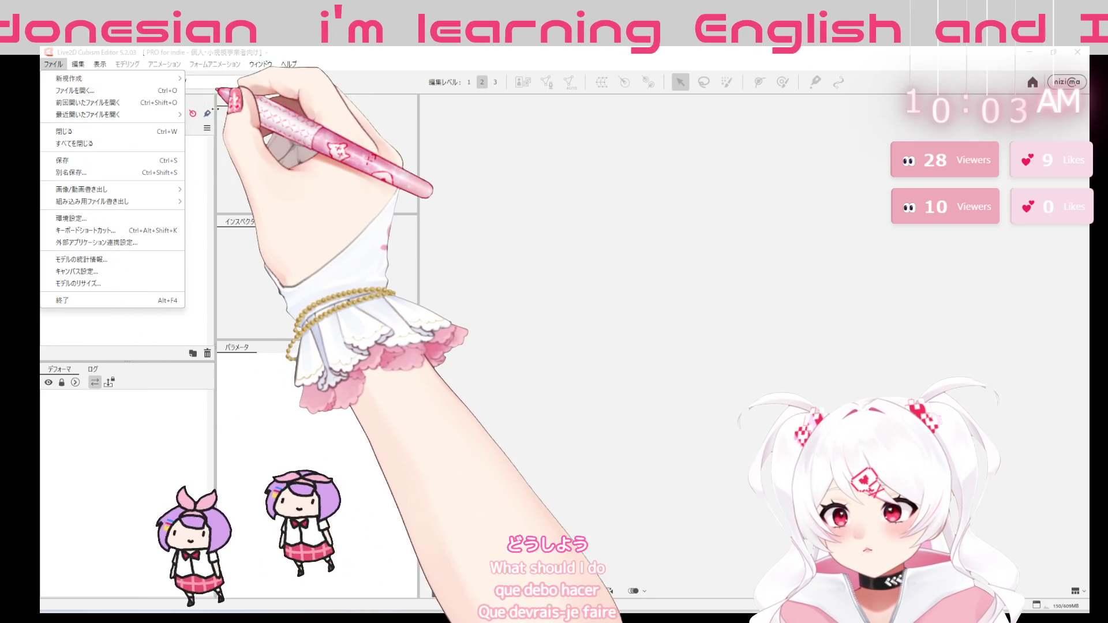
click(206, 115)
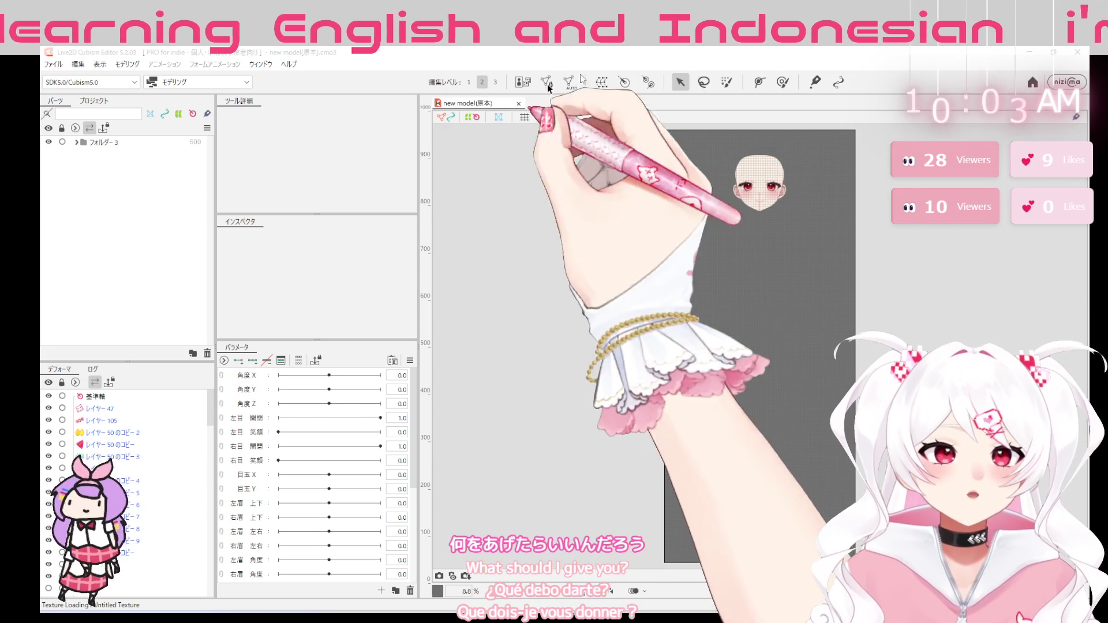
scroll(744, 165, up, 5)
scroll(862, 286, up, 3)
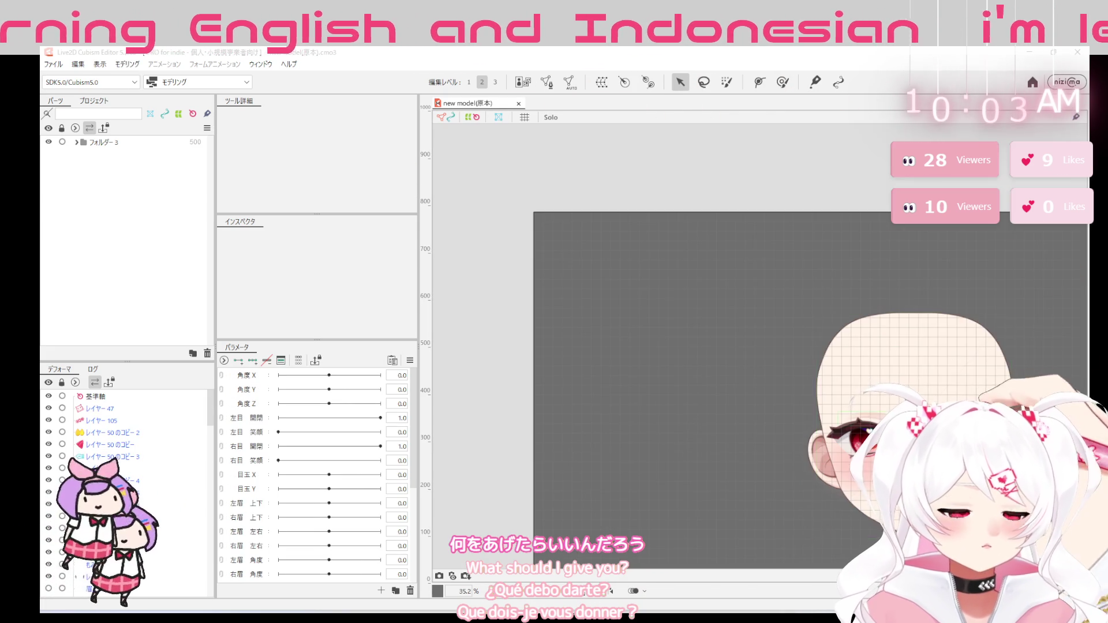
Pan the canvas to frame both eyes and the mouth, undoing one stray action
drag(862, 287, 793, 104)
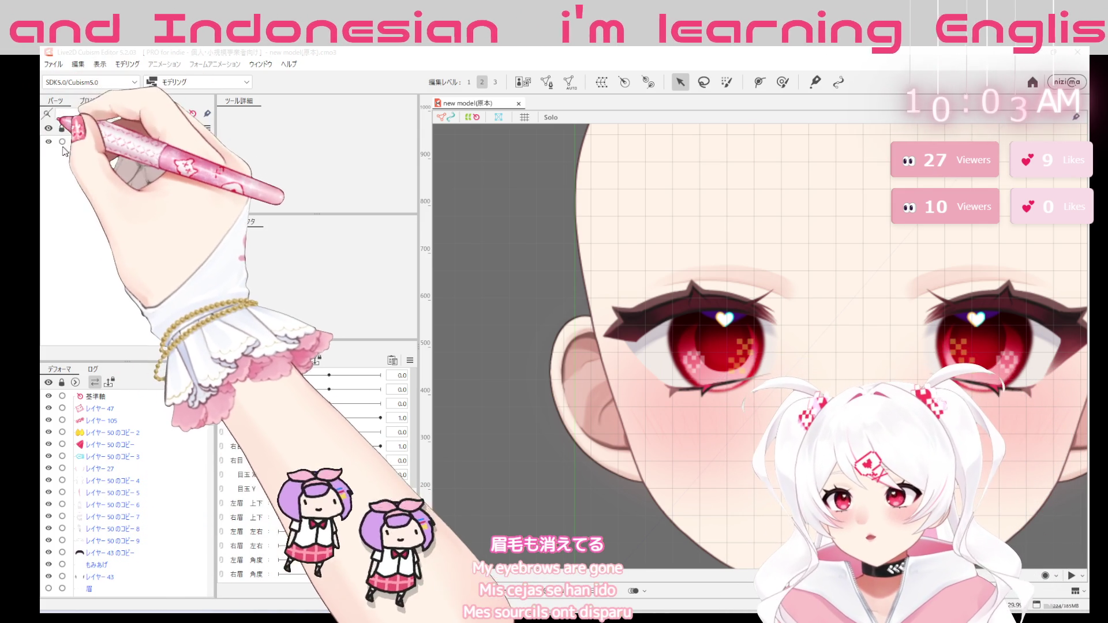
key(ctrl+z)
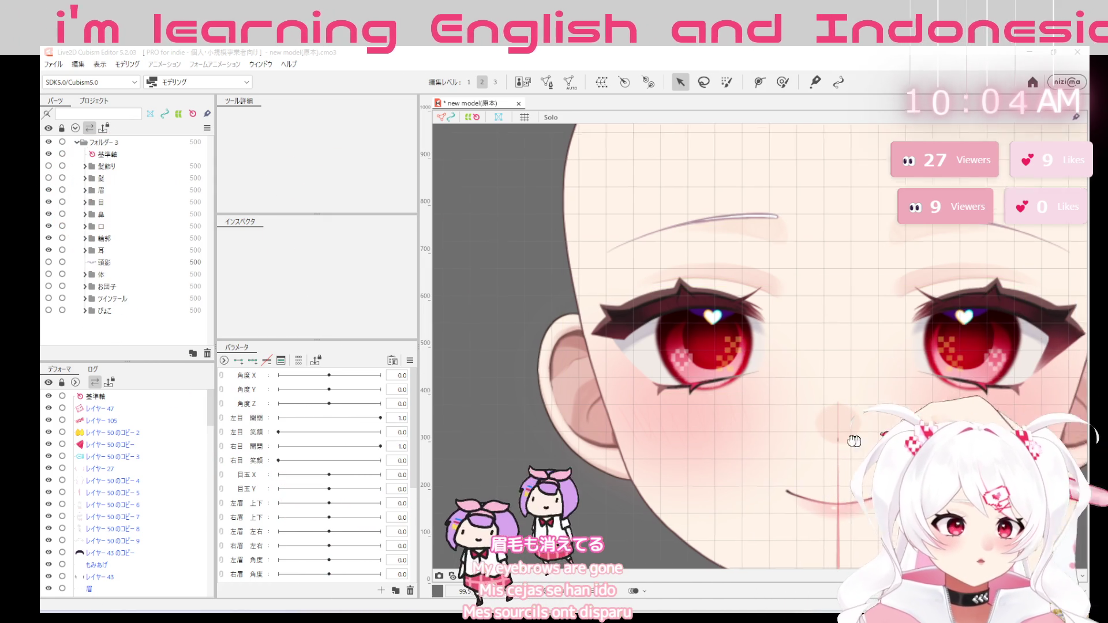
drag(843, 442, 713, 428)
scroll(713, 428, down, 3)
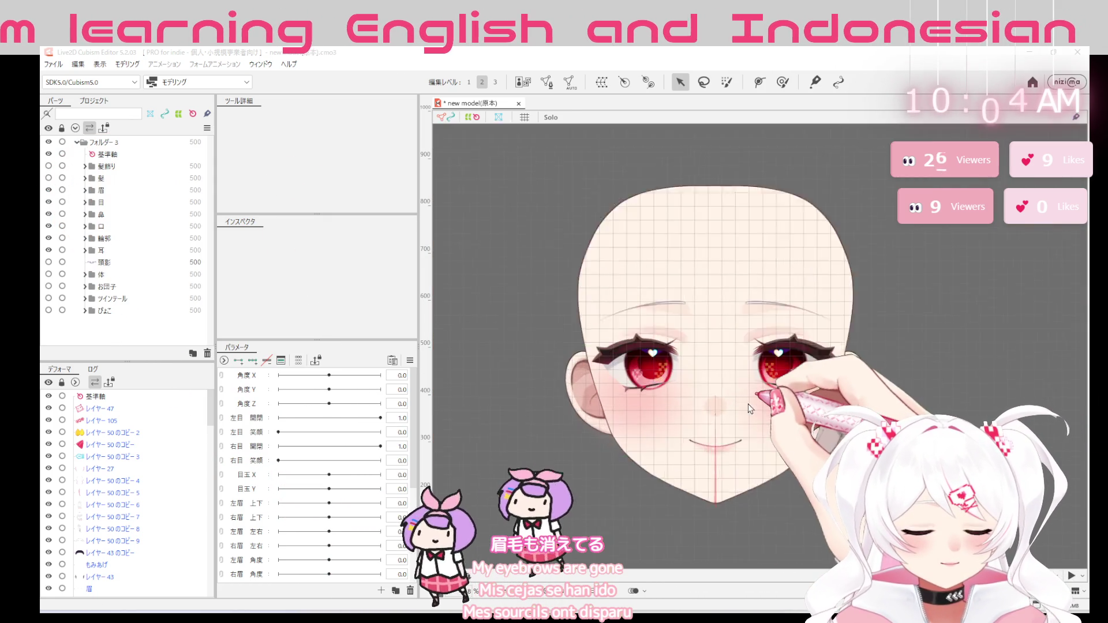
scroll(749, 409, up, 3)
scroll(749, 409, down, 2)
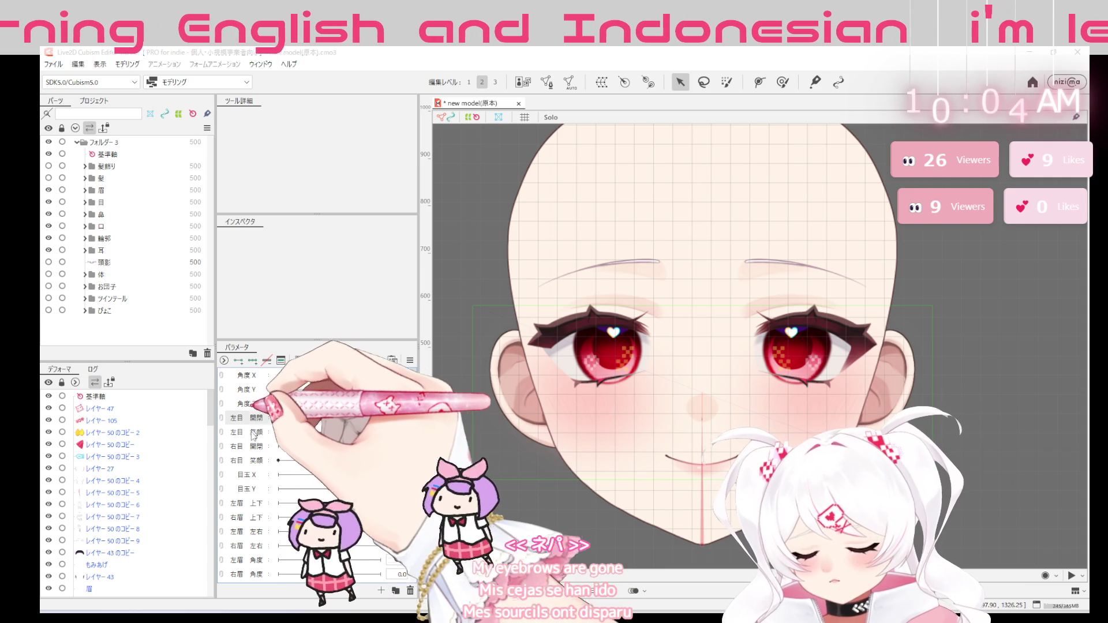
Expand the 目 and まつ毛 folders and check the まつ毛横 eyelash mesh
click(97, 202)
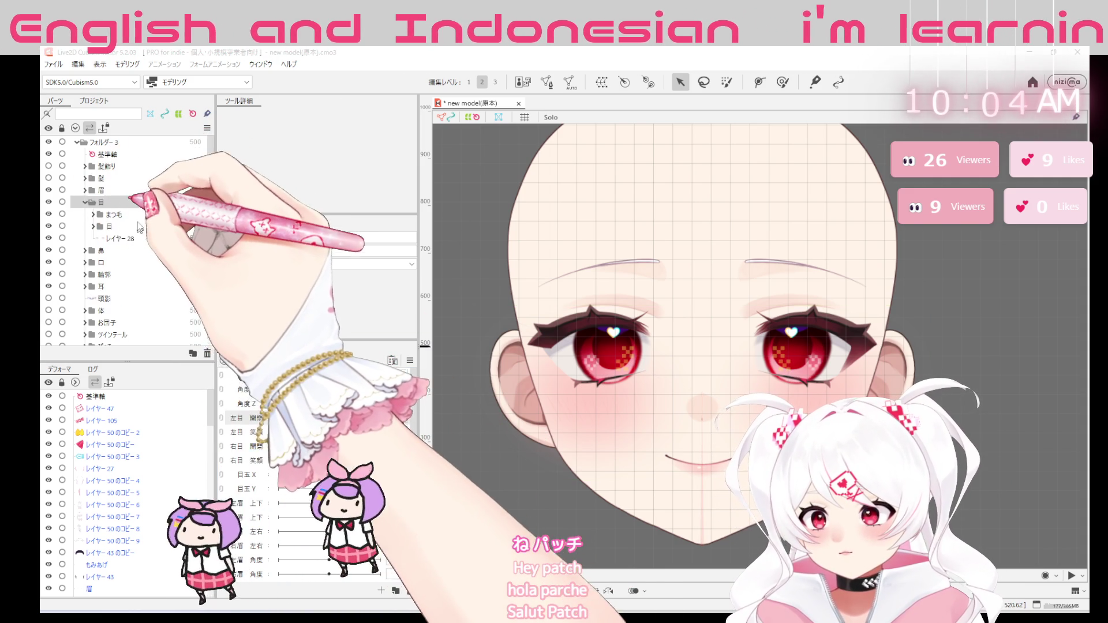
click(94, 214)
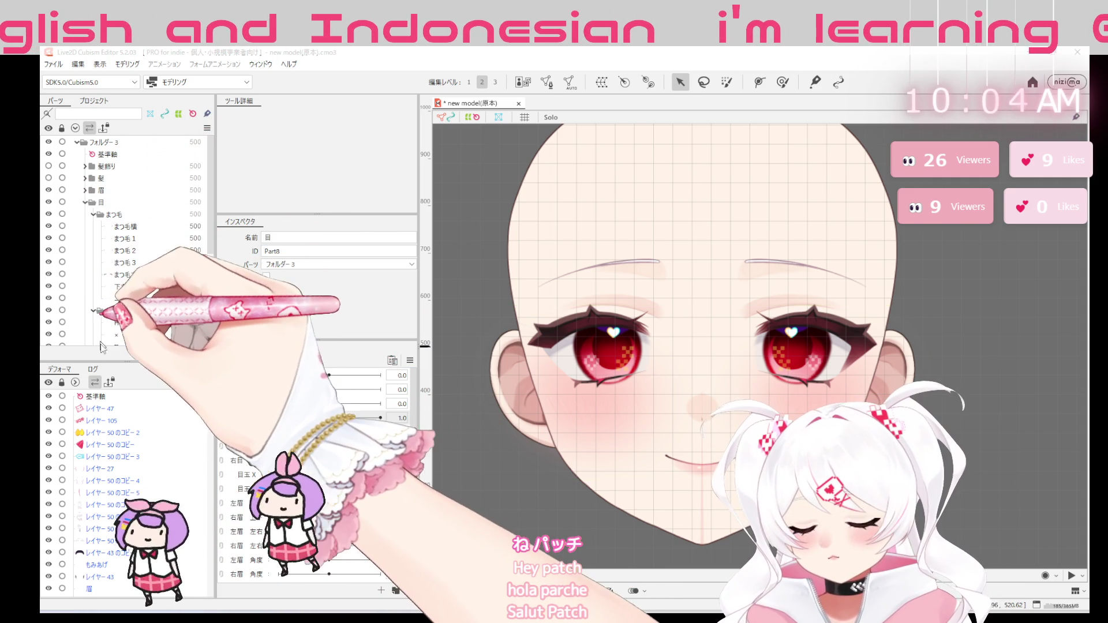
scroll(173, 261, down, 3)
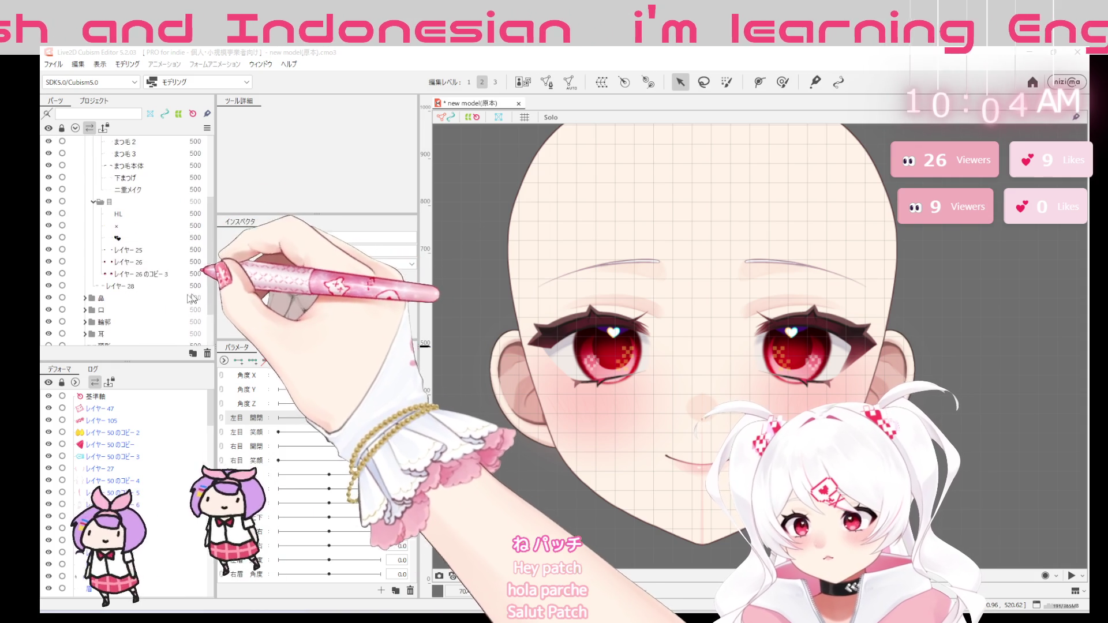
scroll(173, 217, up, 2)
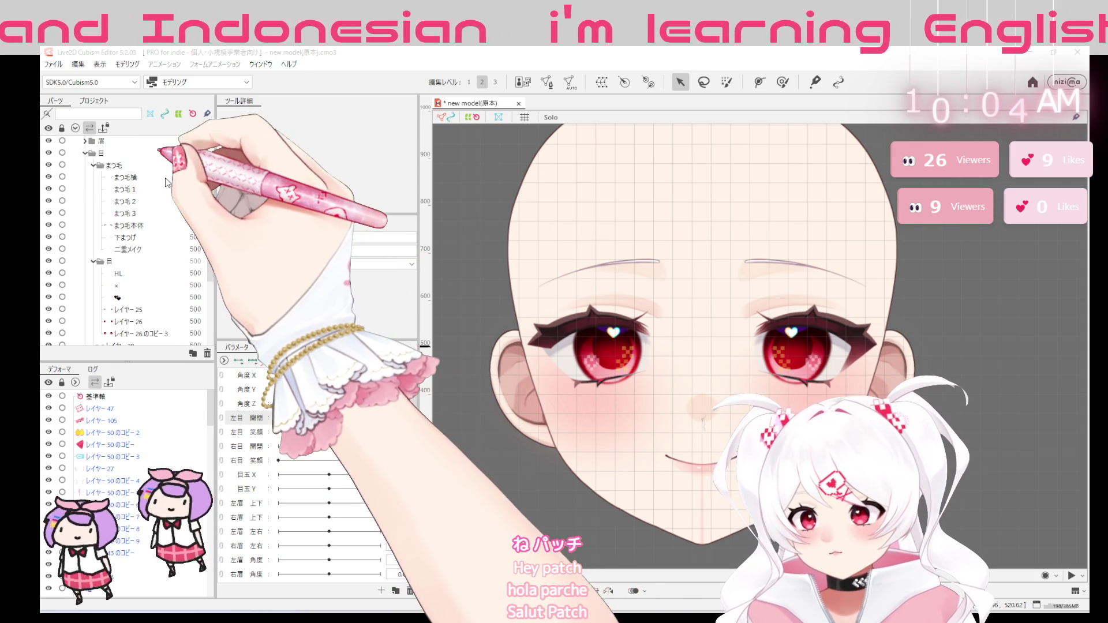
click(165, 178)
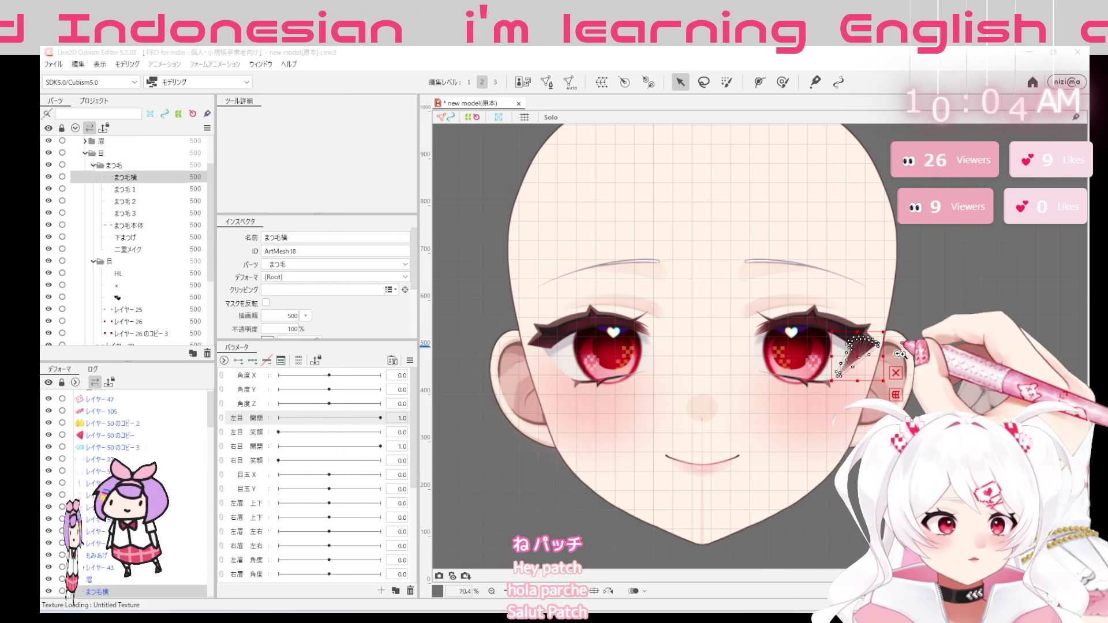
scroll(895, 352, up, 2)
scroll(900, 368, up, 2)
scroll(905, 386, up, 2)
scroll(911, 405, up, 2)
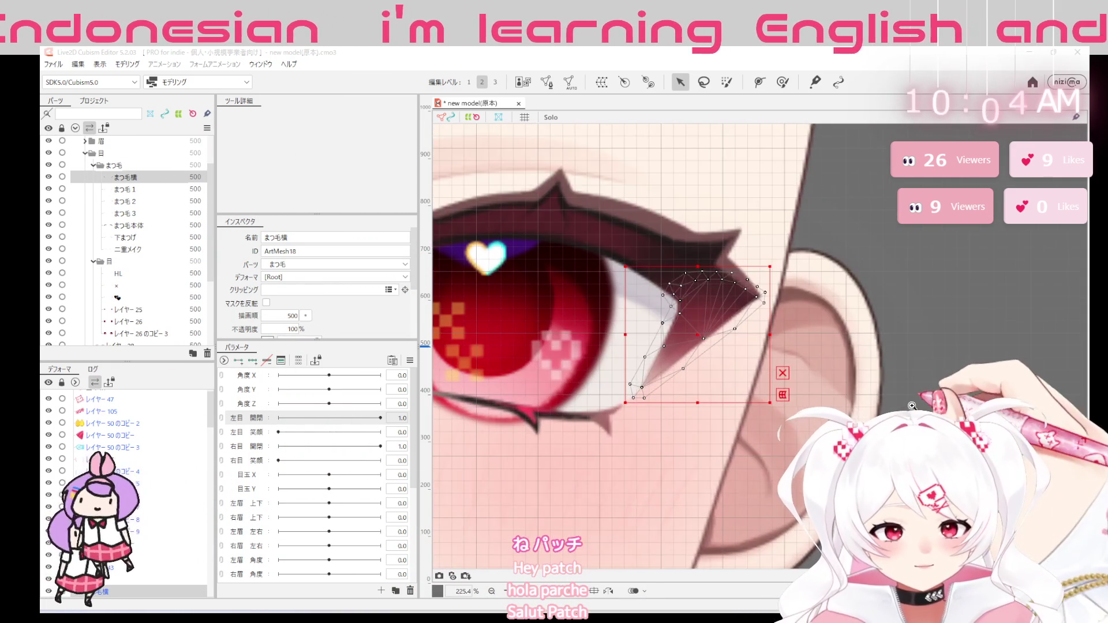
scroll(911, 405, down, 2)
scroll(892, 403, down, 1)
scroll(870, 401, down, 1)
scroll(851, 400, up, 2)
scroll(850, 400, down, 1)
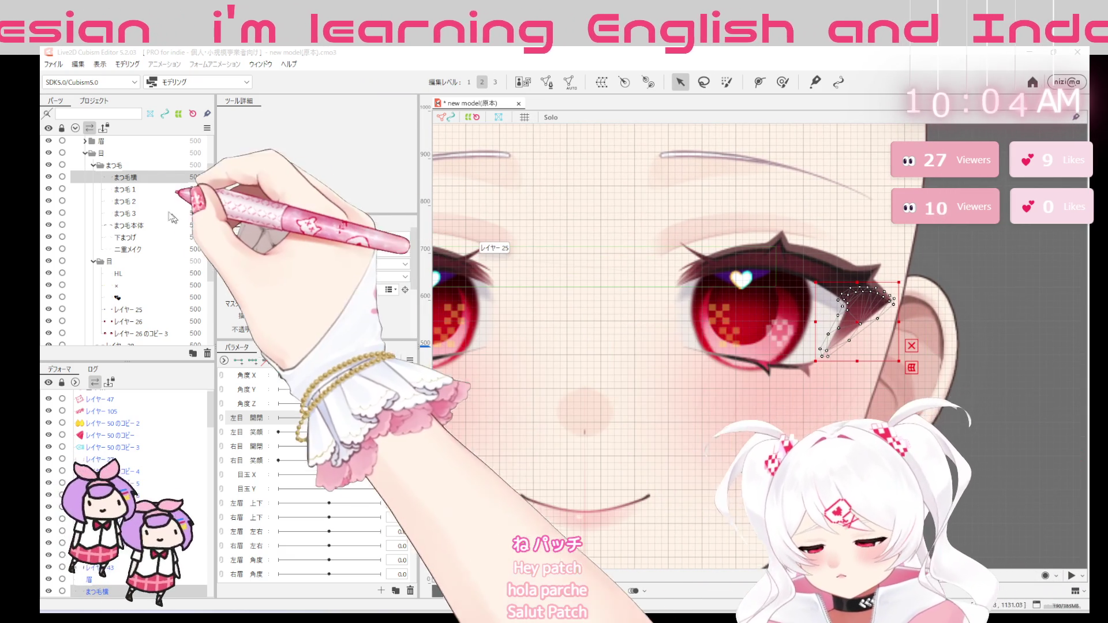
Select the まつ毛 1 eyelash and enter Mesh Edit mode on it
click(123, 188)
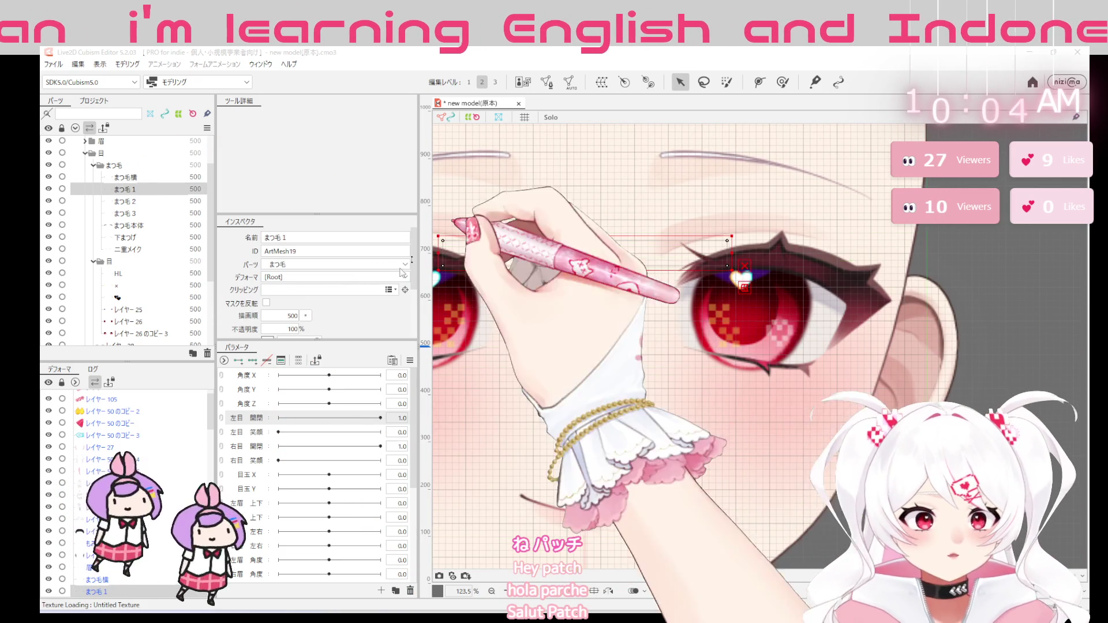
double_click(711, 276)
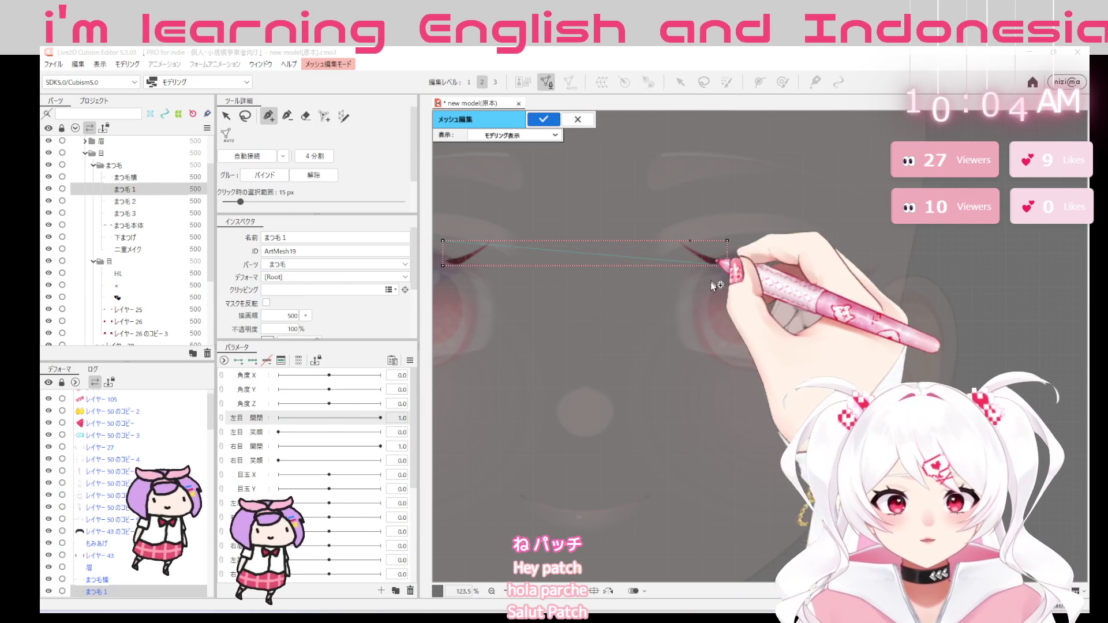
scroll(723, 275, up, 2)
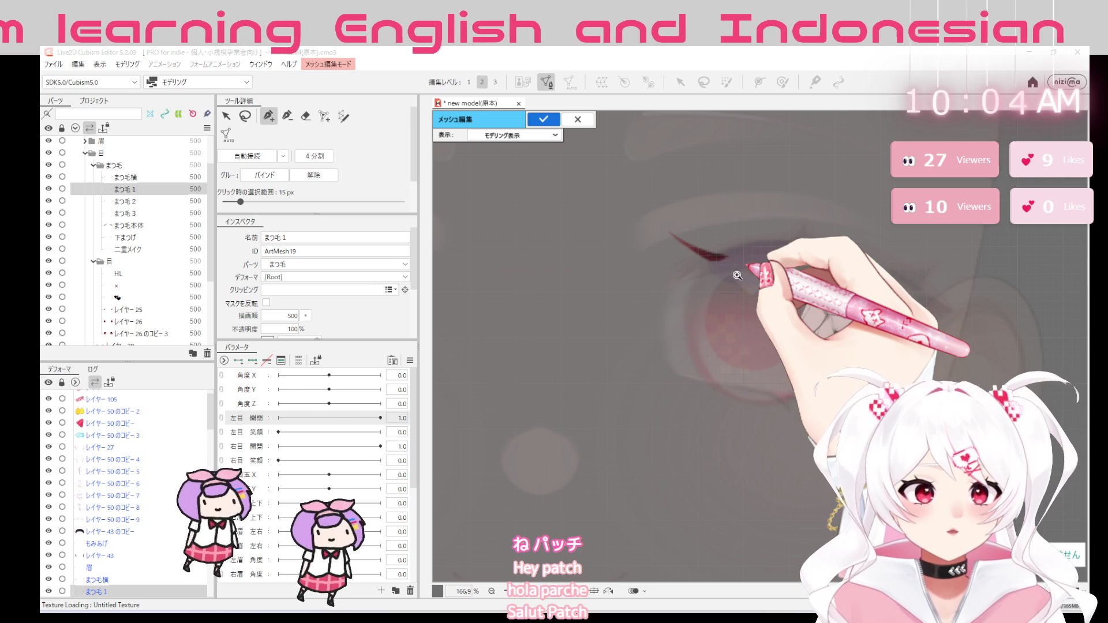
scroll(683, 234, up, 4)
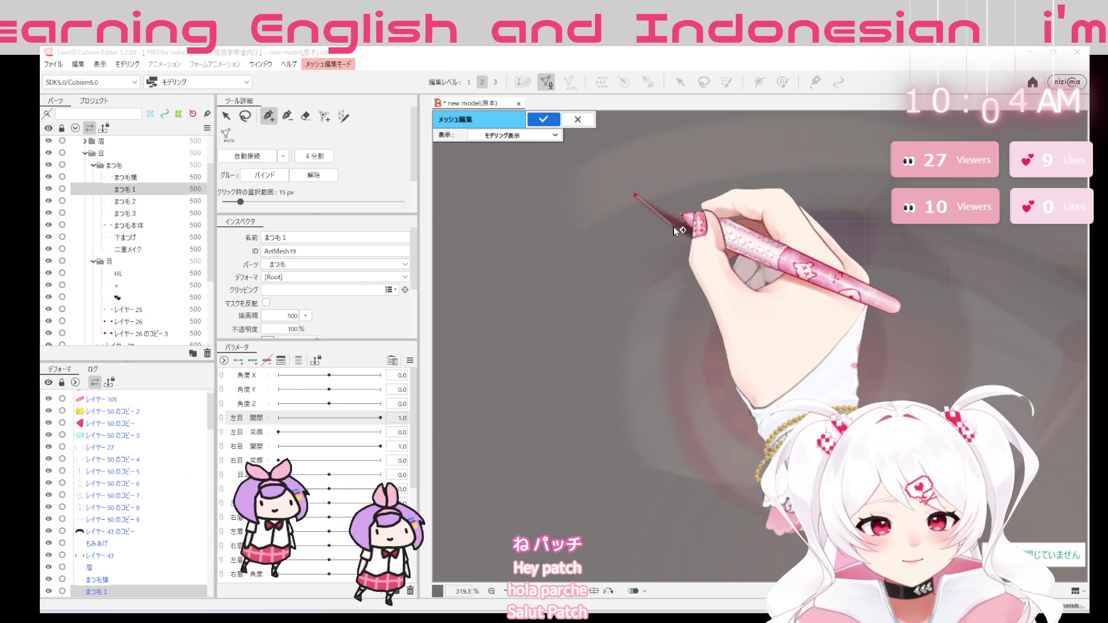
Trace mesh outline points around the まつ毛 1 eyelash tip and along the lash
click(717, 249)
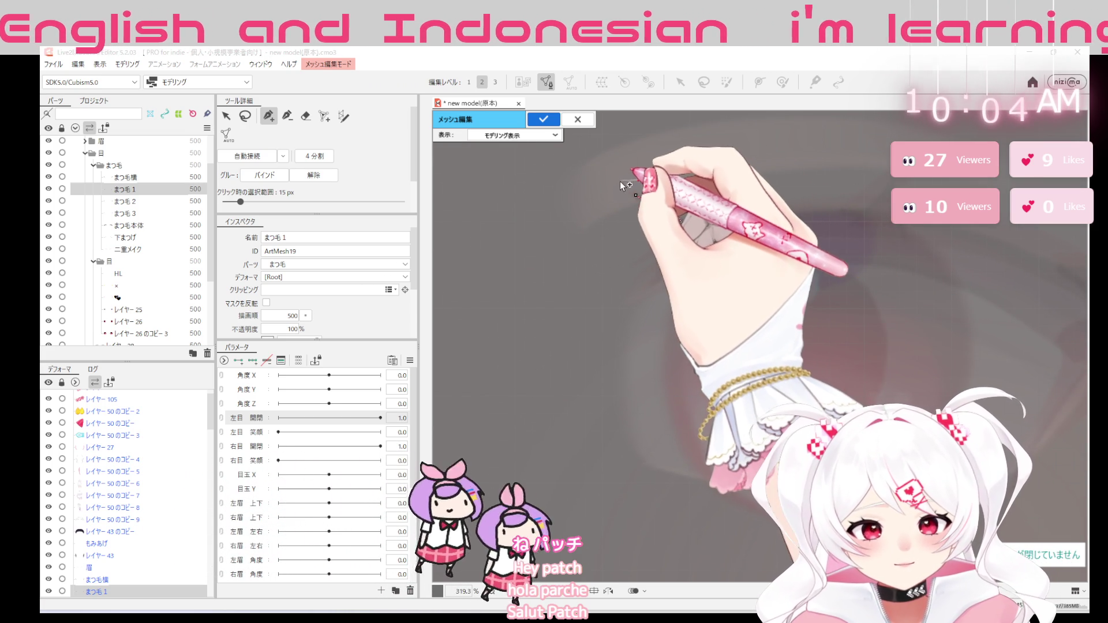
click(621, 181)
click(621, 202)
click(649, 222)
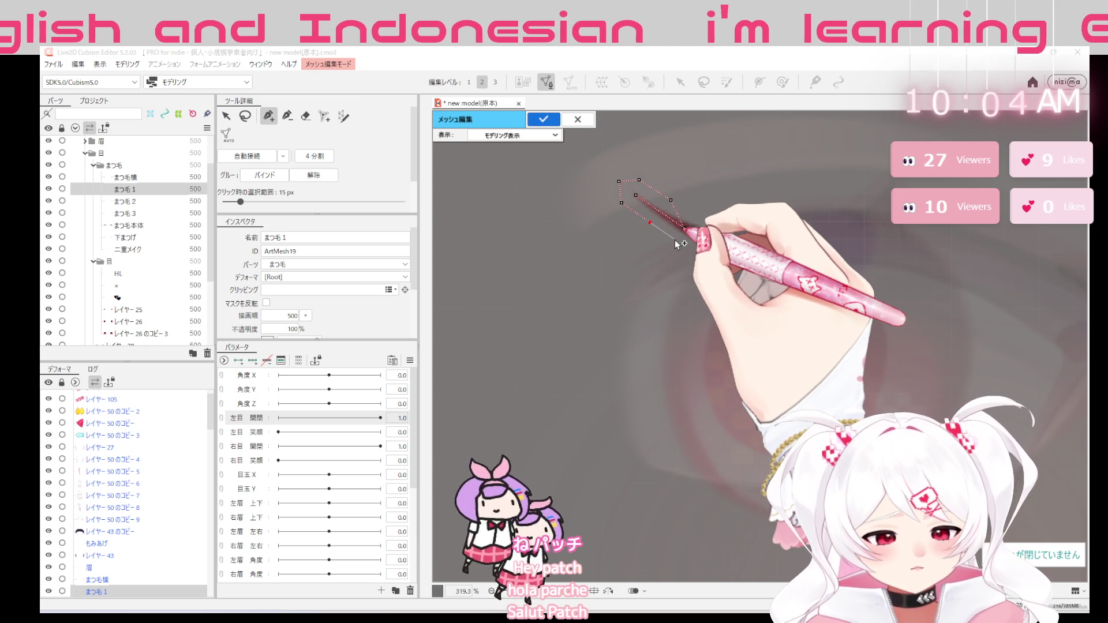
click(692, 249)
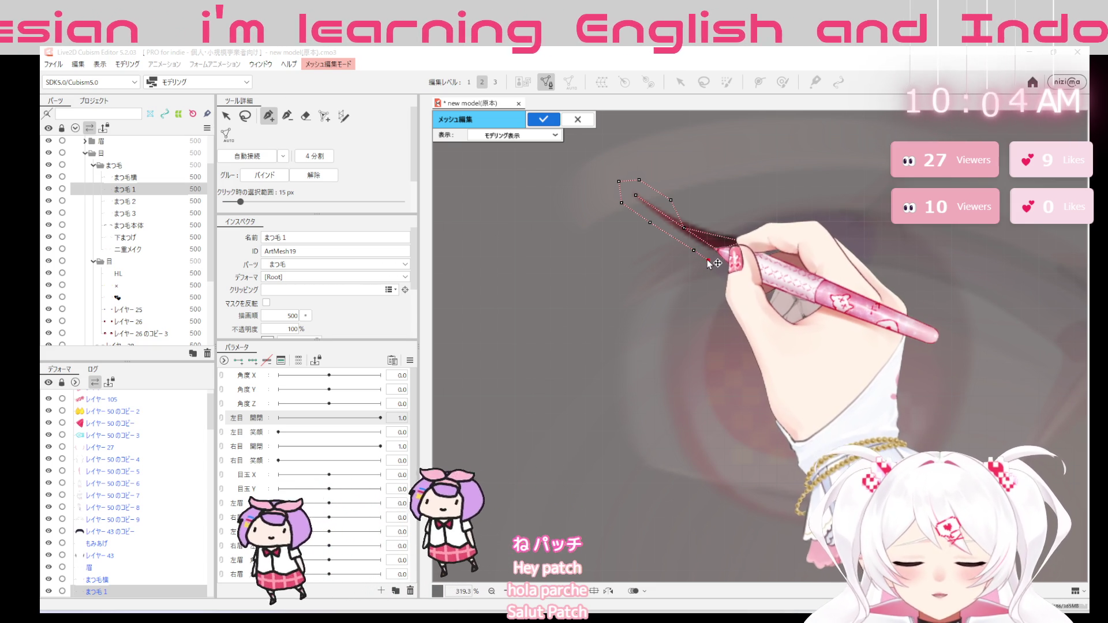
click(717, 263)
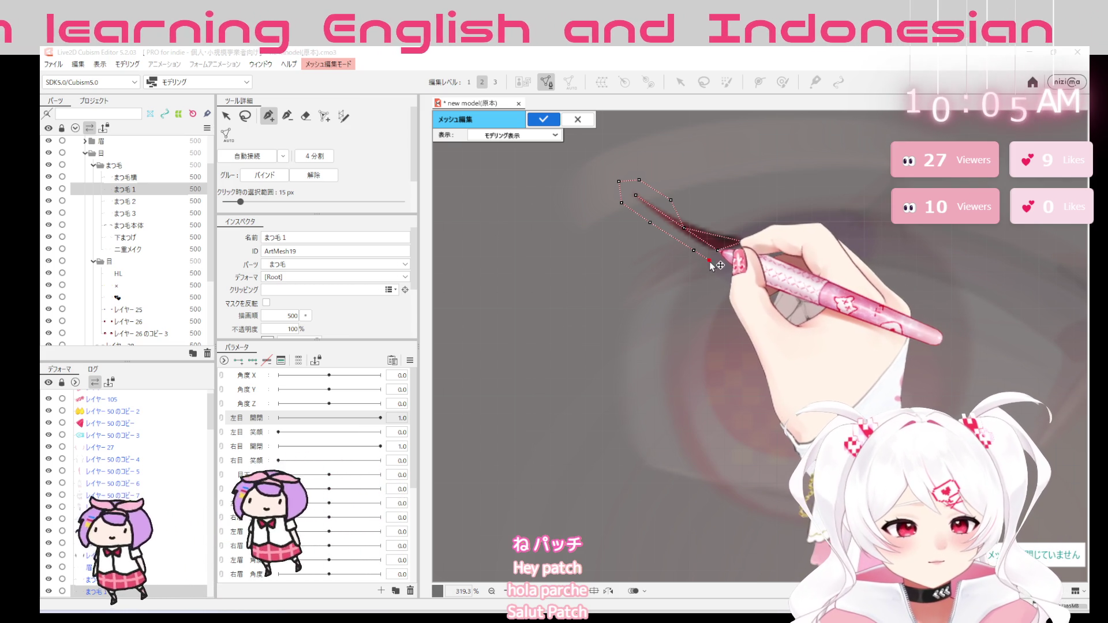
Finish the outline to the outer lash end, close the loop and apply the mesh
click(728, 261)
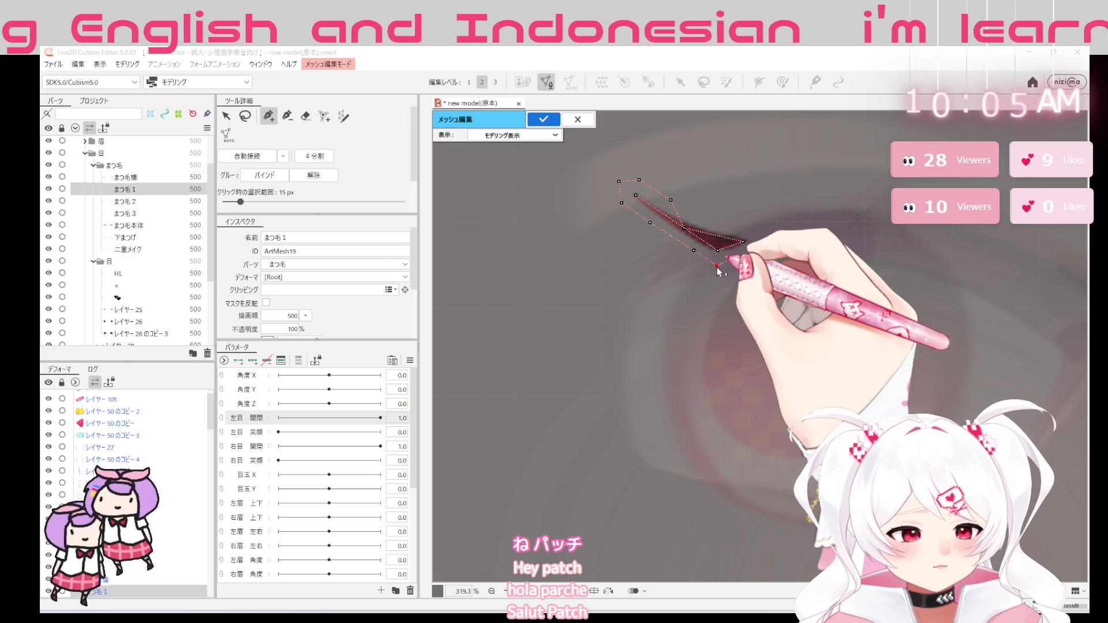
click(739, 258)
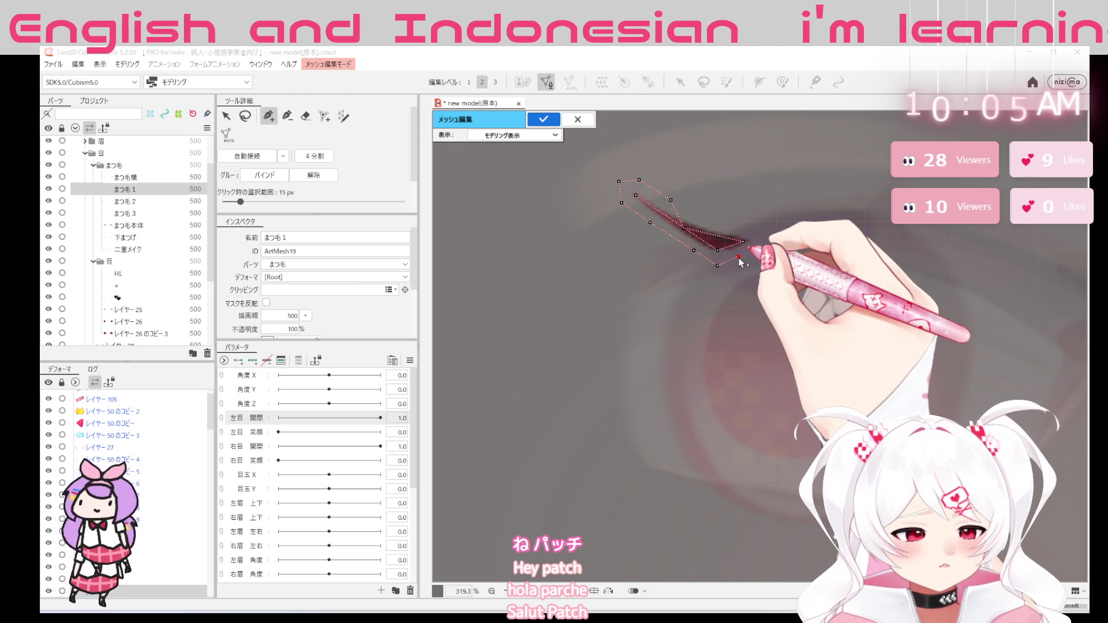
click(765, 243)
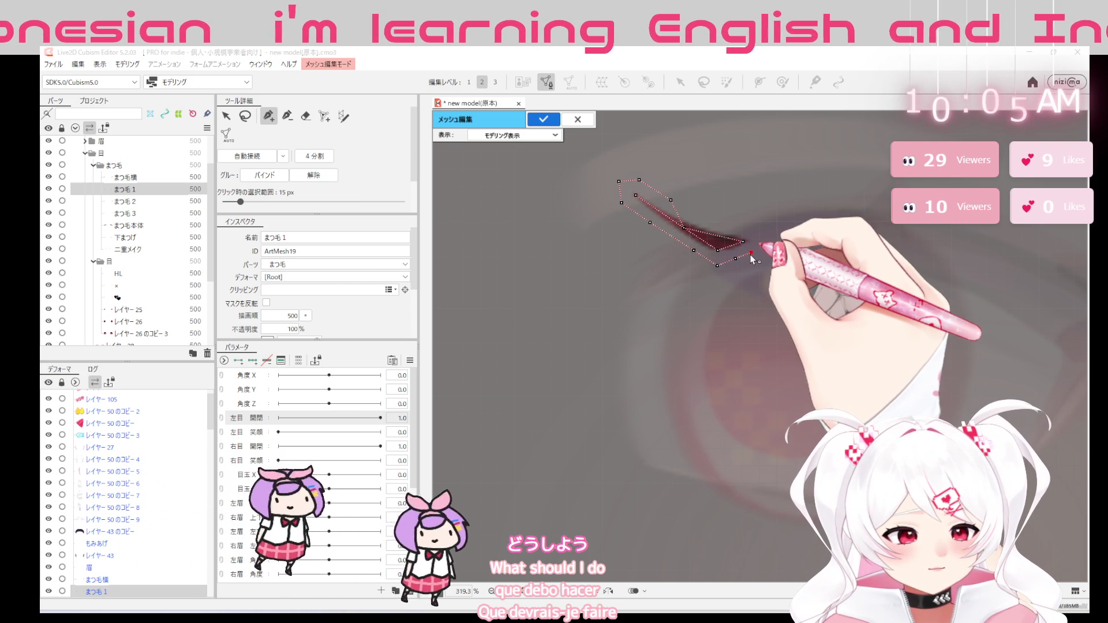
click(766, 244)
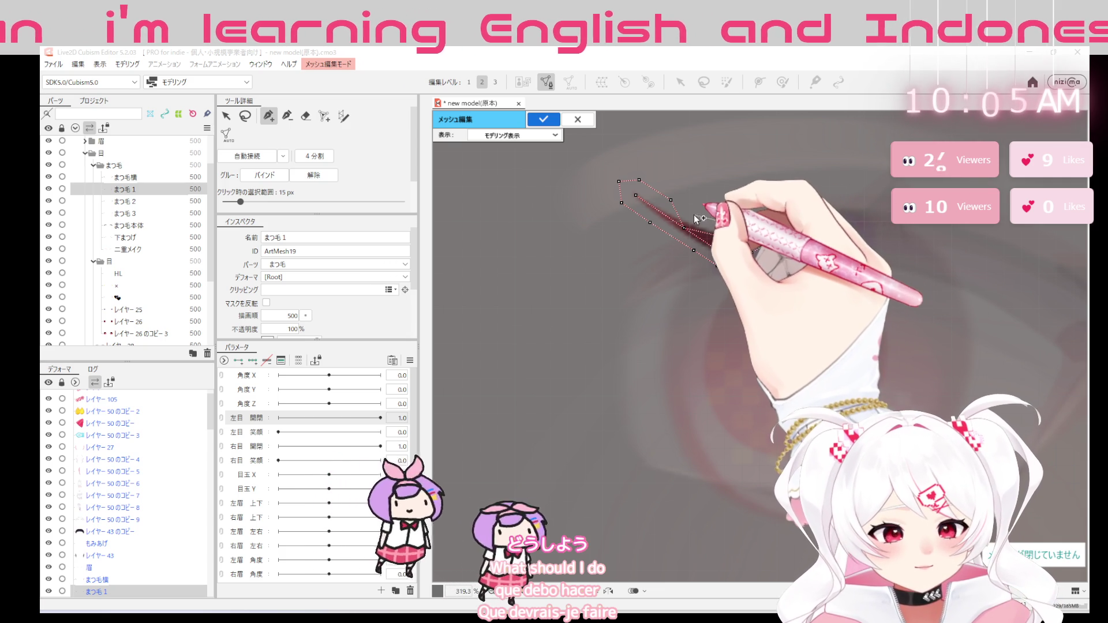
click(671, 200)
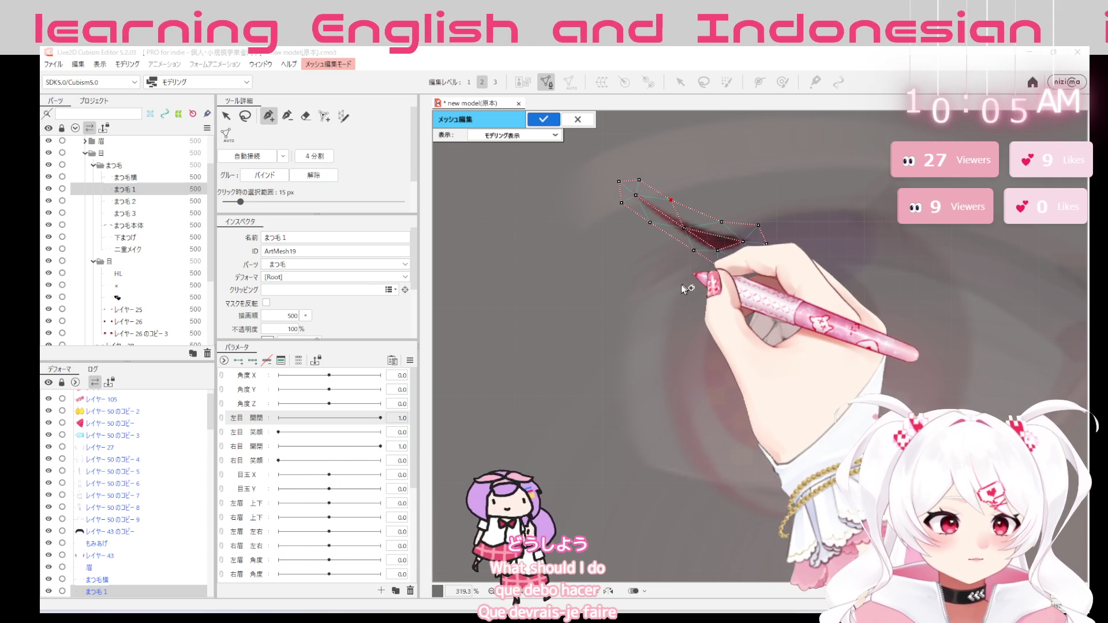
click(544, 120)
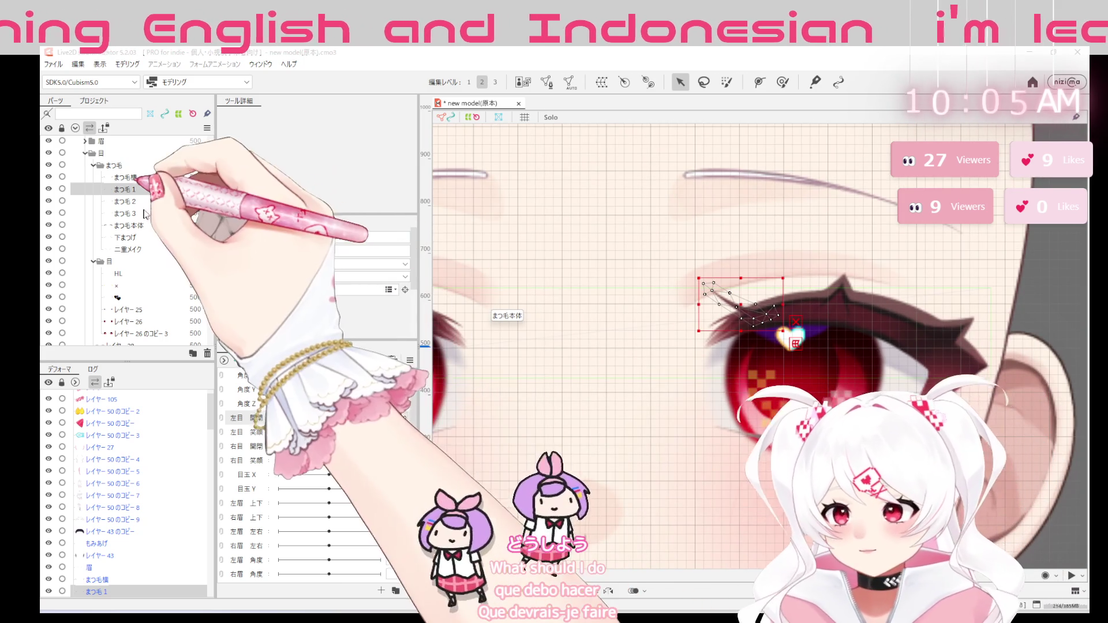
click(128, 201)
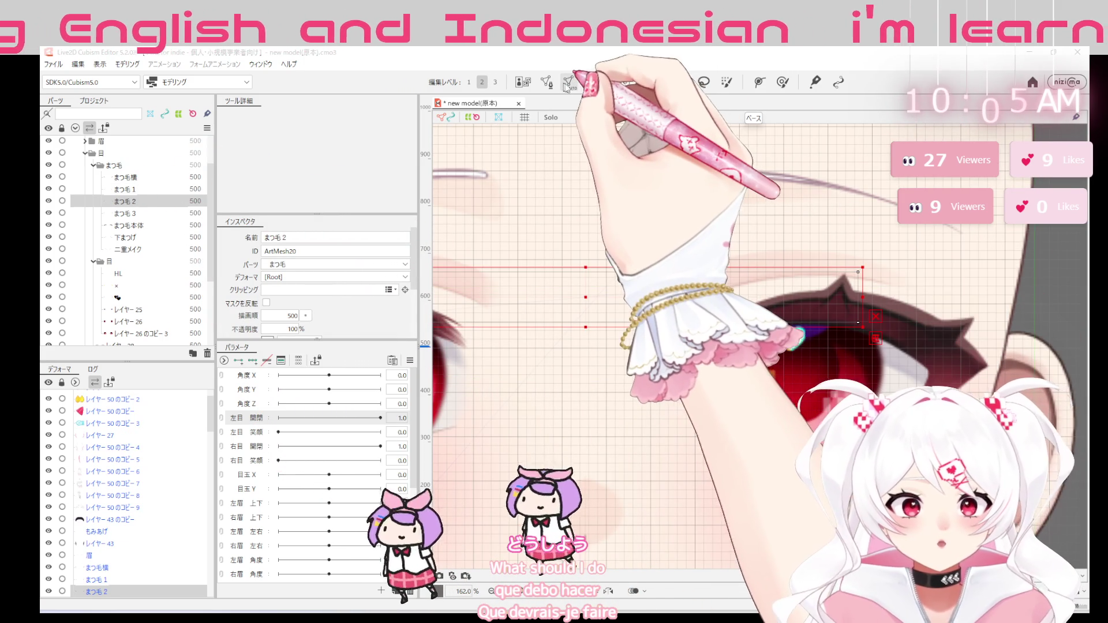
click(565, 85)
click(1082, 251)
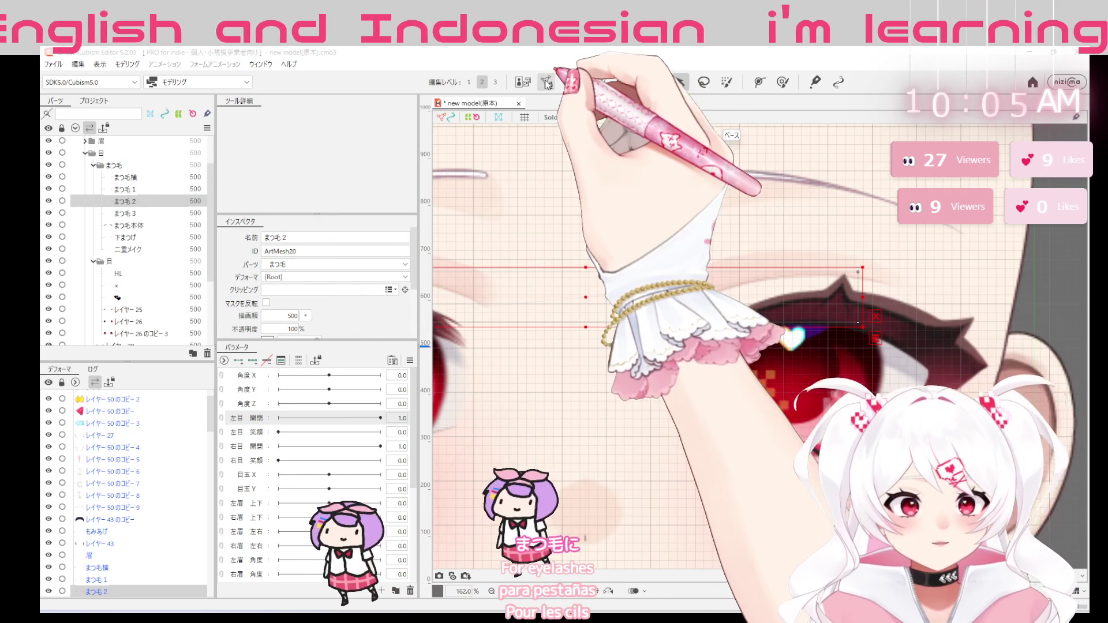
click(548, 84)
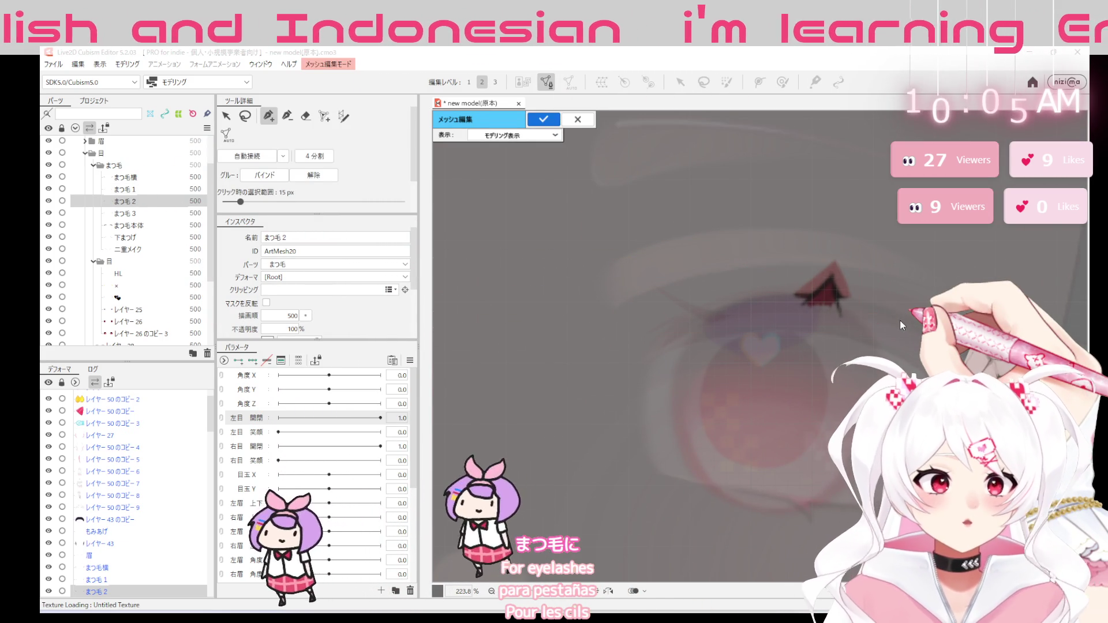
scroll(850, 320, up, 5)
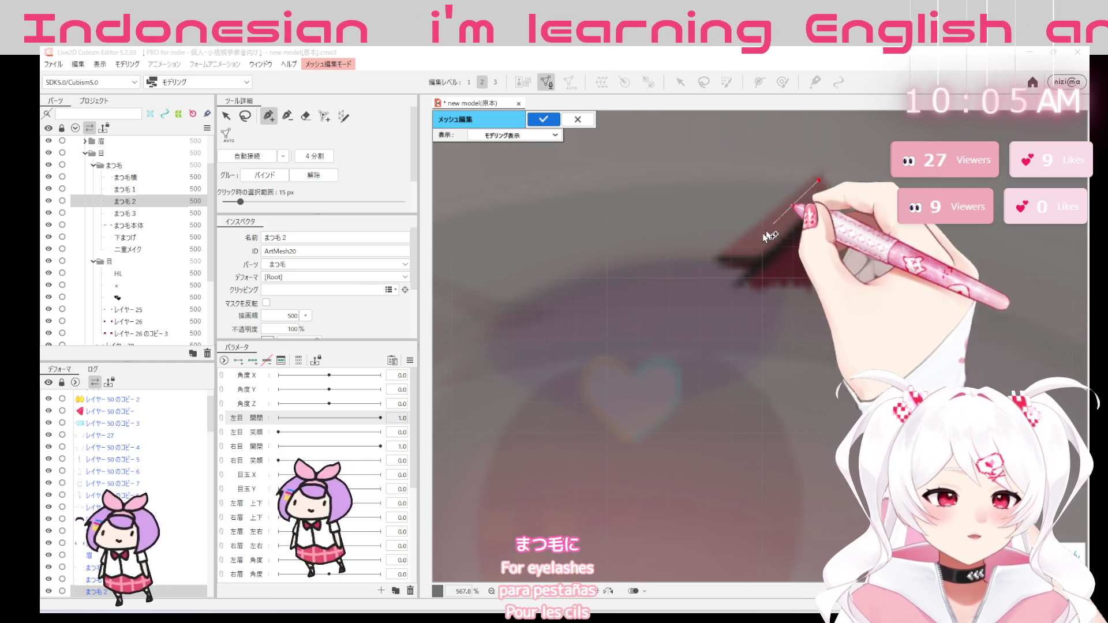
click(721, 259)
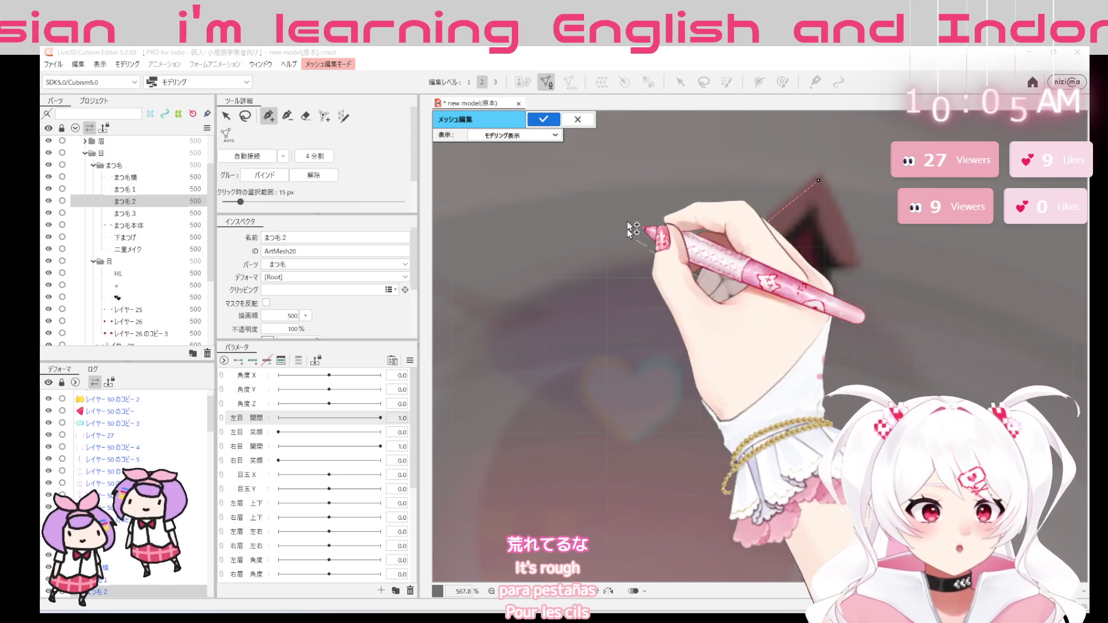
key(Escape)
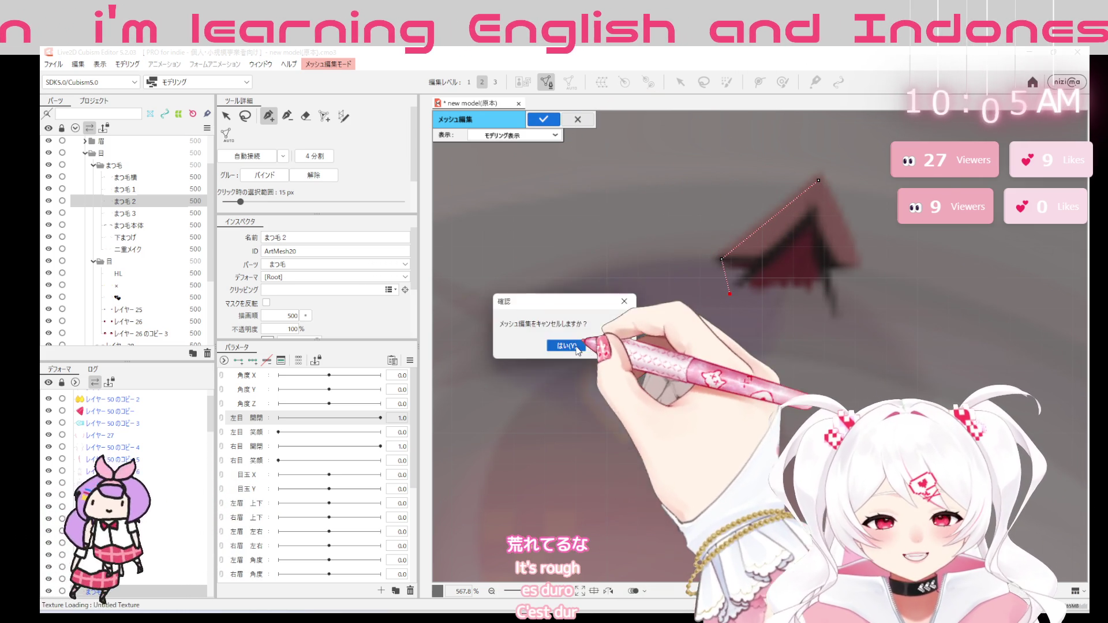
click(565, 344)
scroll(838, 389, down, 2)
scroll(838, 390, down, 2)
scroll(843, 341, up, 3)
scroll(842, 340, up, 2)
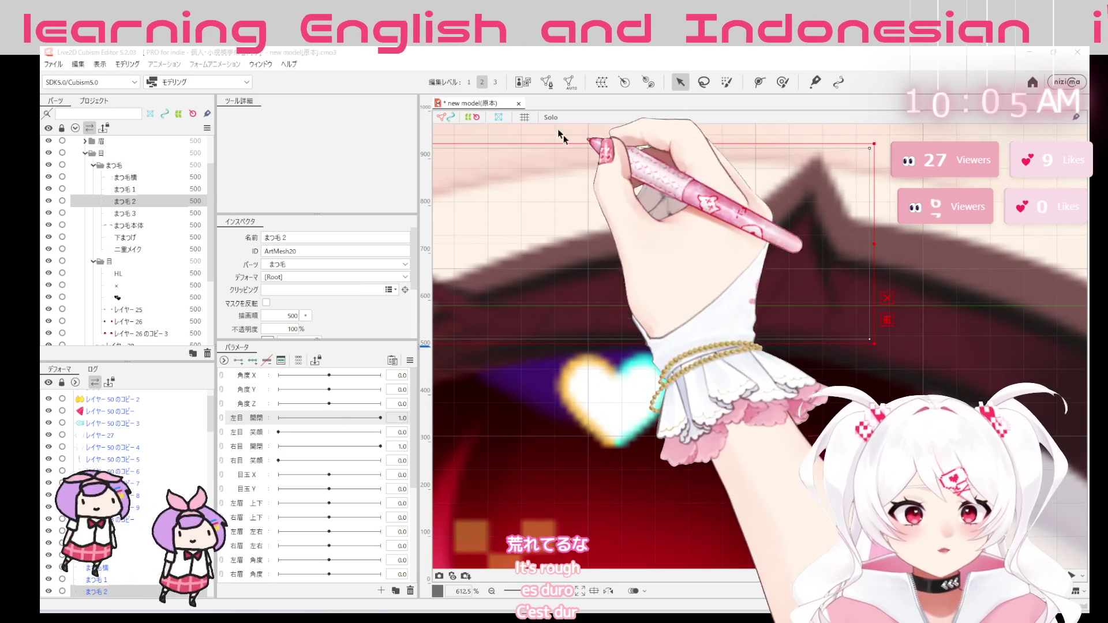
Re-enter mesh edit on まつ毛 2 and close a first outline loop down the lash edge
double_click(610, 168)
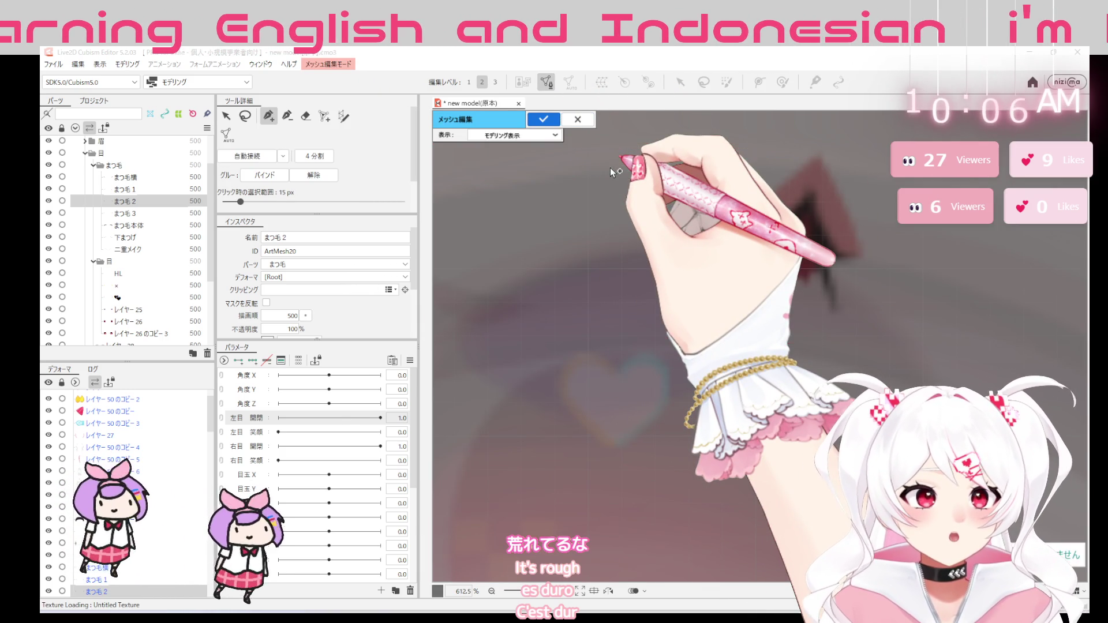
click(815, 168)
click(718, 250)
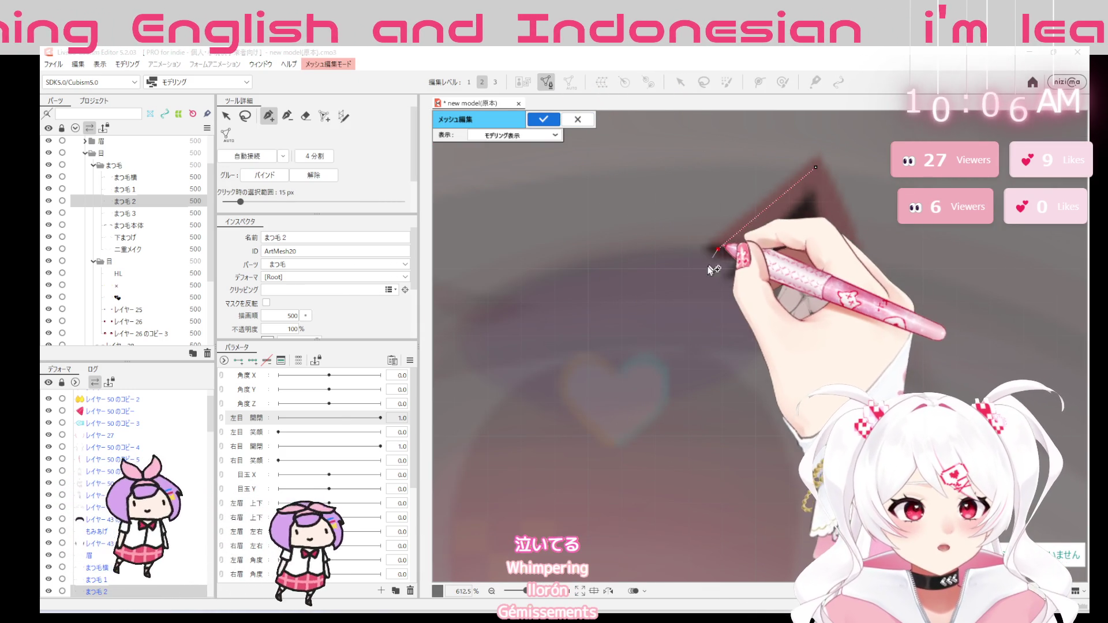
click(712, 293)
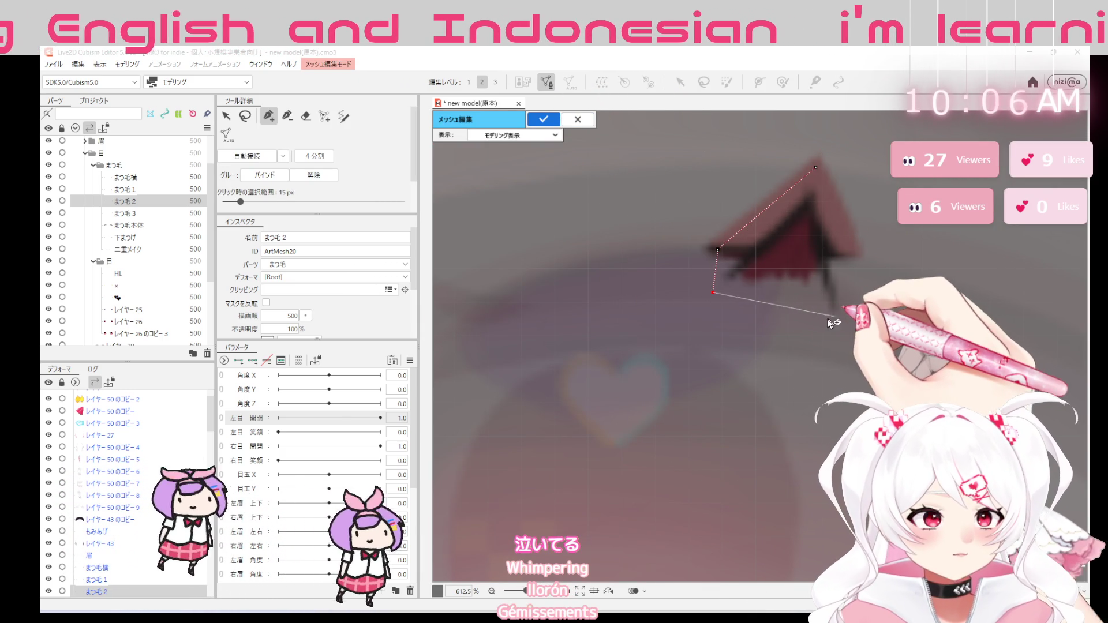
click(835, 322)
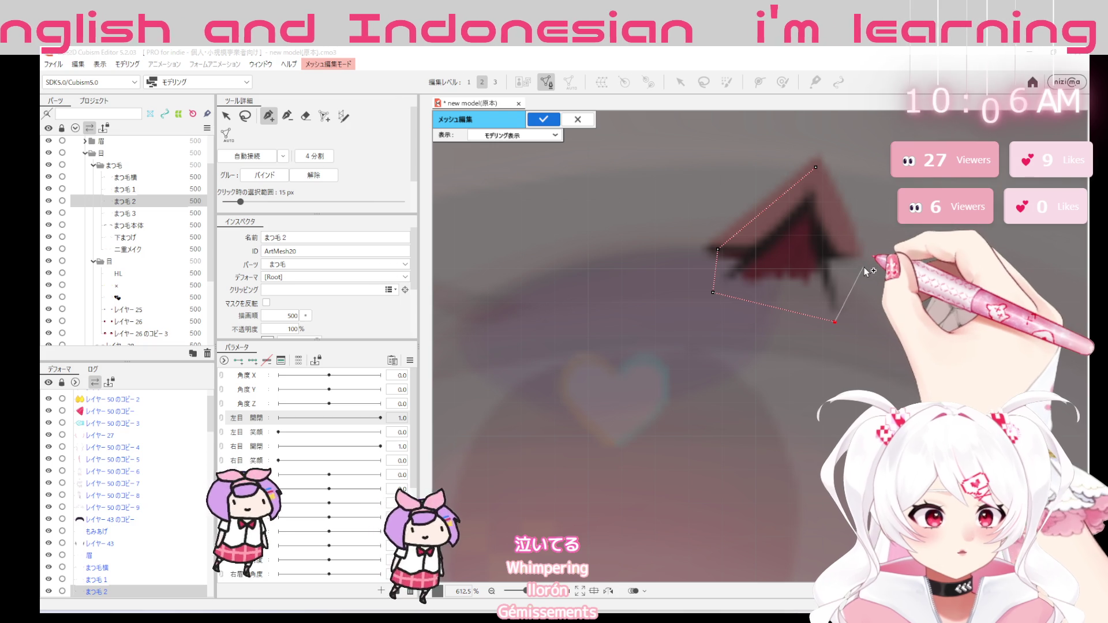
click(814, 168)
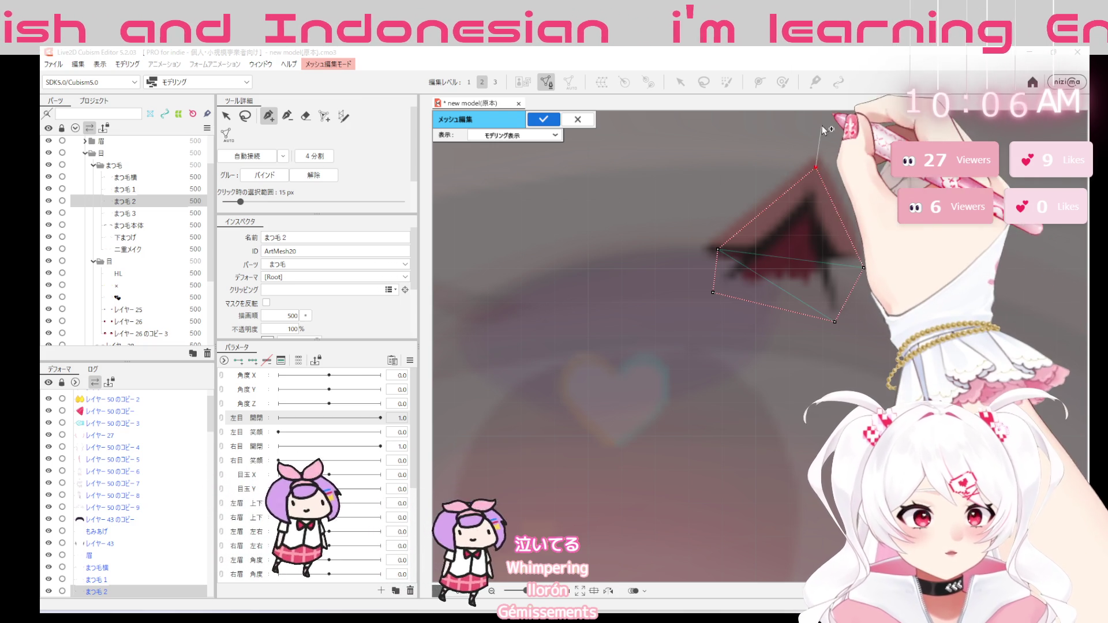
Add a wider outer outline around まつ毛 2 and apply the finished mesh
click(823, 121)
click(736, 184)
click(670, 243)
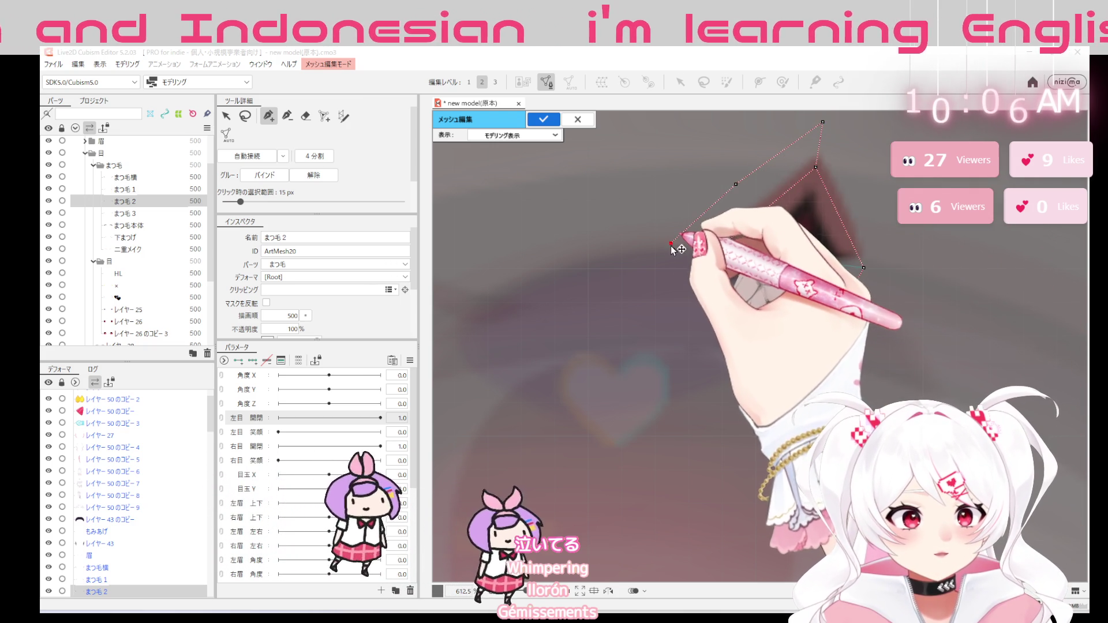
click(672, 270)
click(680, 314)
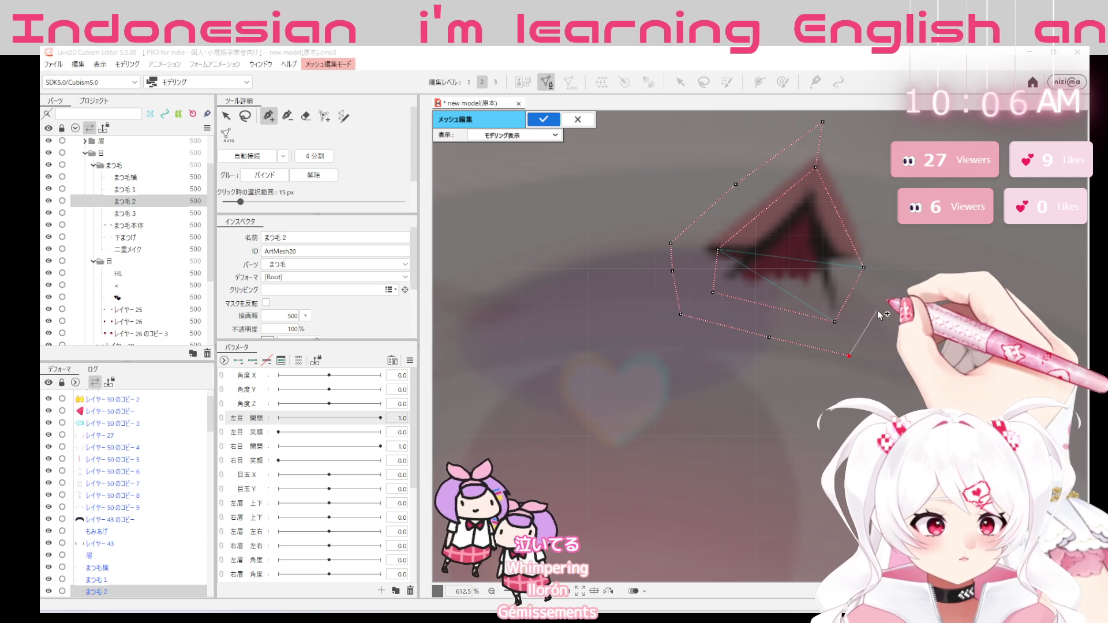
click(877, 310)
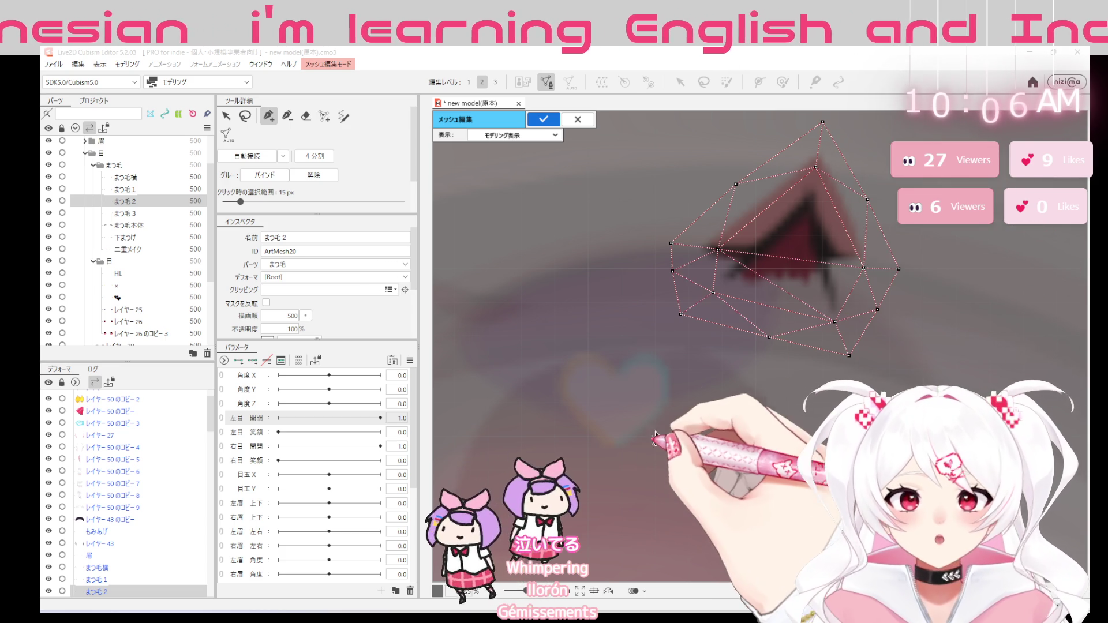
click(543, 118)
Pan the view and select the まつ毛 3 eyelash piece
drag(1081, 398, 838, 373)
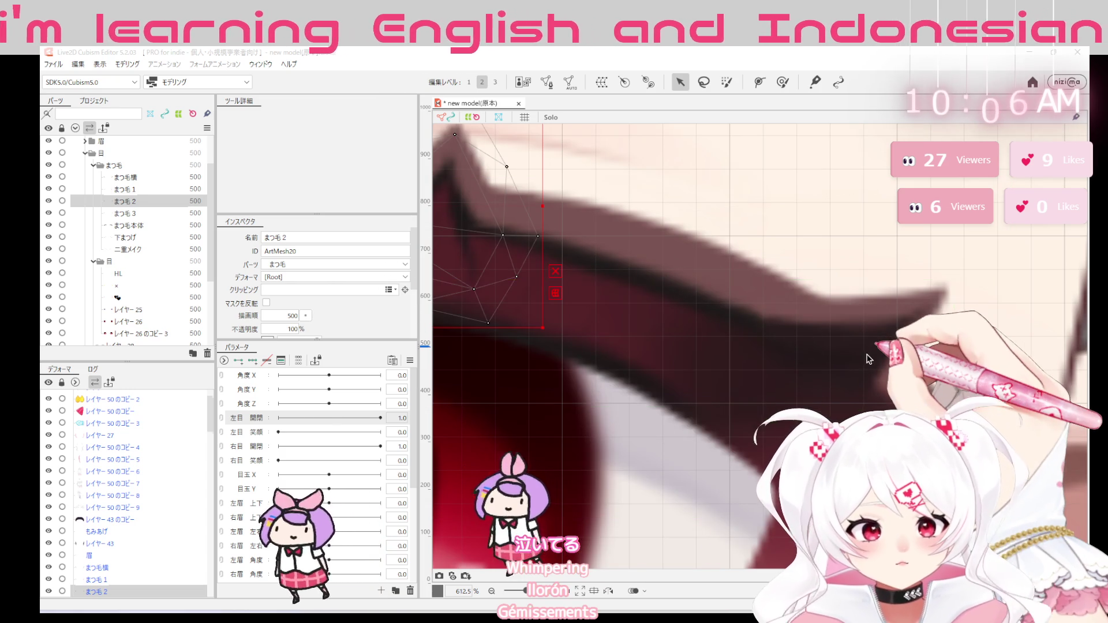
click(855, 342)
Enter mesh edit on まつ毛 3 and close an inner outline around the eyelash
click(546, 82)
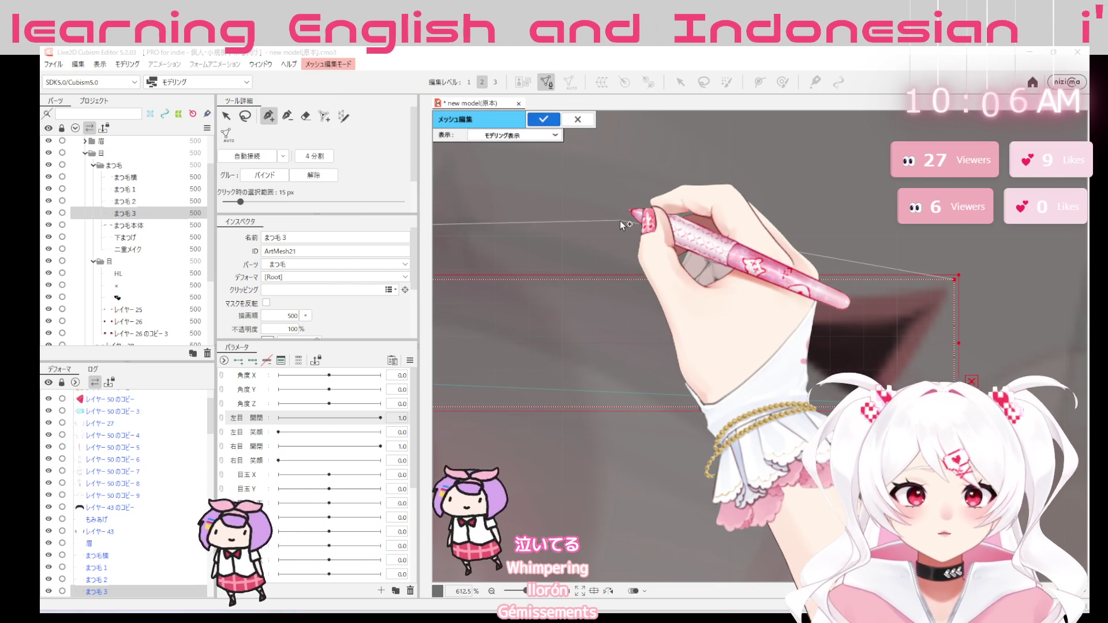
scroll(654, 291, down, 1)
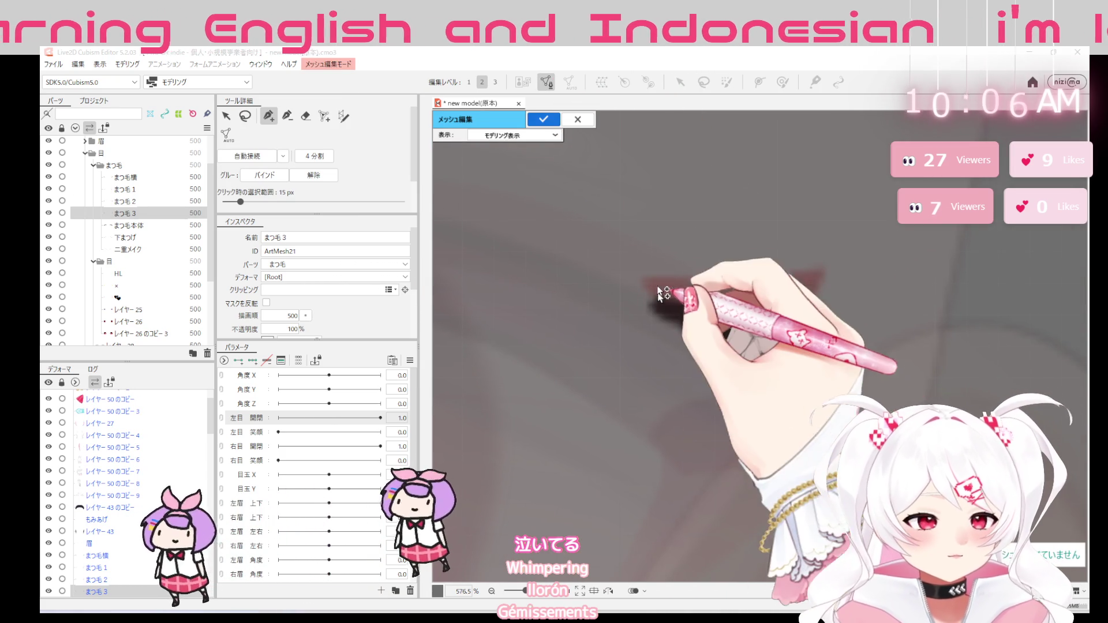
click(648, 286)
click(735, 285)
click(814, 277)
click(785, 327)
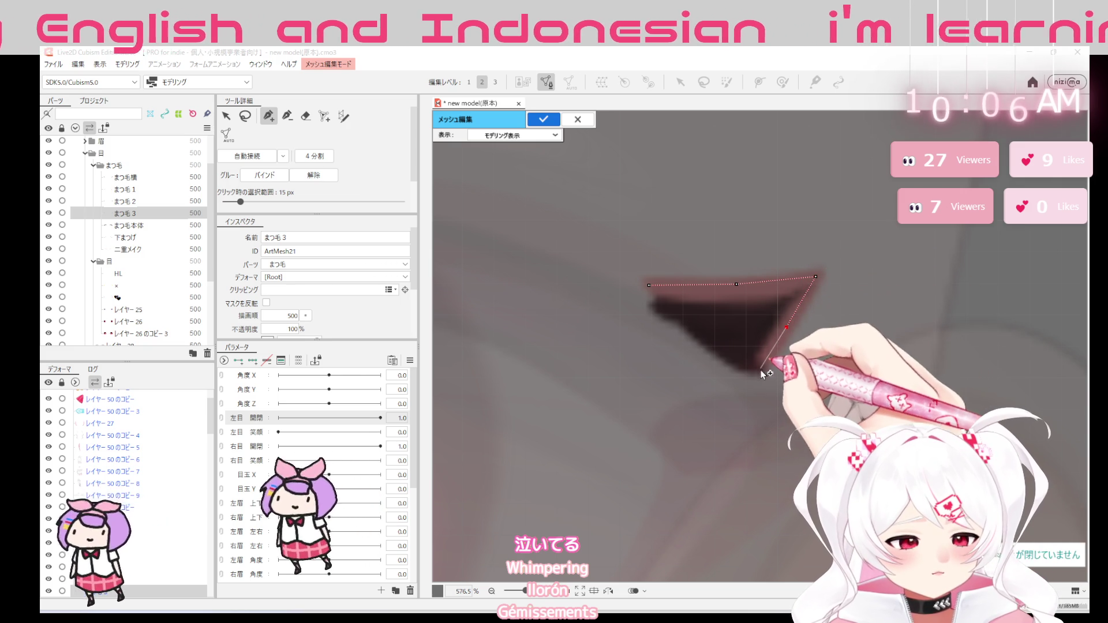
click(760, 371)
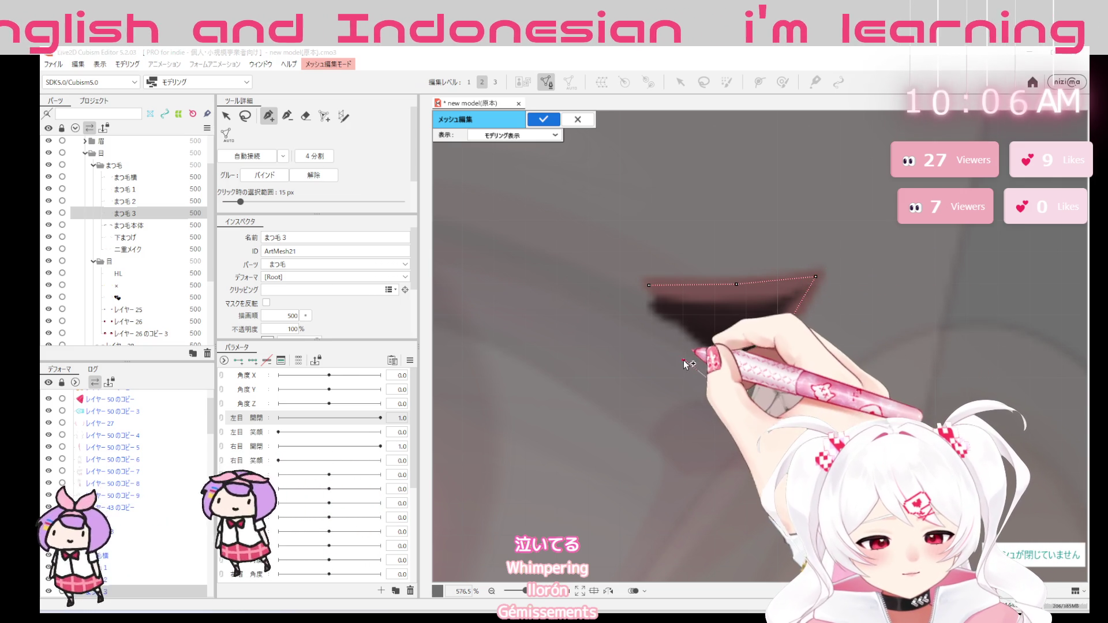
click(631, 318)
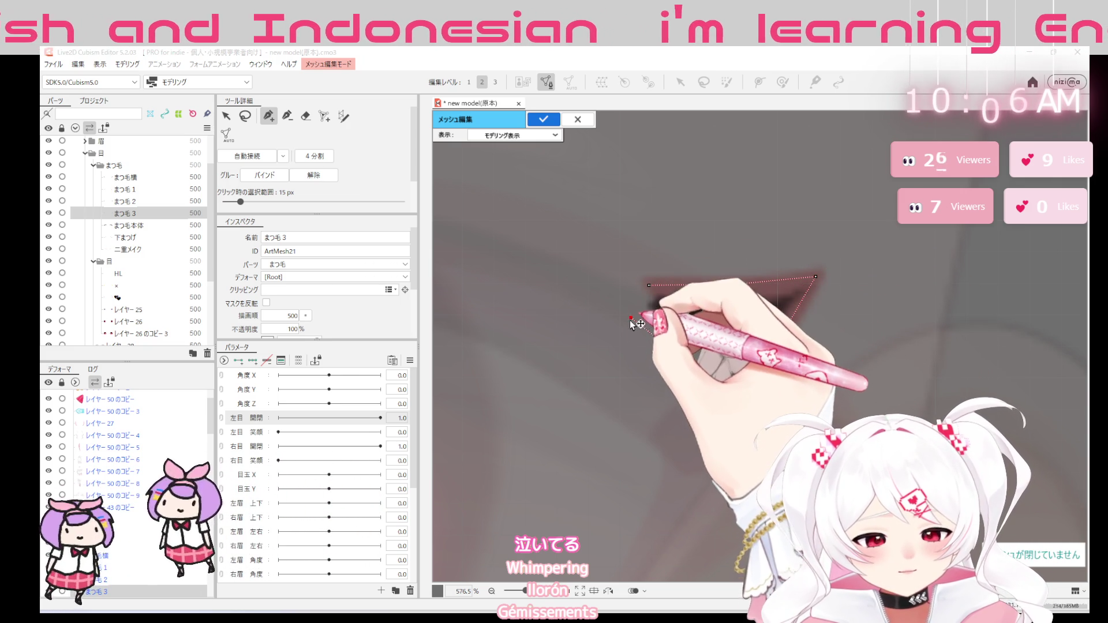
click(631, 312)
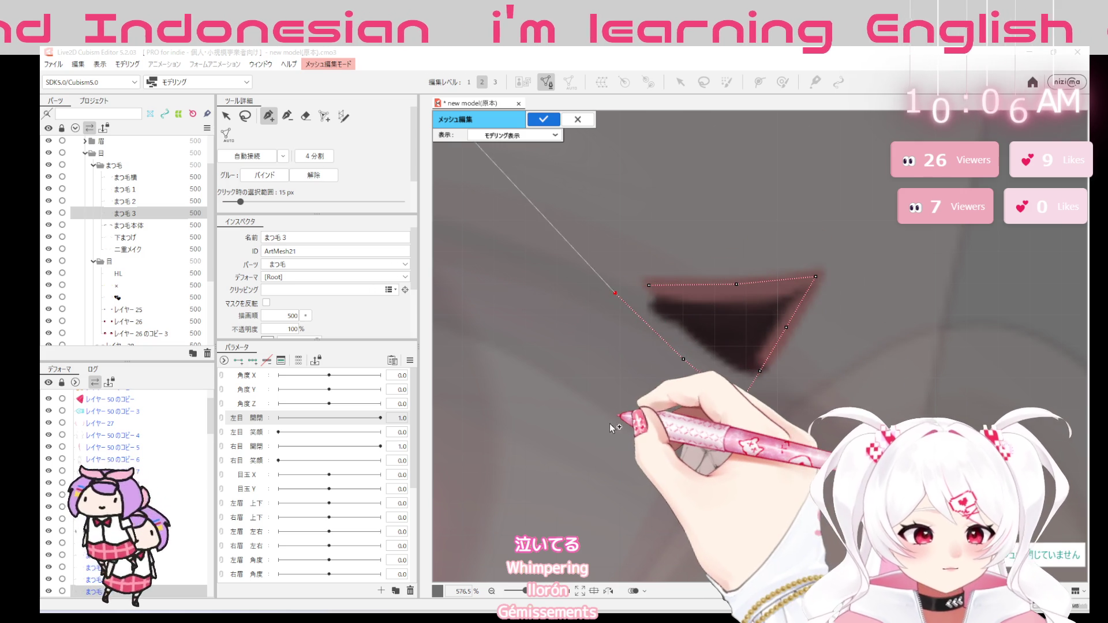
Delete the extra end vertices from the まつ毛 3 outline
click(650, 285)
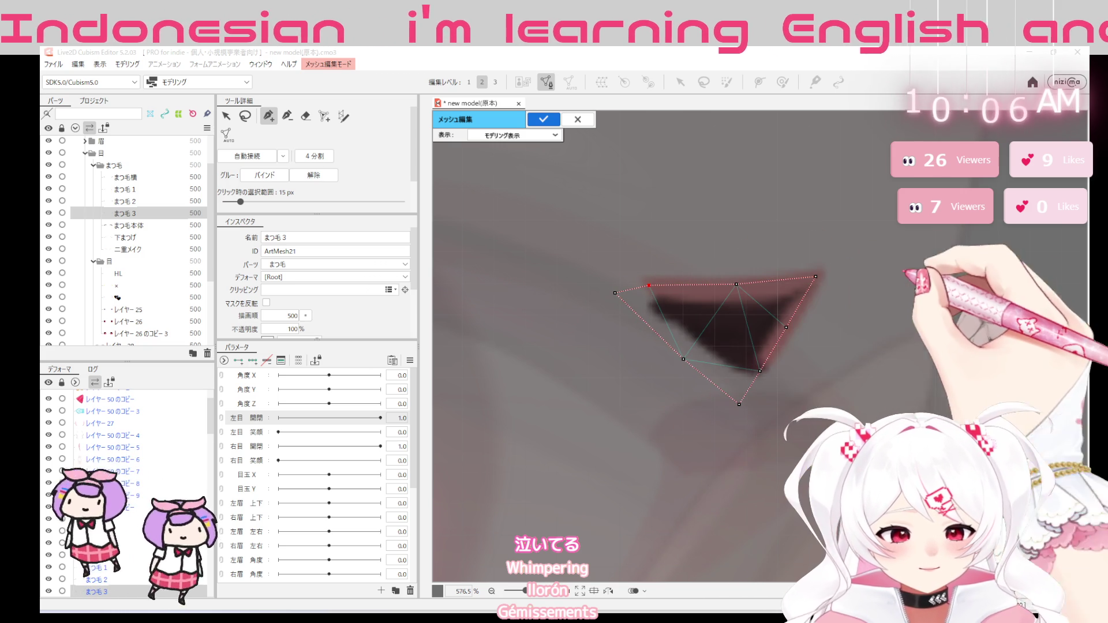
key(Delete)
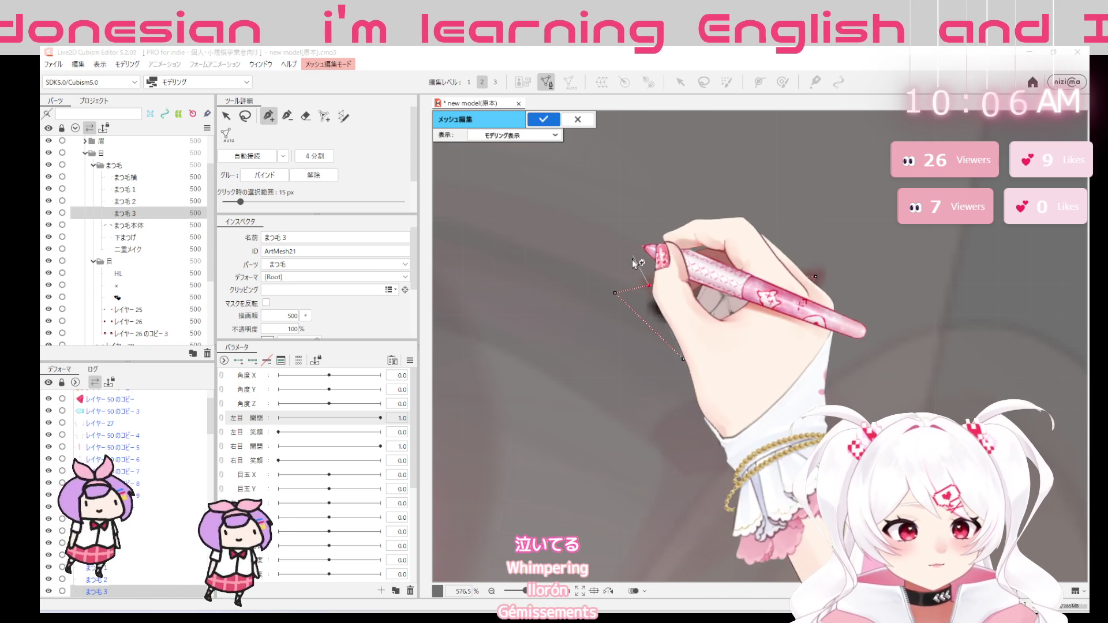
key(Delete)
key(Delete)
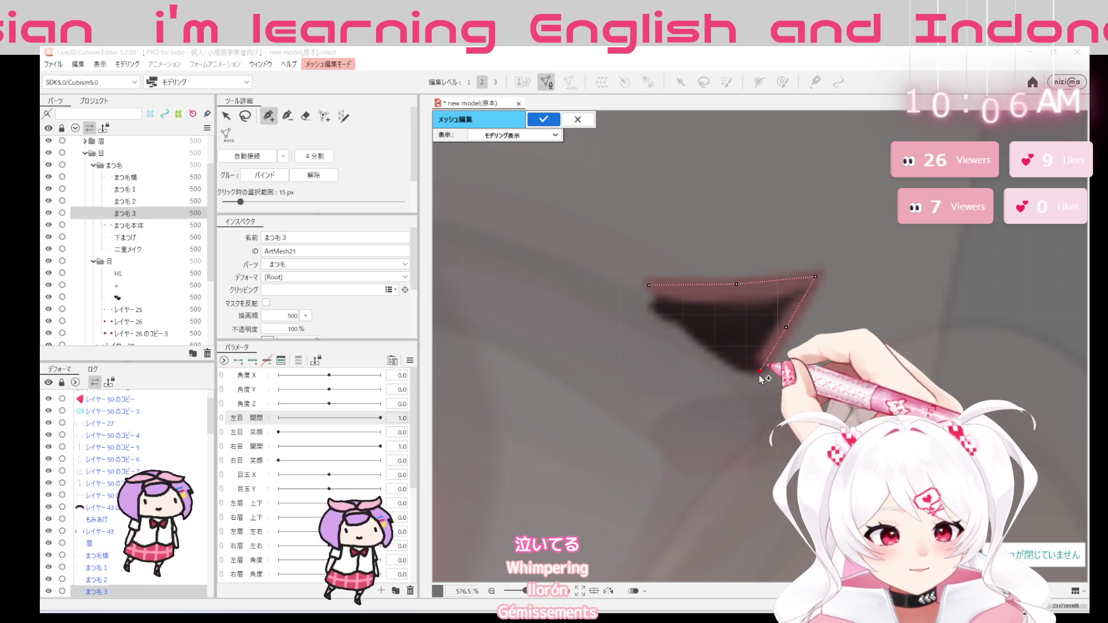
Trace a closed outer outline around まつ毛 3, adjusting one point, and apply the mesh
click(703, 248)
click(786, 250)
click(853, 246)
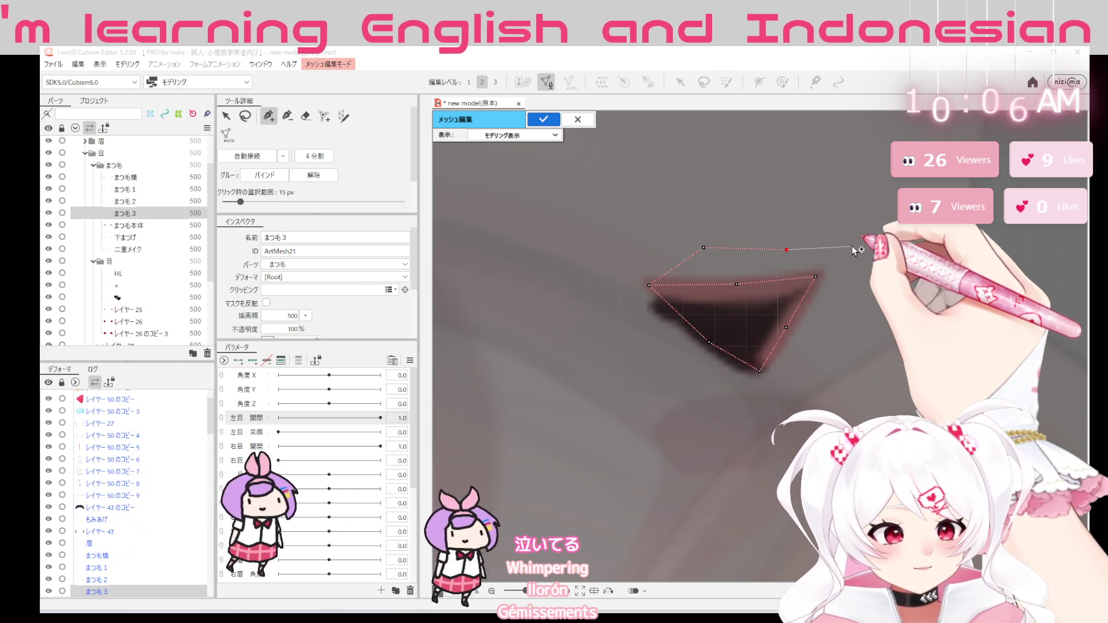
mouse_move(855, 249)
mouse_down()
mouse_move(770, 251)
mouse_move(810, 245)
mouse_up()
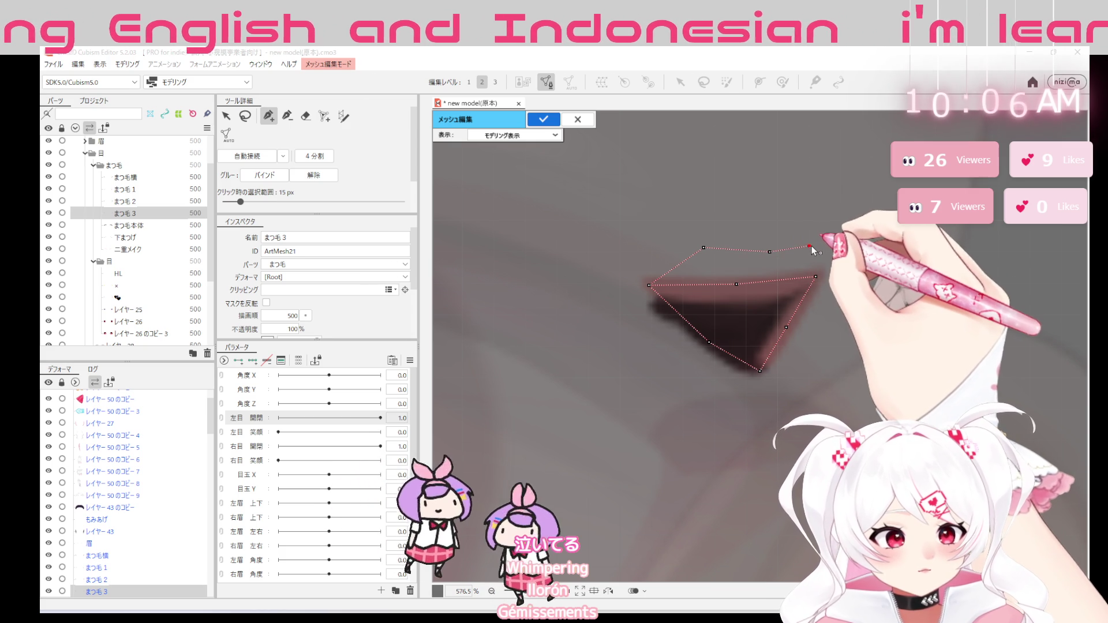
click(849, 285)
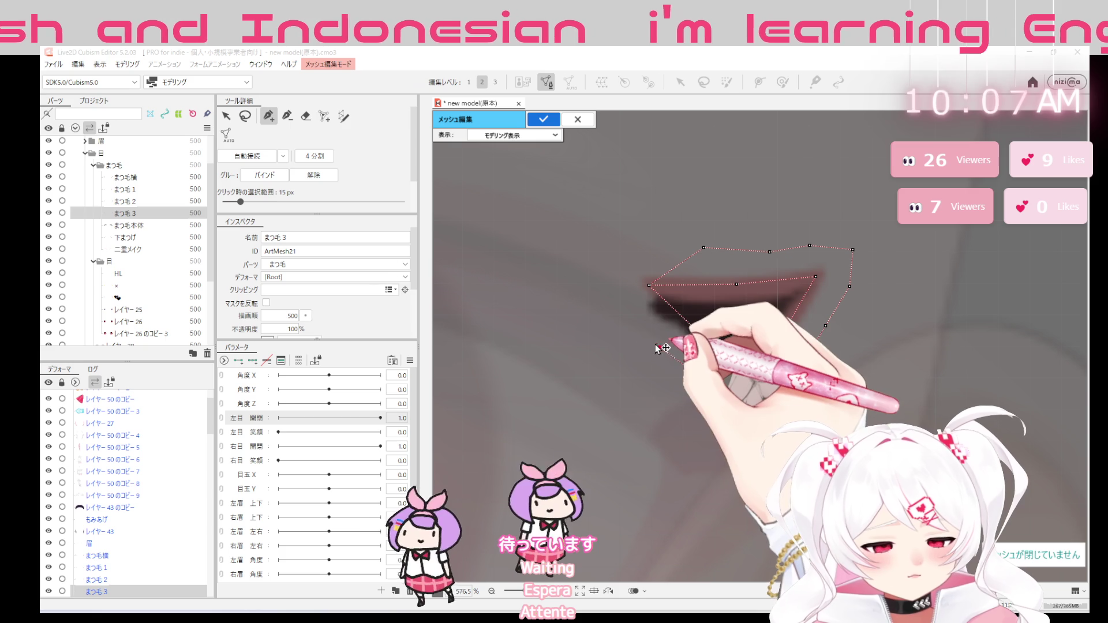
click(614, 311)
click(604, 267)
click(649, 237)
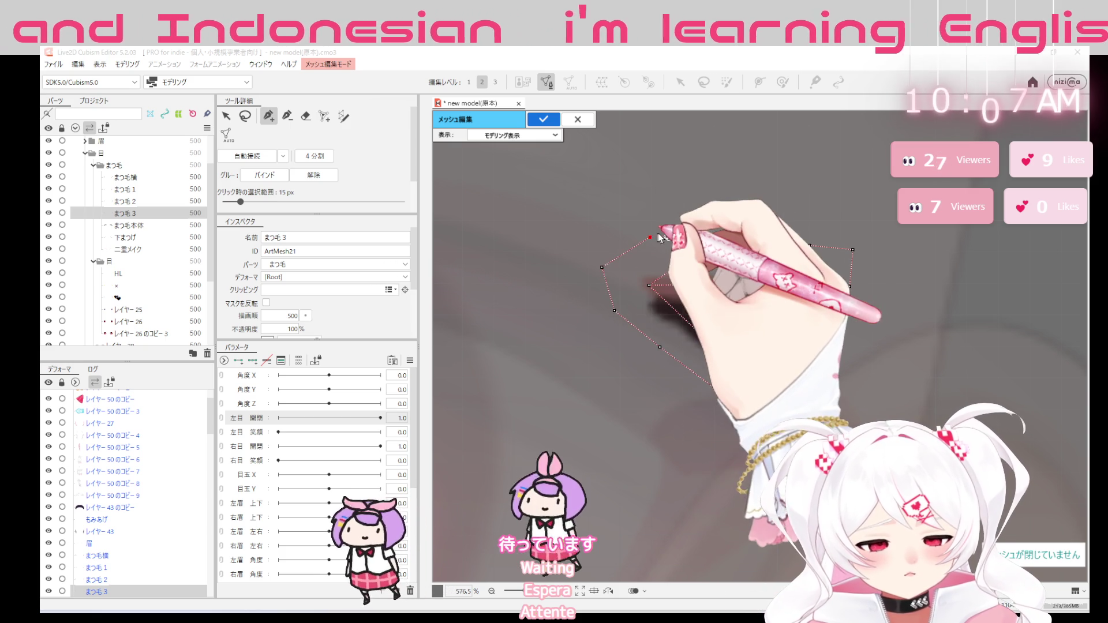
click(704, 248)
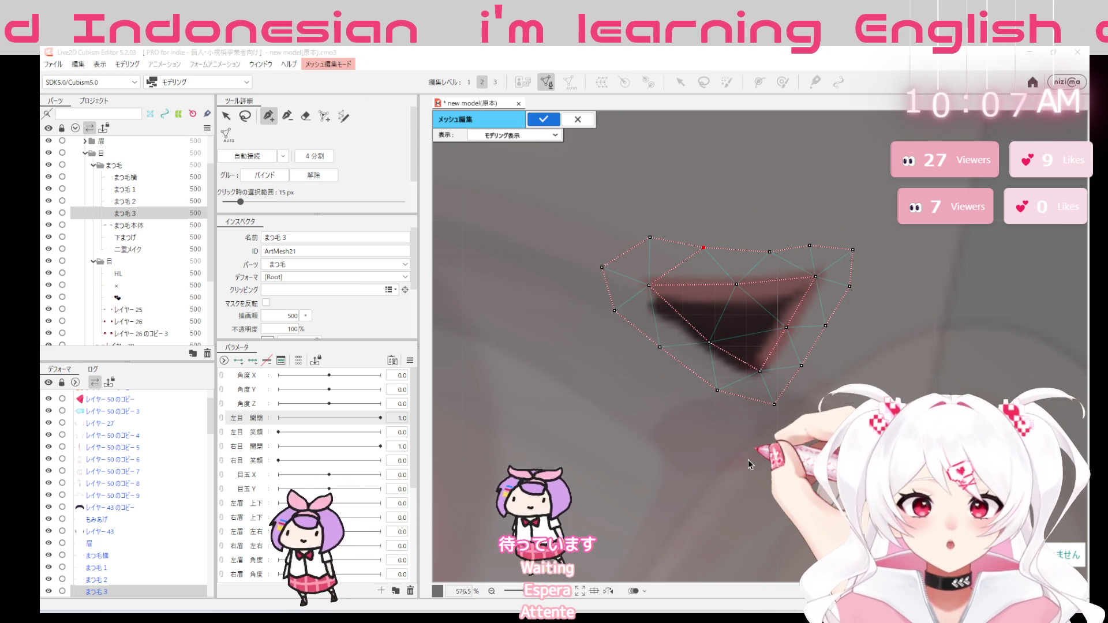
click(543, 119)
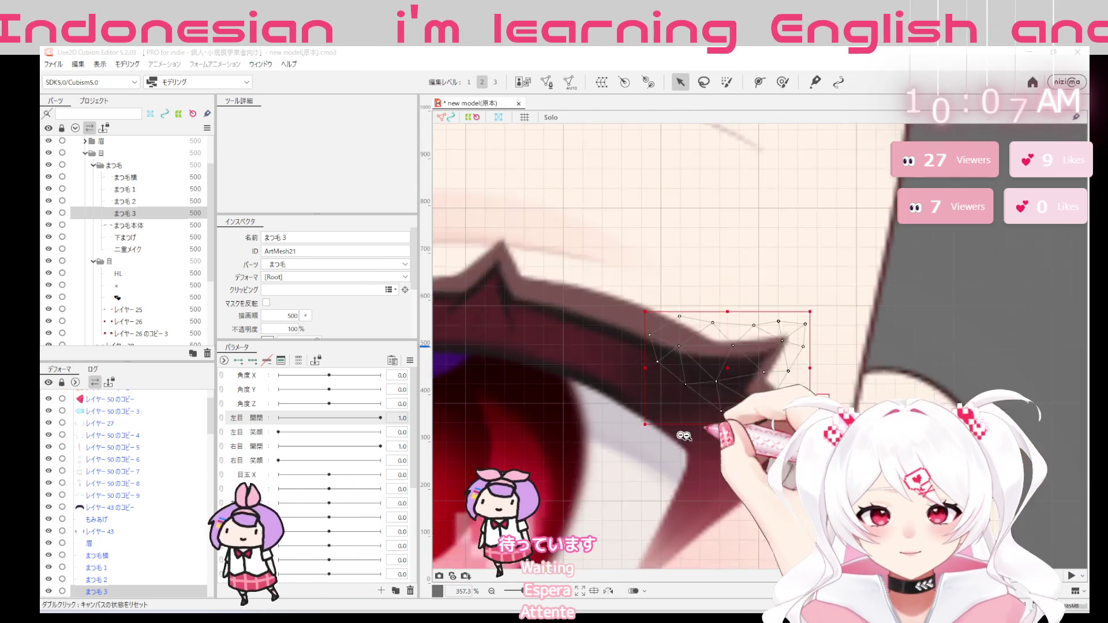
Frame the whole eye and enter mesh edit on the まつ毛本体 eyelash body
drag(709, 472, 829, 403)
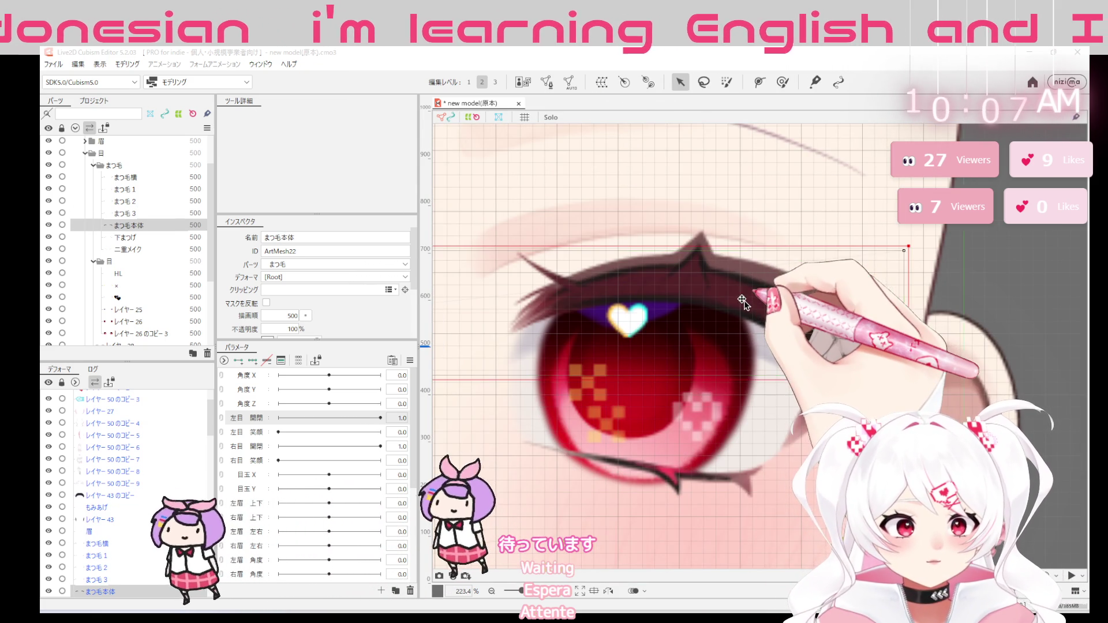
double_click(745, 304)
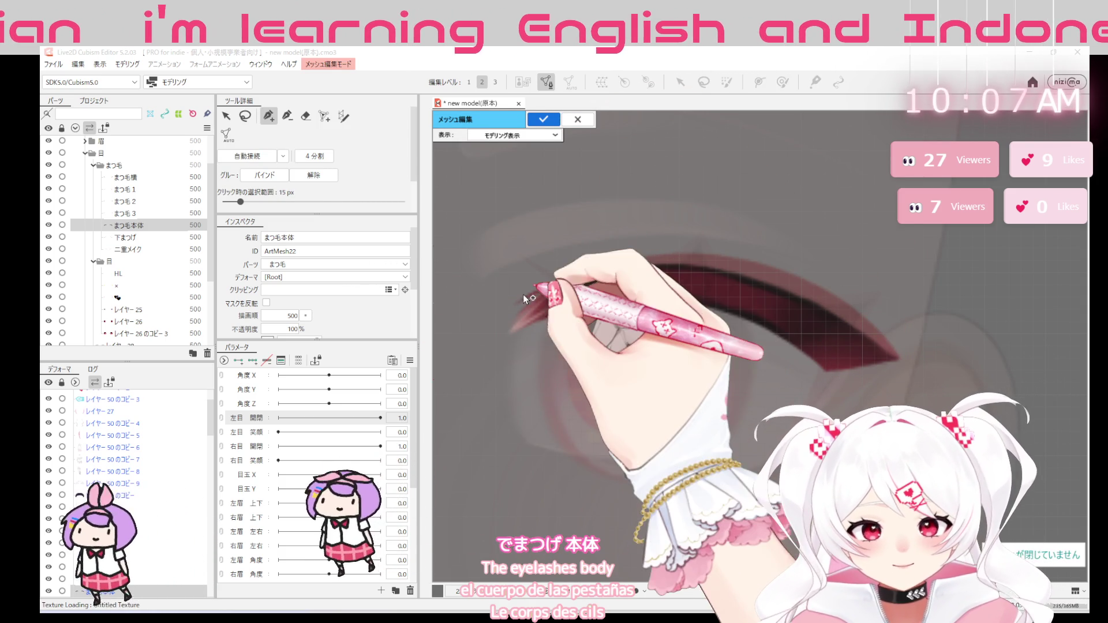
Place outline points from the left tip along the top of まつ毛本体
click(516, 304)
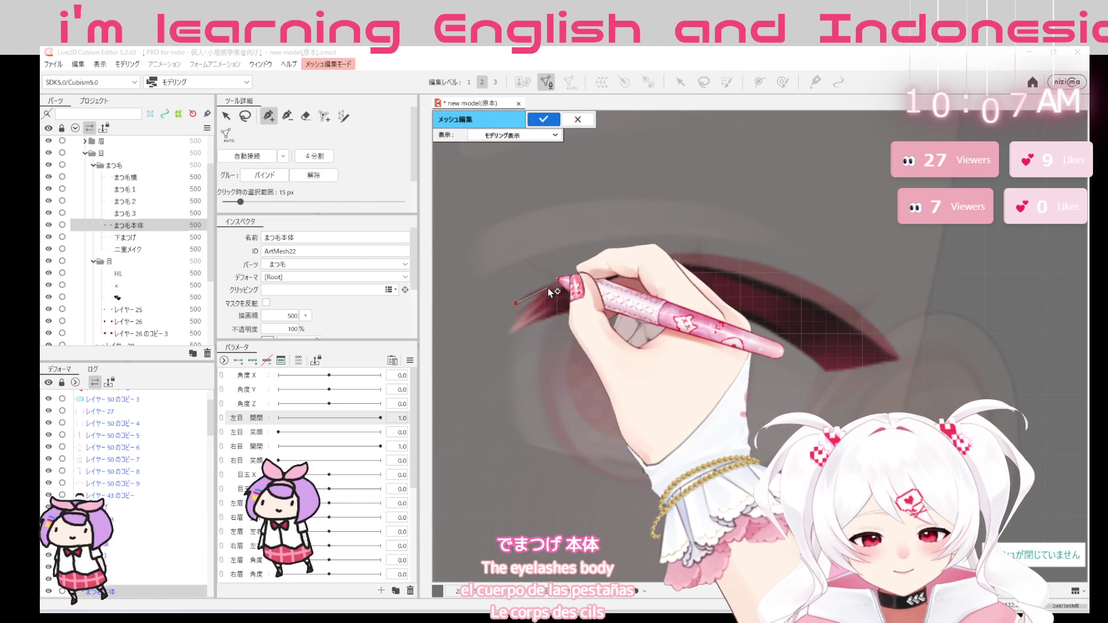
click(542, 290)
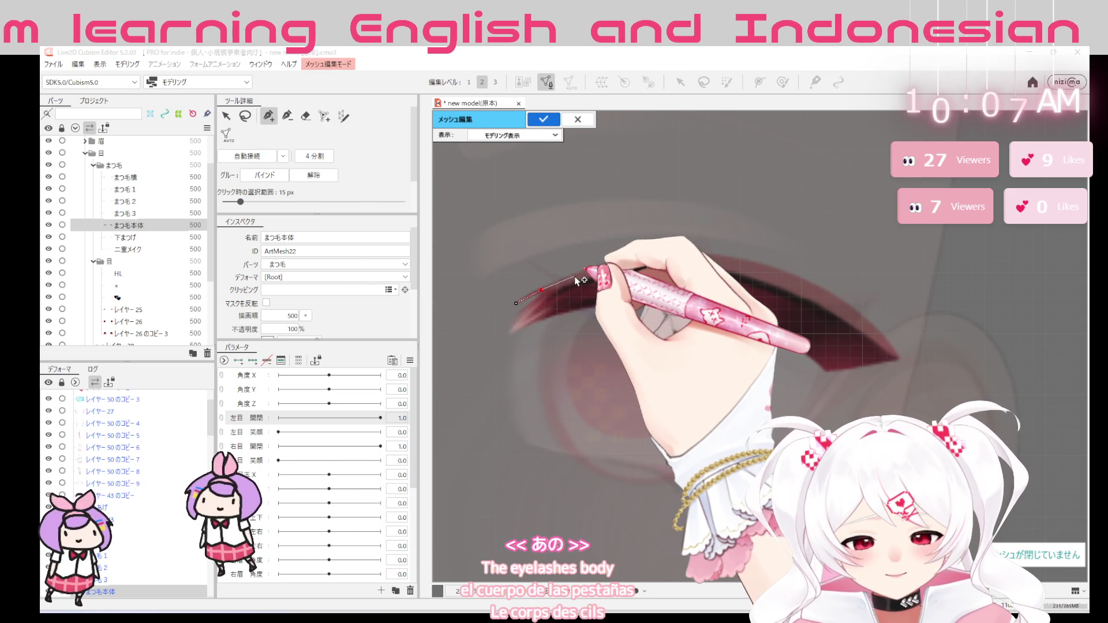
click(576, 277)
click(610, 264)
click(646, 258)
click(681, 258)
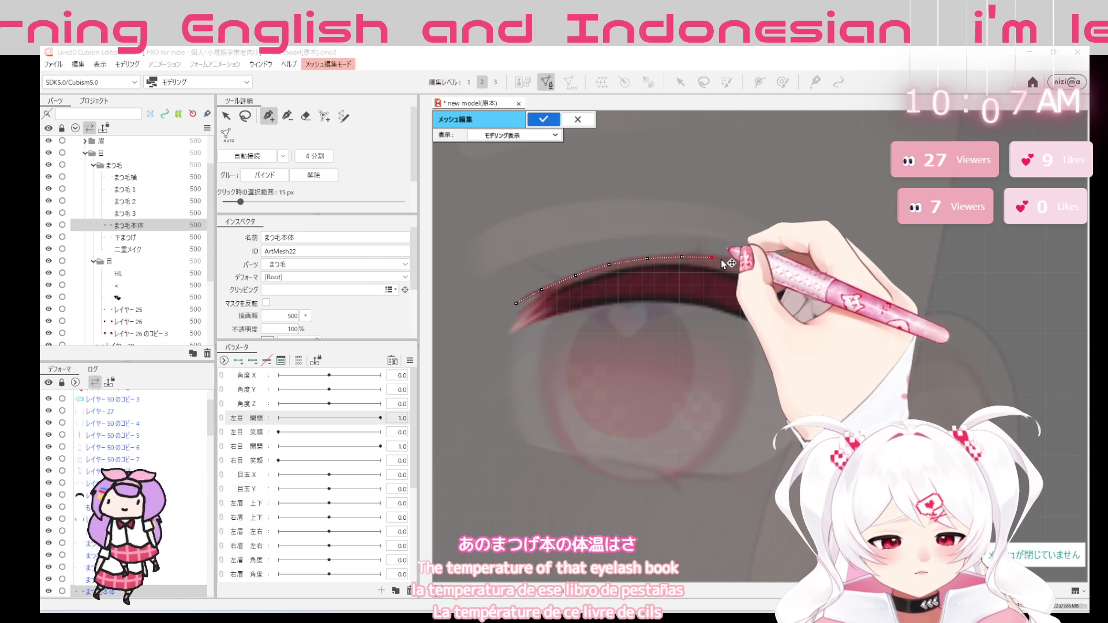
click(758, 267)
Continue points down the right curve to the tip and close the outline loop
click(778, 275)
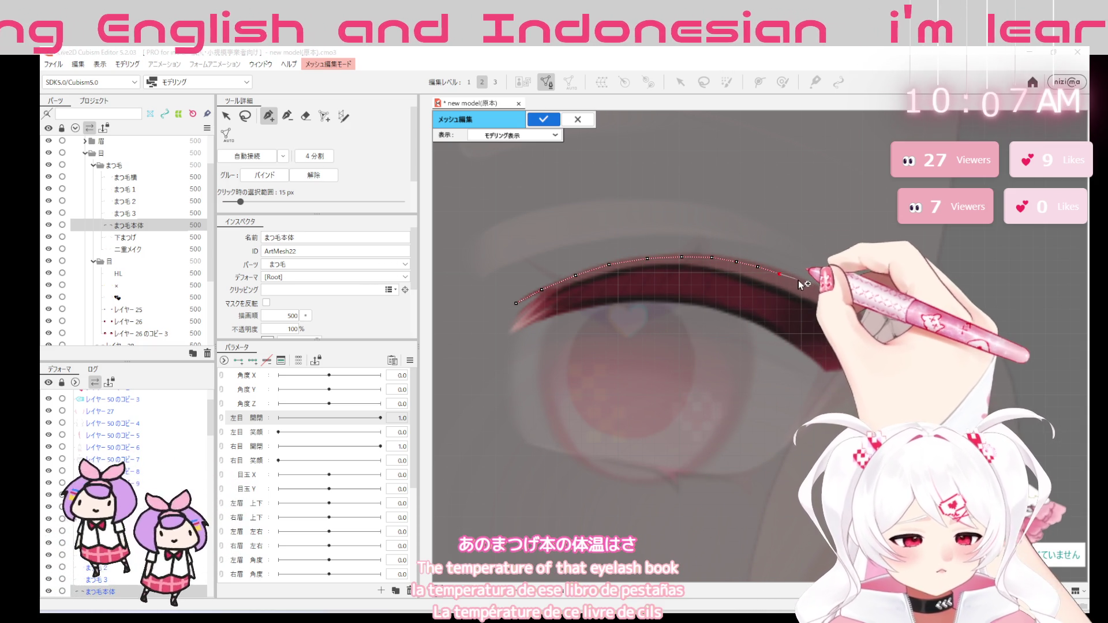
click(820, 290)
click(839, 302)
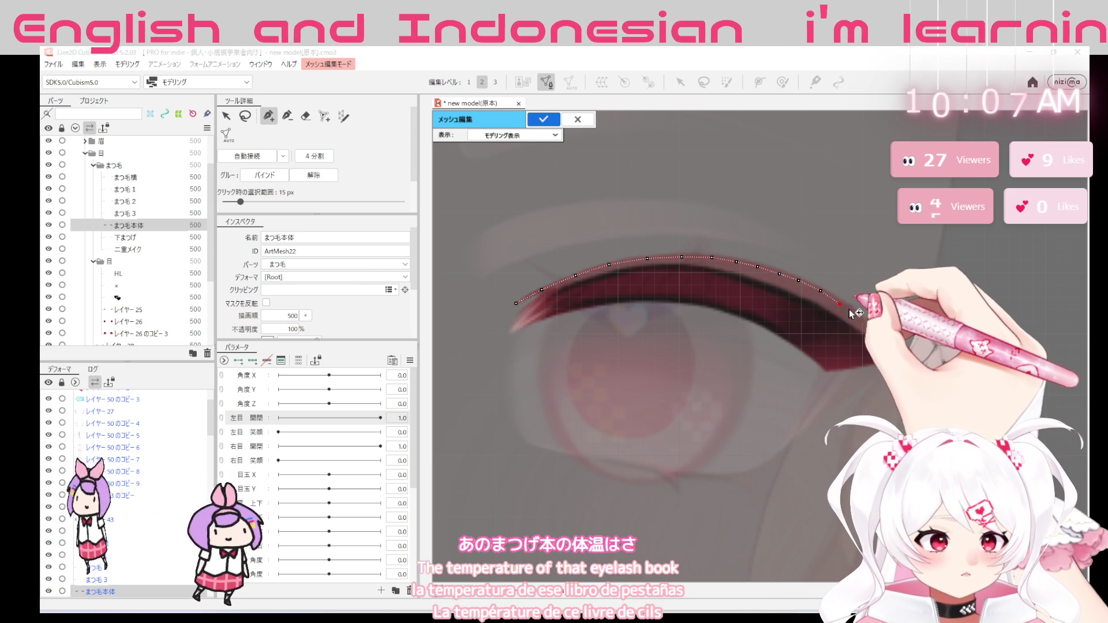
click(859, 319)
click(875, 334)
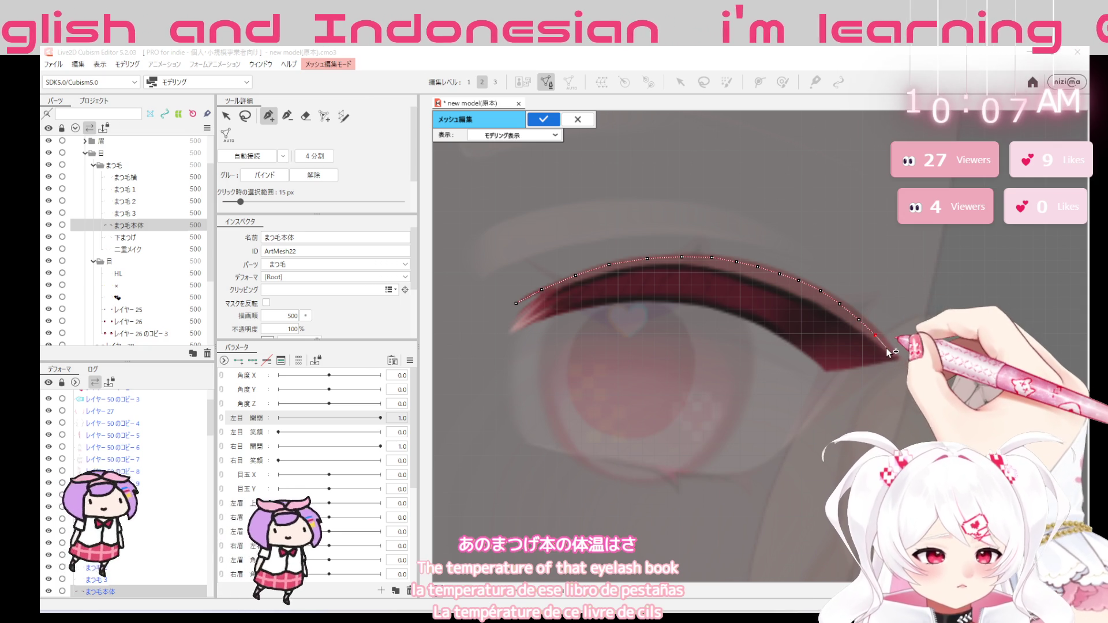
click(828, 369)
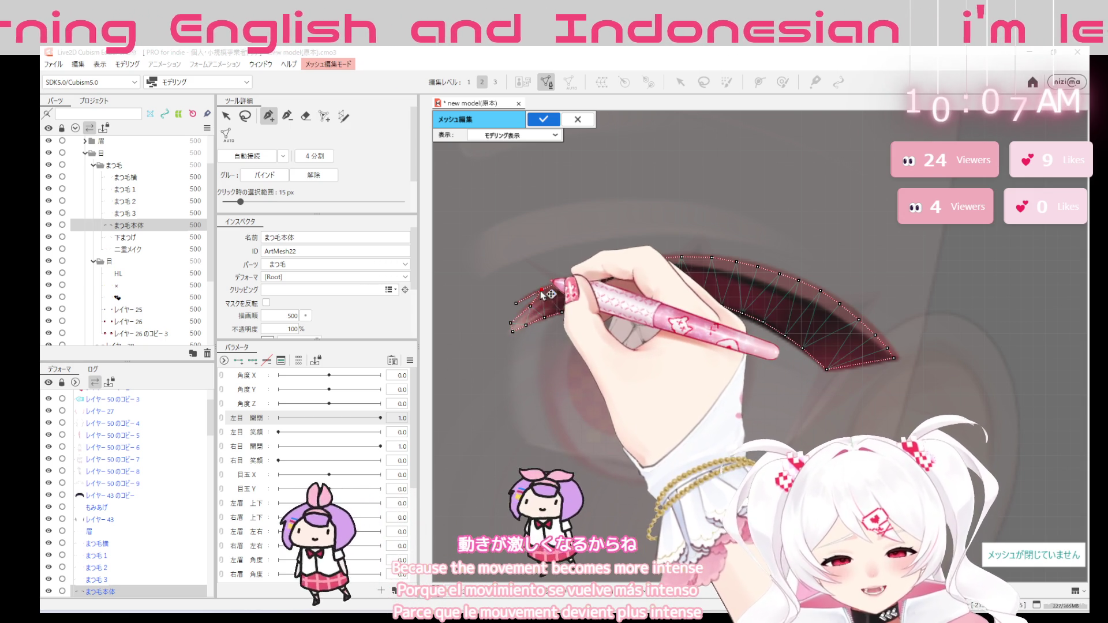
click(516, 307)
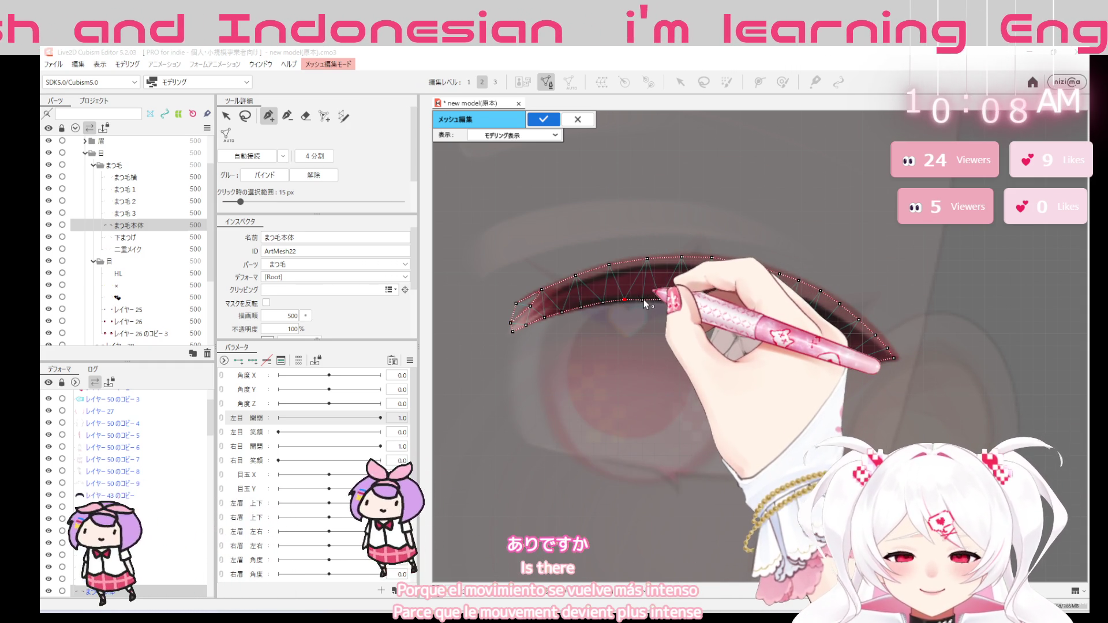
Add outline vertices and an edge wrapping the right tip of まつ毛本体
click(642, 299)
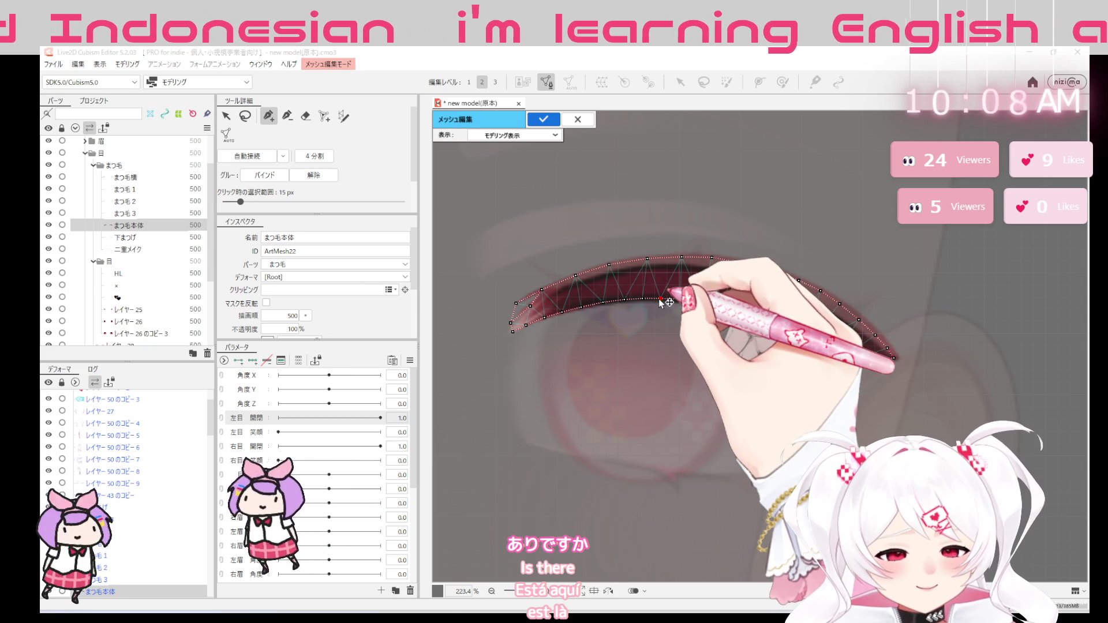
scroll(662, 301, up, 5)
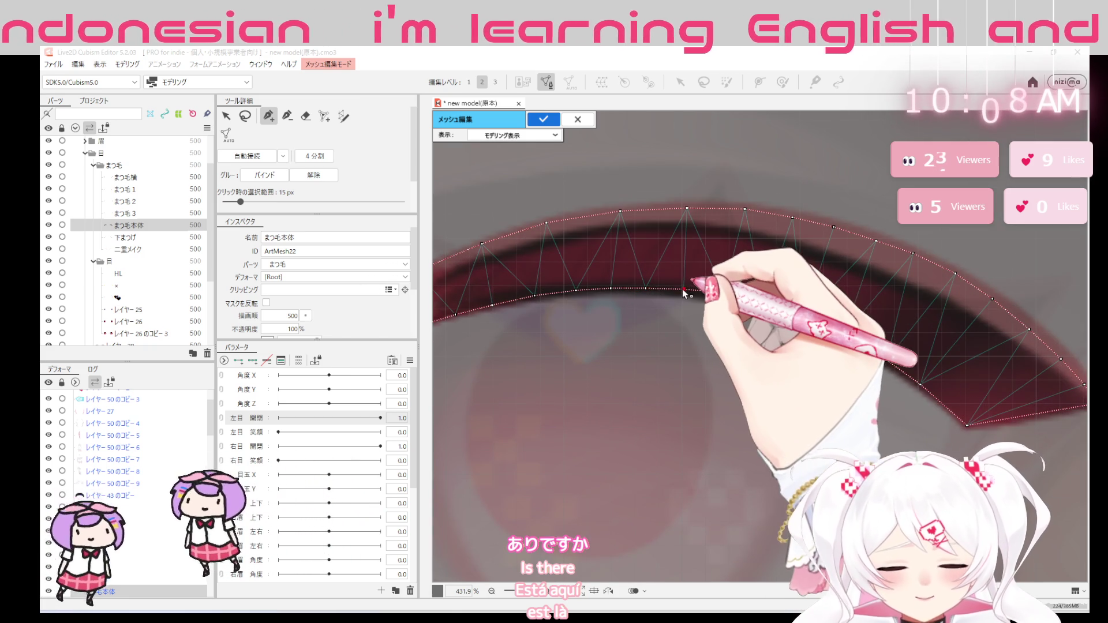
click(723, 295)
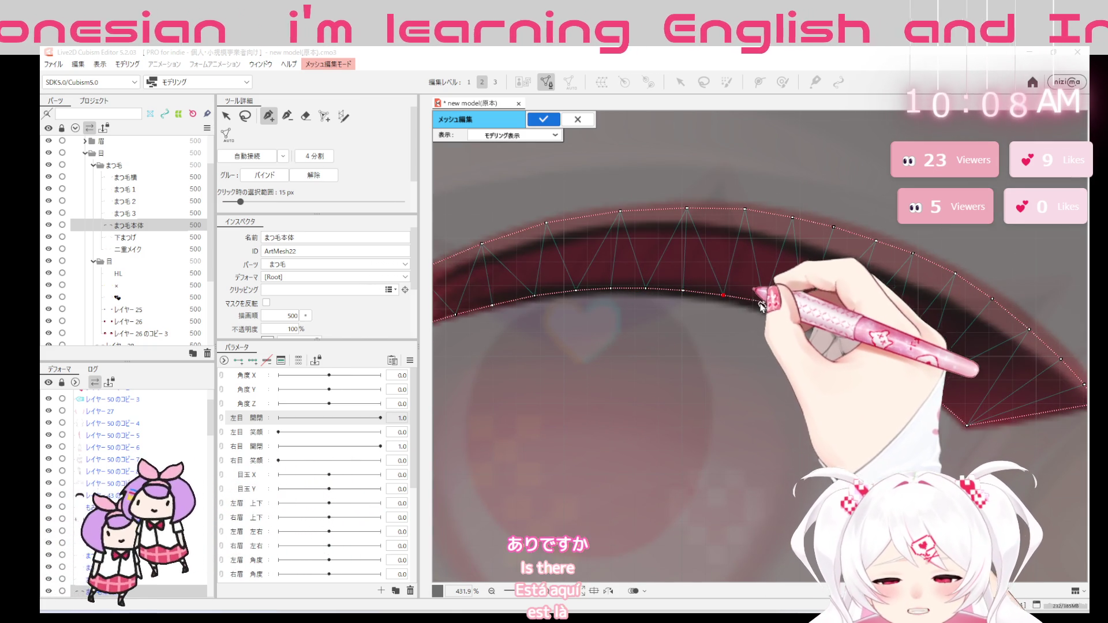
click(805, 317)
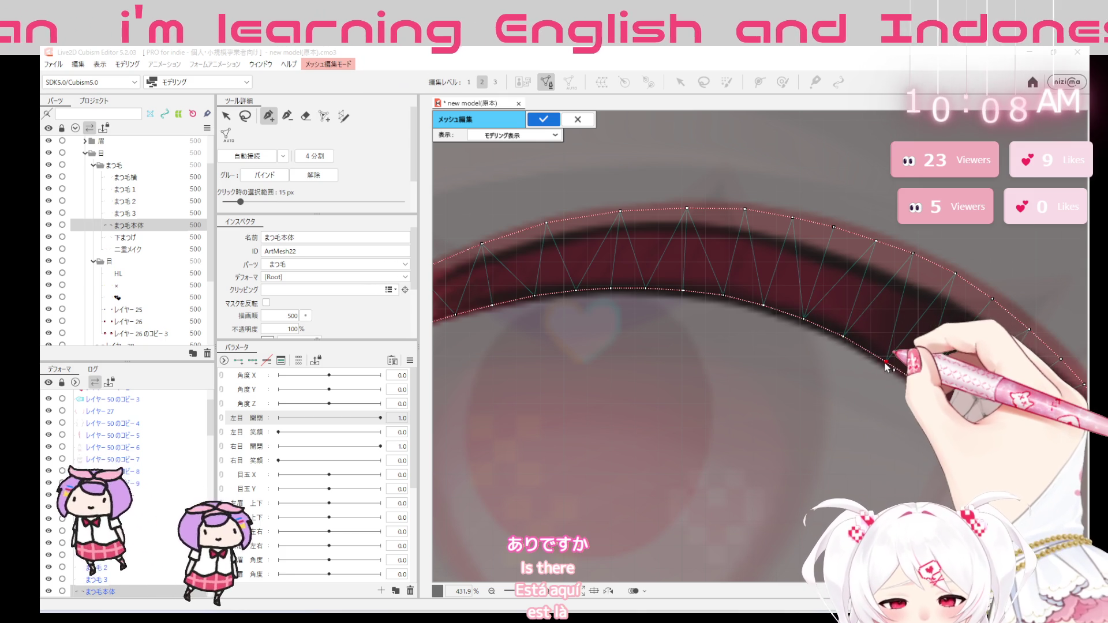
drag(886, 364, 925, 389)
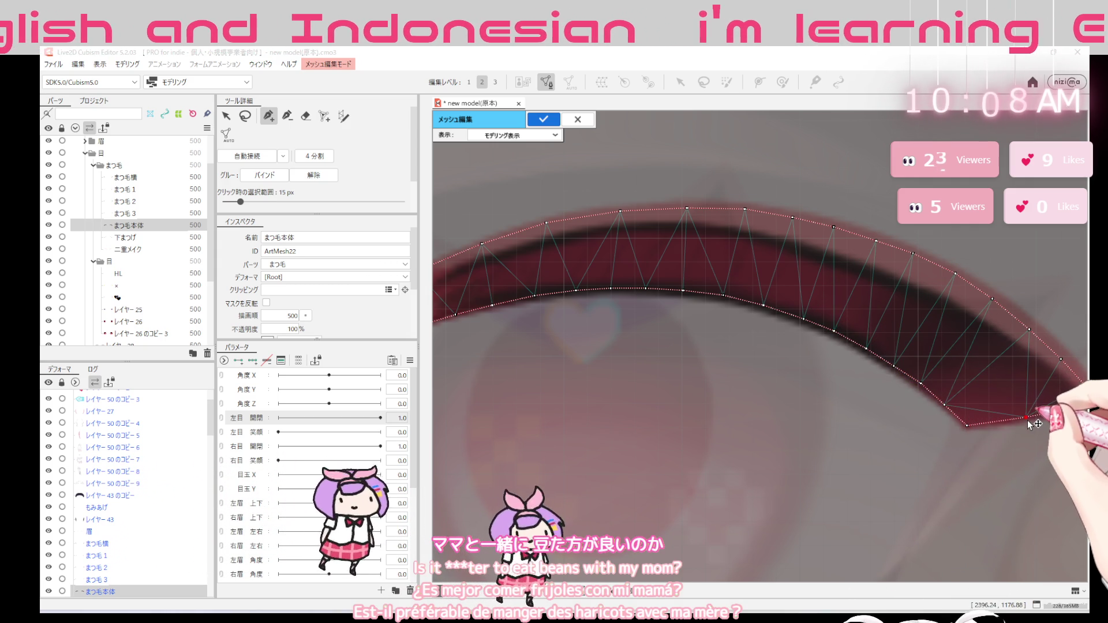
drag(909, 463, 865, 362)
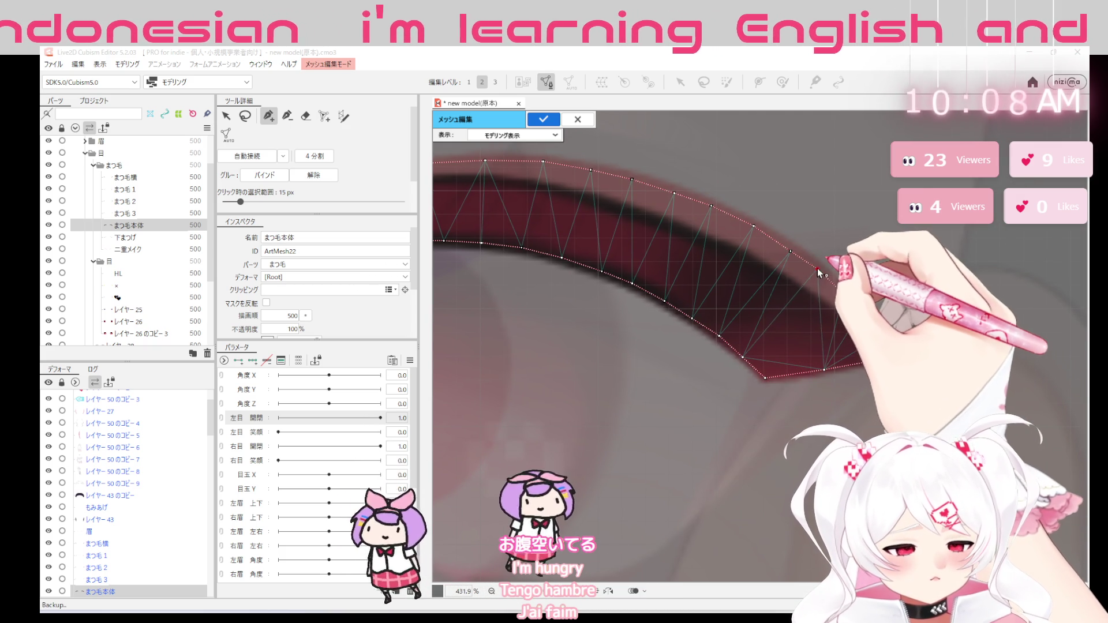
click(818, 267)
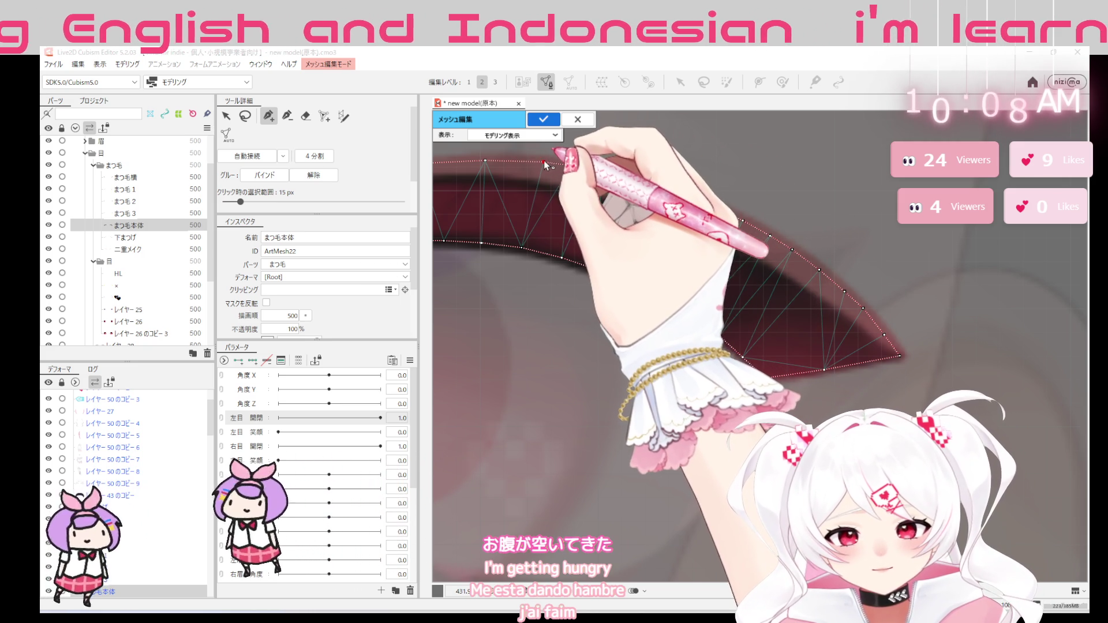
Nudge a top-edge vertex left and add two vertices on the lower edge
click(512, 160)
scroll(477, 275, up, 3)
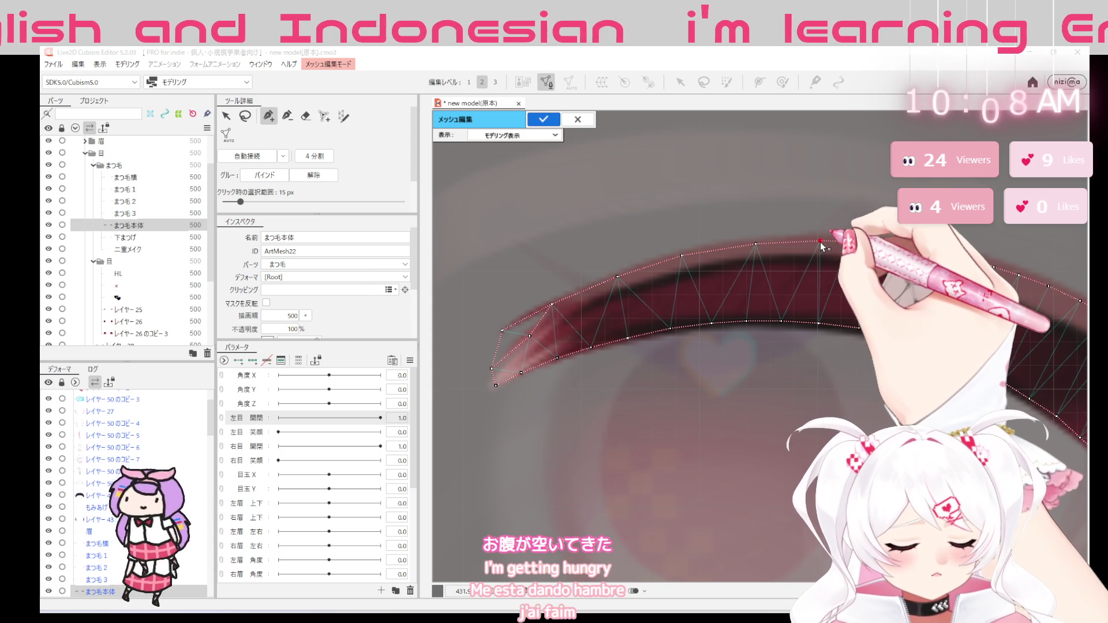
drag(820, 241, 792, 242)
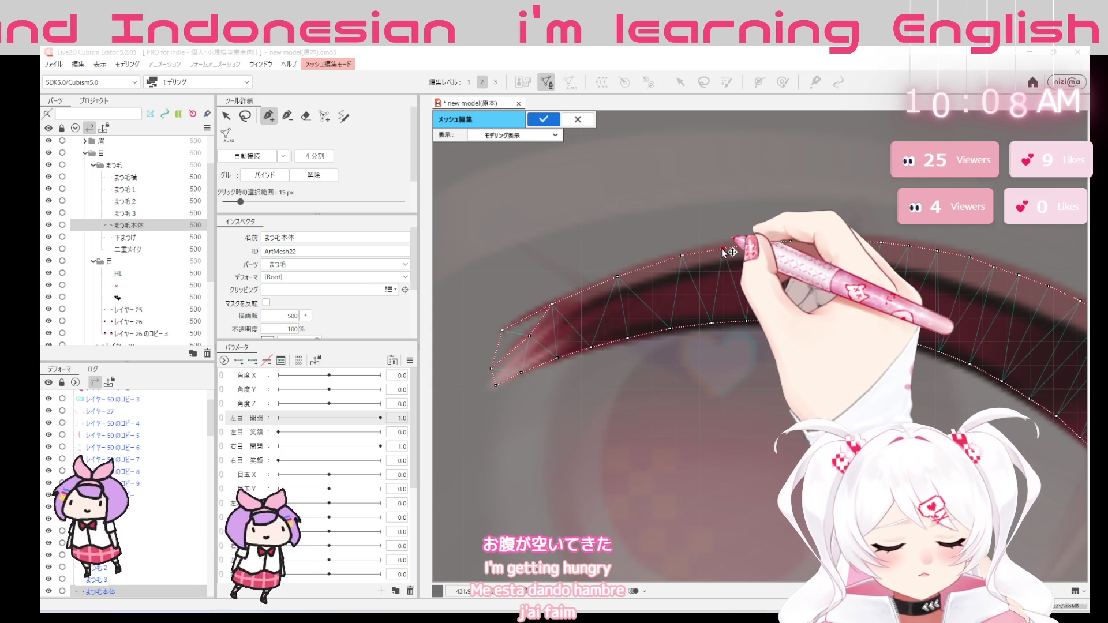
click(683, 255)
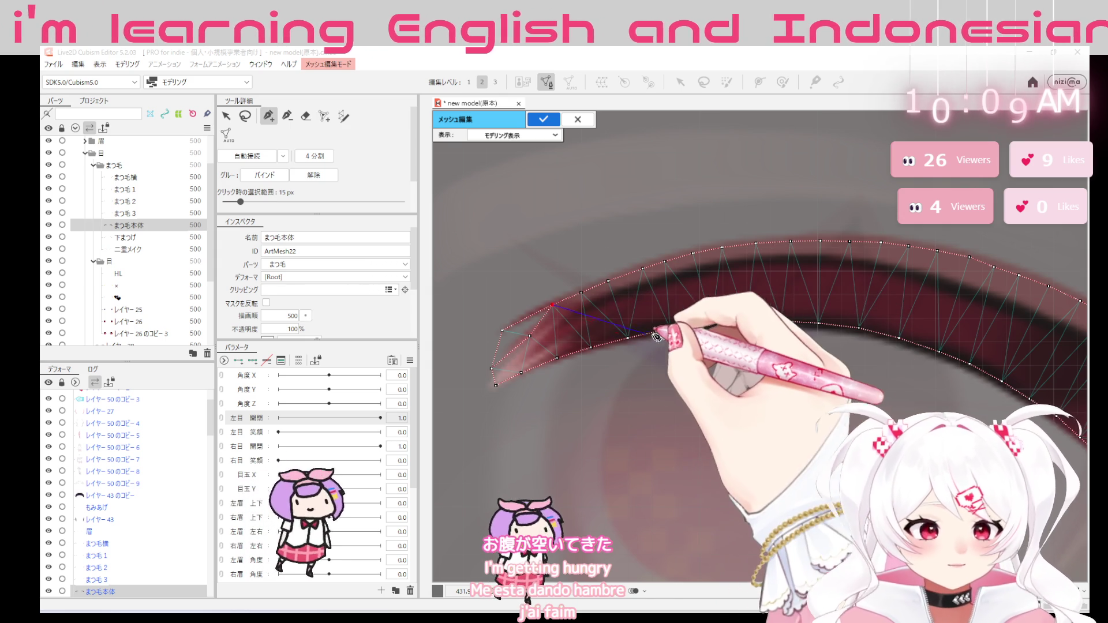
click(610, 341)
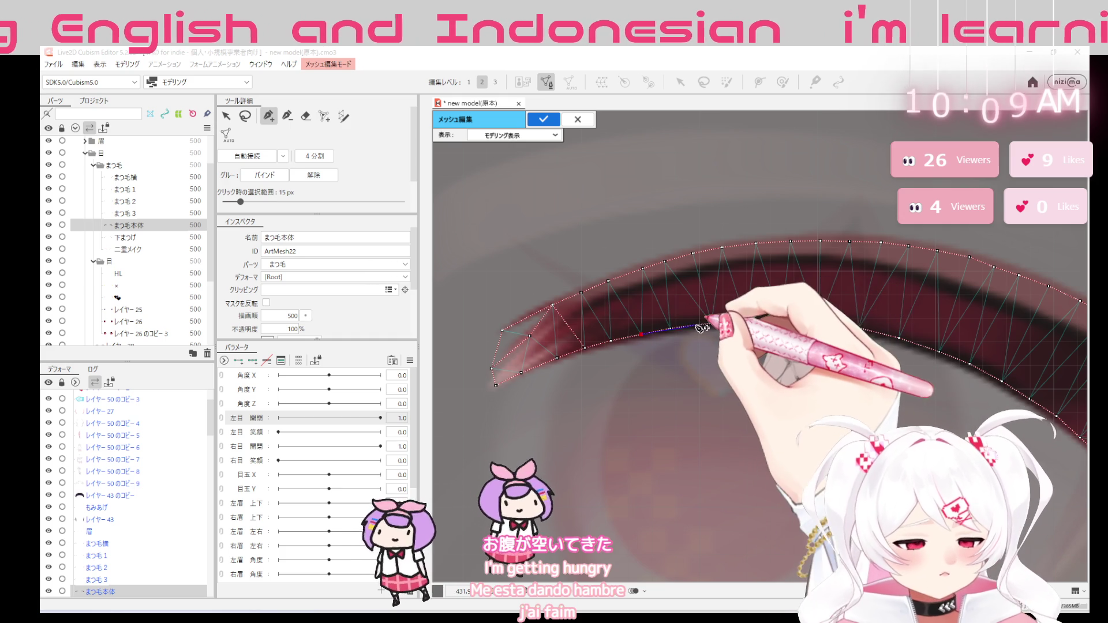
click(669, 329)
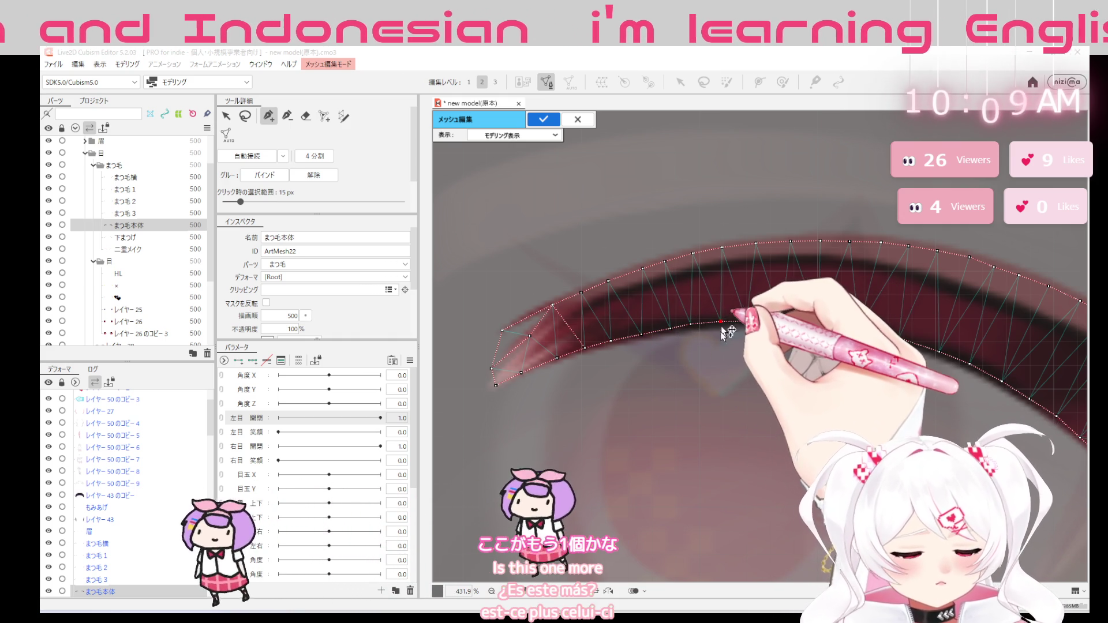
scroll(723, 325, right, 3)
Add several more lower-edge vertices and connect one to the upper outline
click(607, 287)
drag(611, 288, 579, 288)
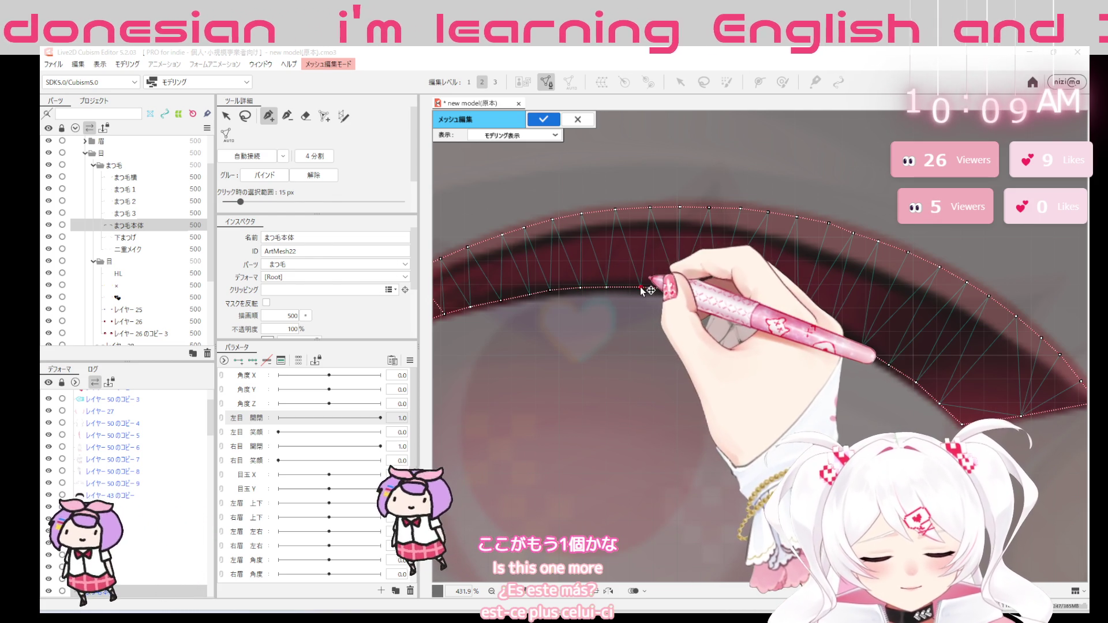
click(639, 286)
click(664, 288)
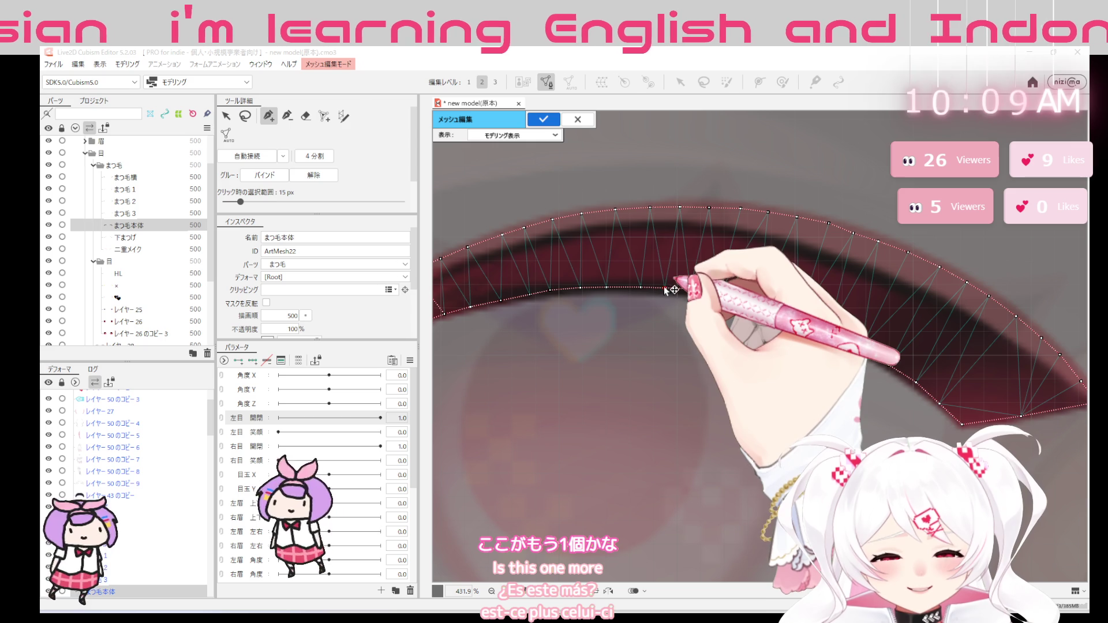
click(640, 288)
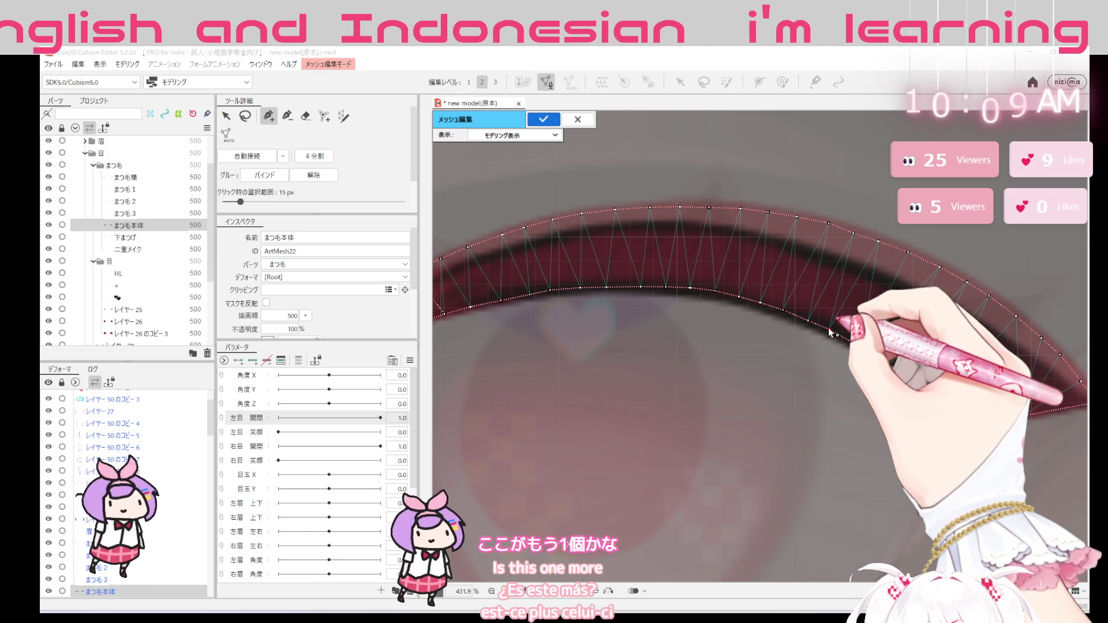
mouse_move(863, 349)
mouse_down()
mouse_move(878, 242)
mouse_move(865, 348)
mouse_up()
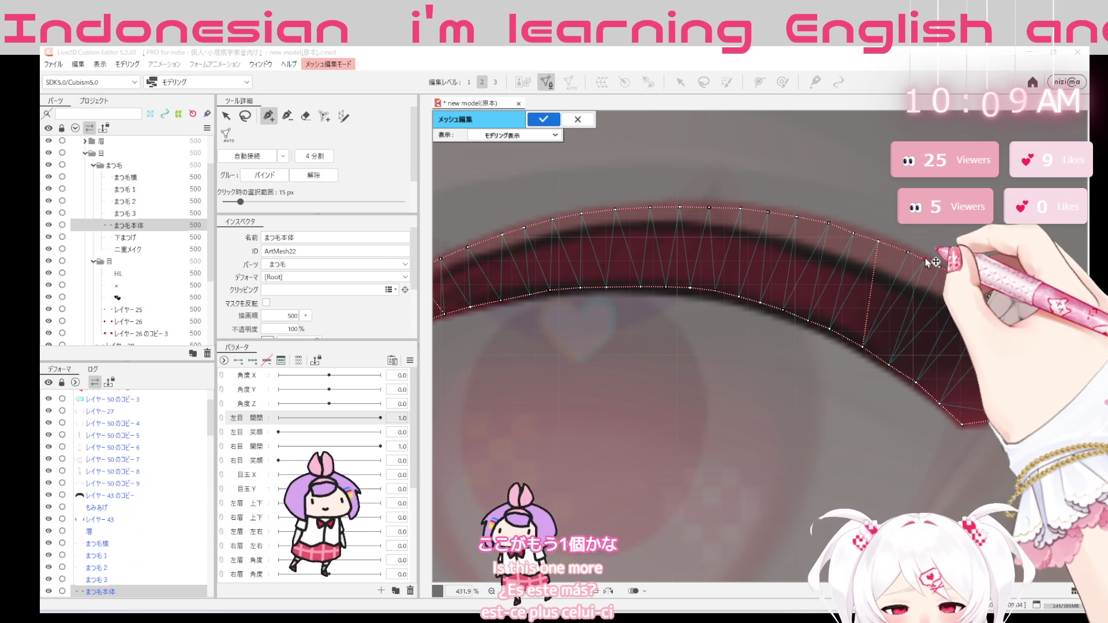
Draw connecting edges between upper- and lower-edge vertices on the right side
drag(908, 251, 865, 350)
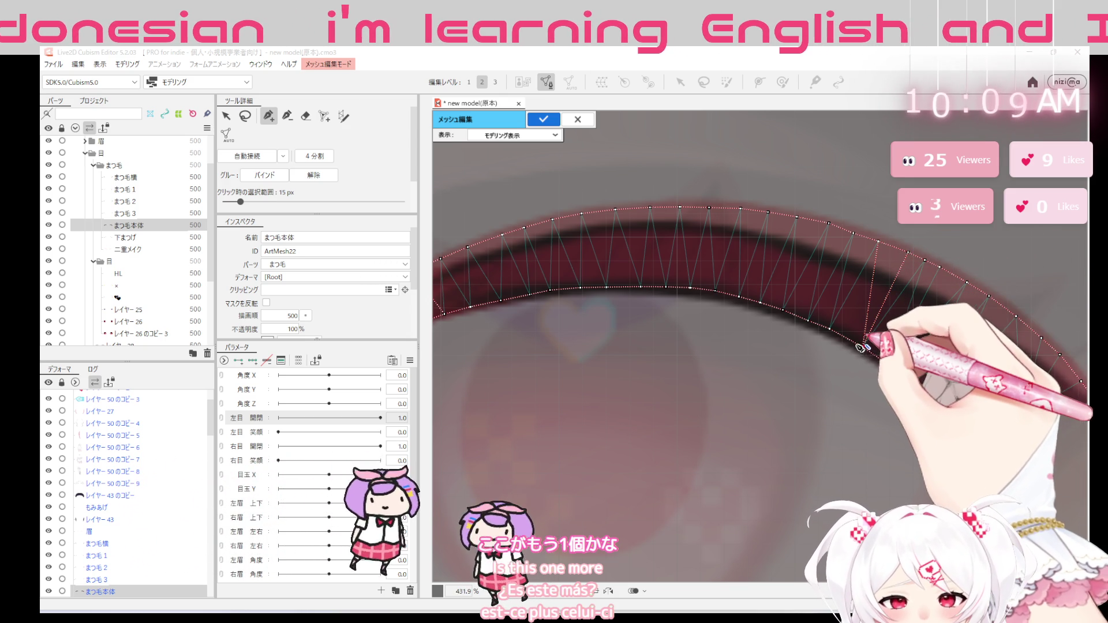
mouse_move(914, 327)
mouse_down()
mouse_move(928, 261)
mouse_move(894, 368)
mouse_up()
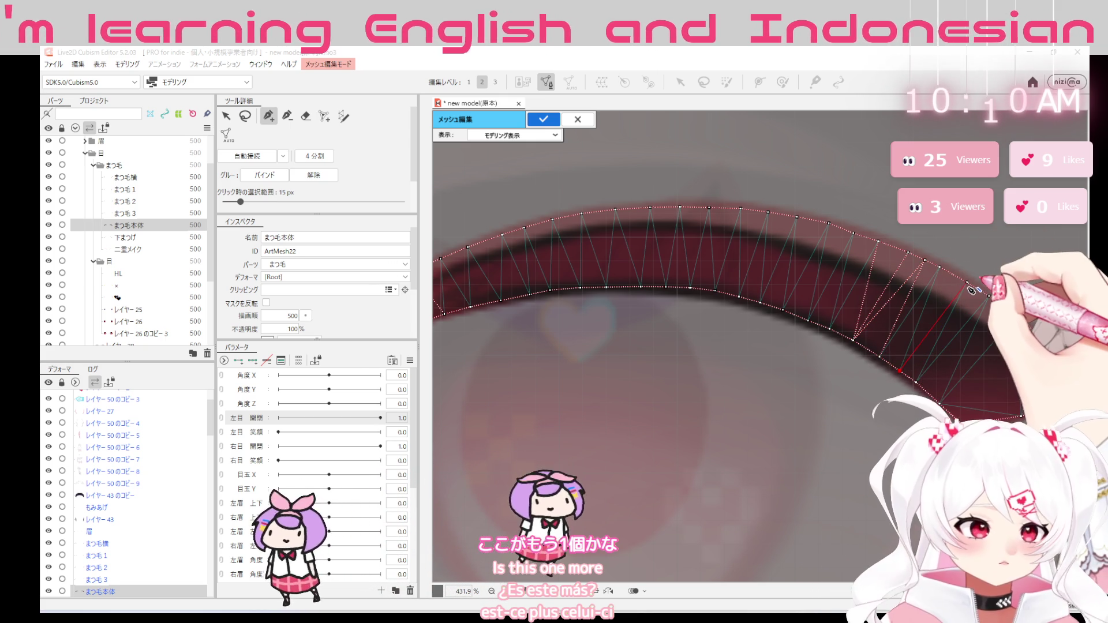
drag(966, 281, 920, 383)
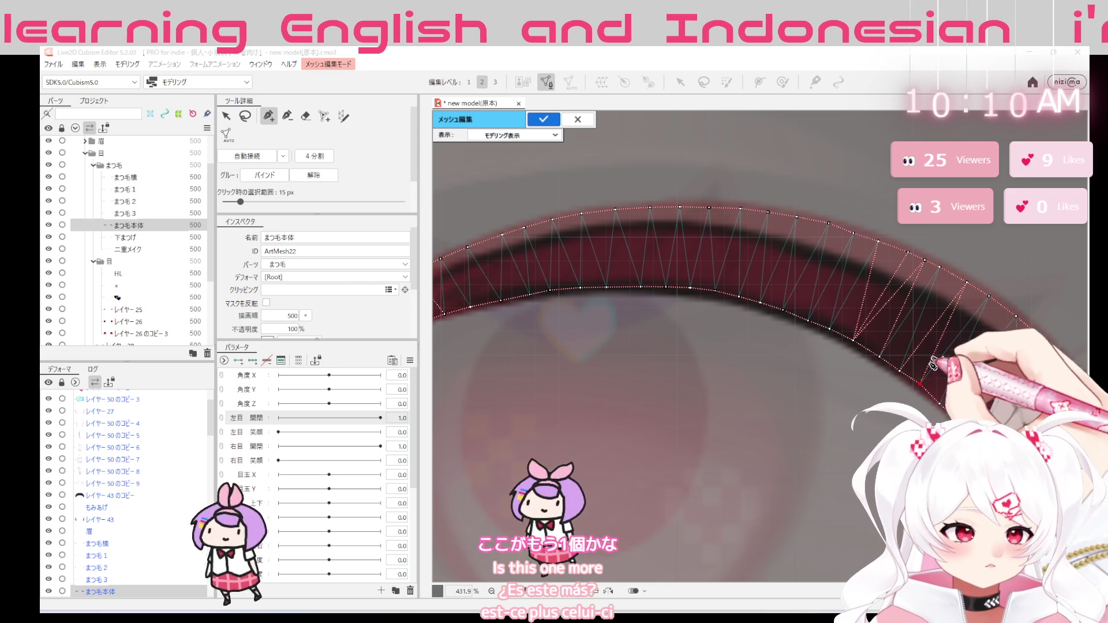
click(944, 268)
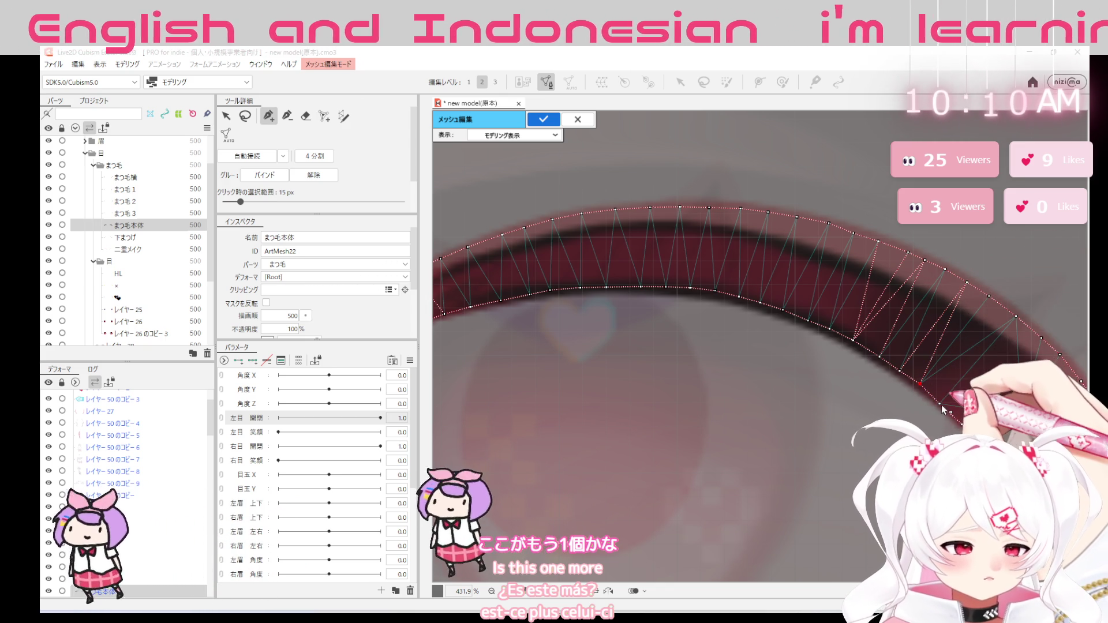
click(920, 387)
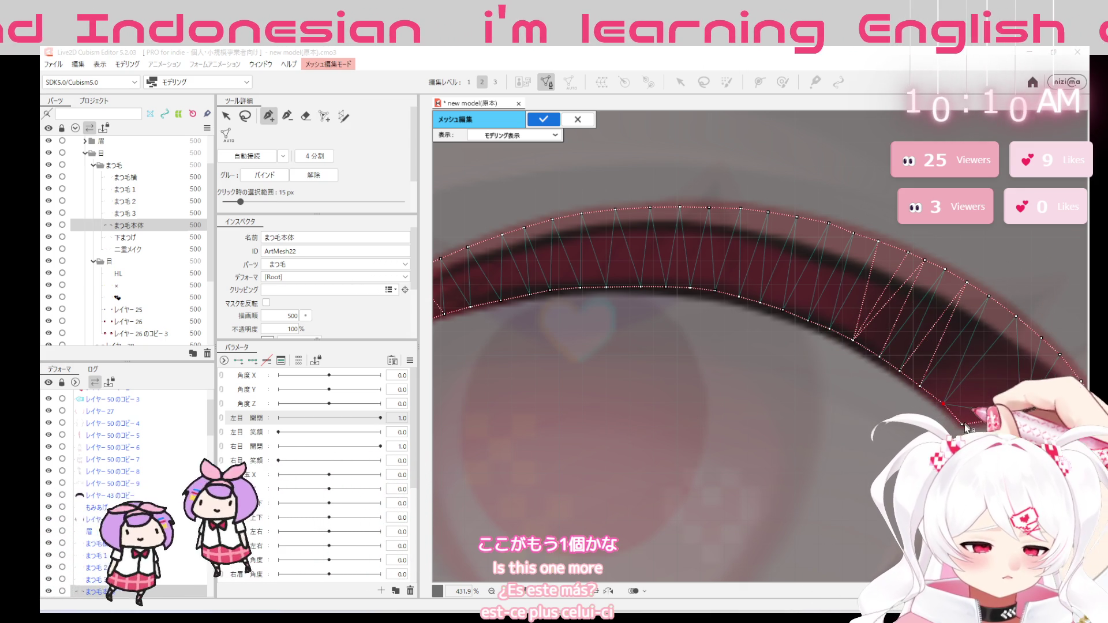
click(1016, 321)
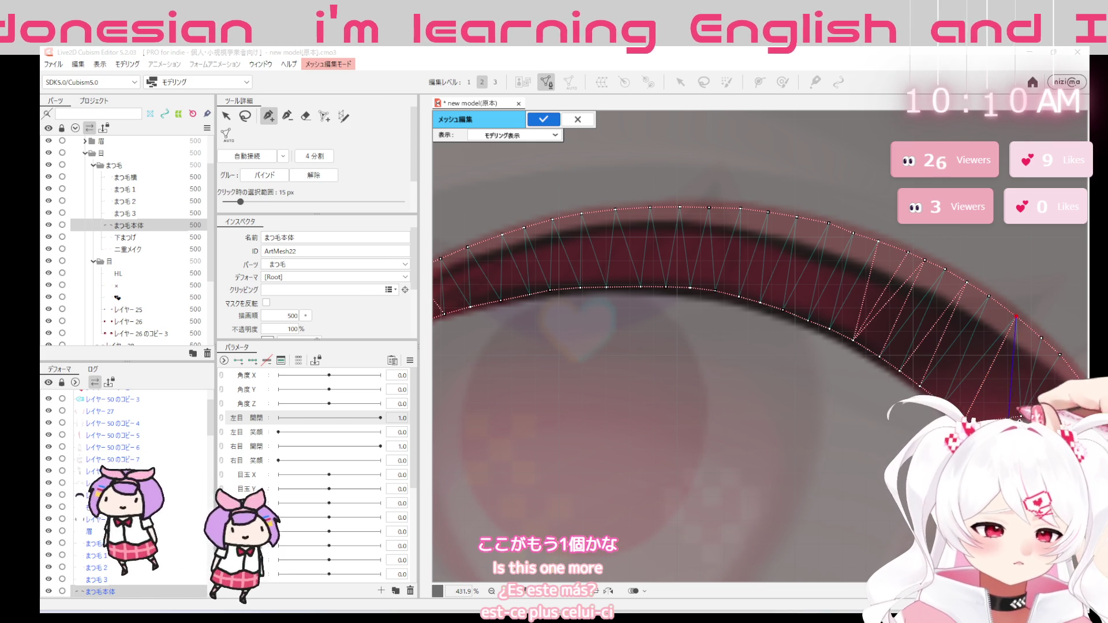
Pan to the middle and select lower-edge vertices toward the left end
mouse_move(961, 360)
mouse_down()
mouse_move(897, 320)
mouse_move(1071, 324)
mouse_up()
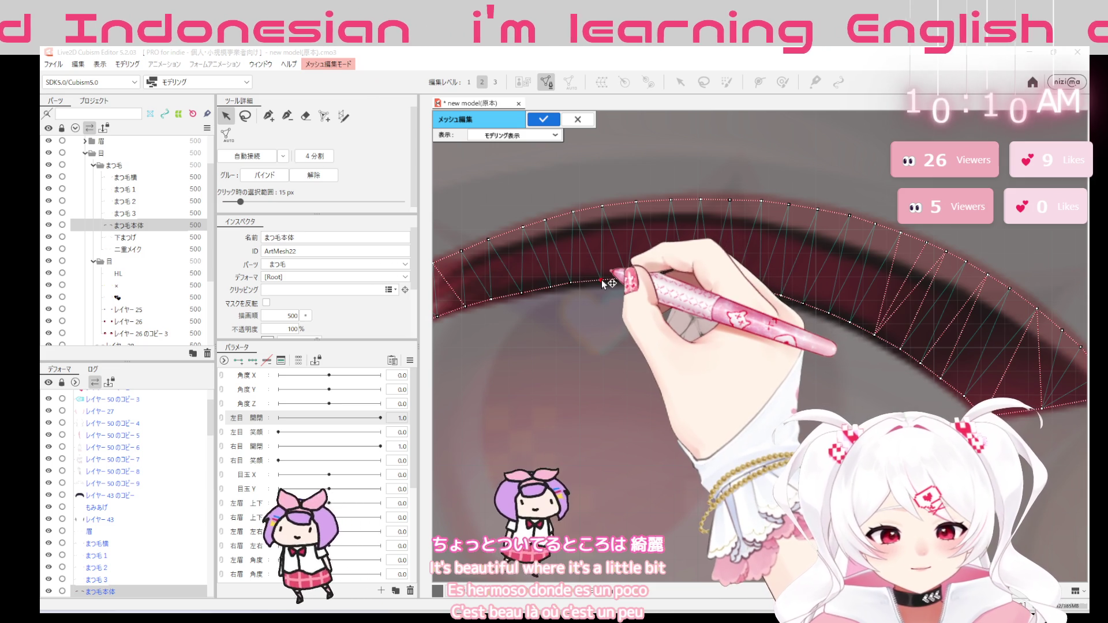
click(571, 283)
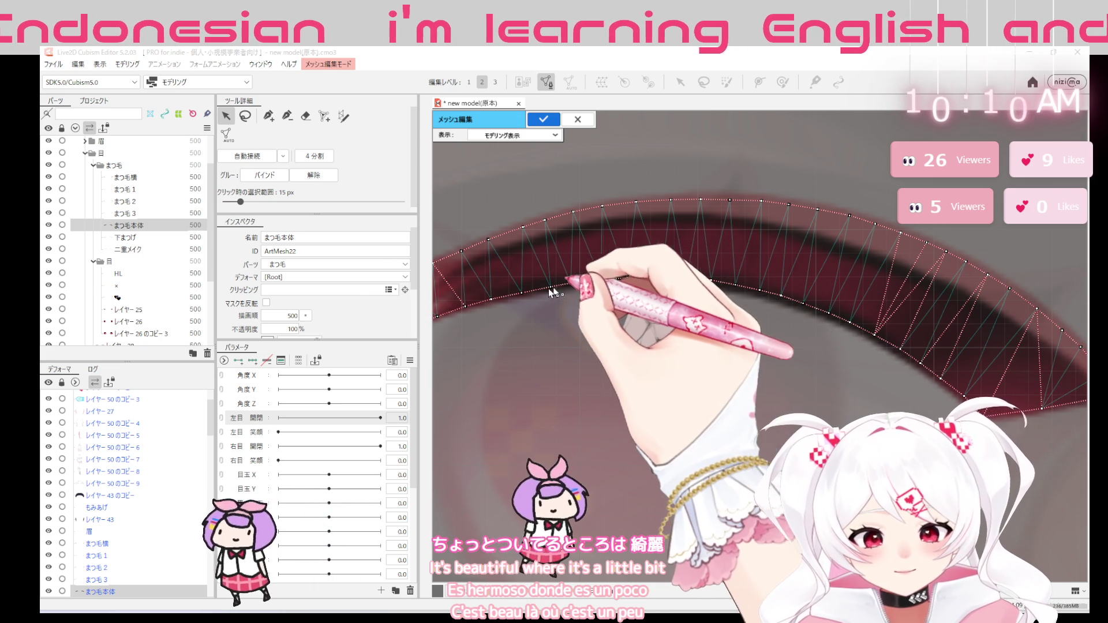
click(522, 290)
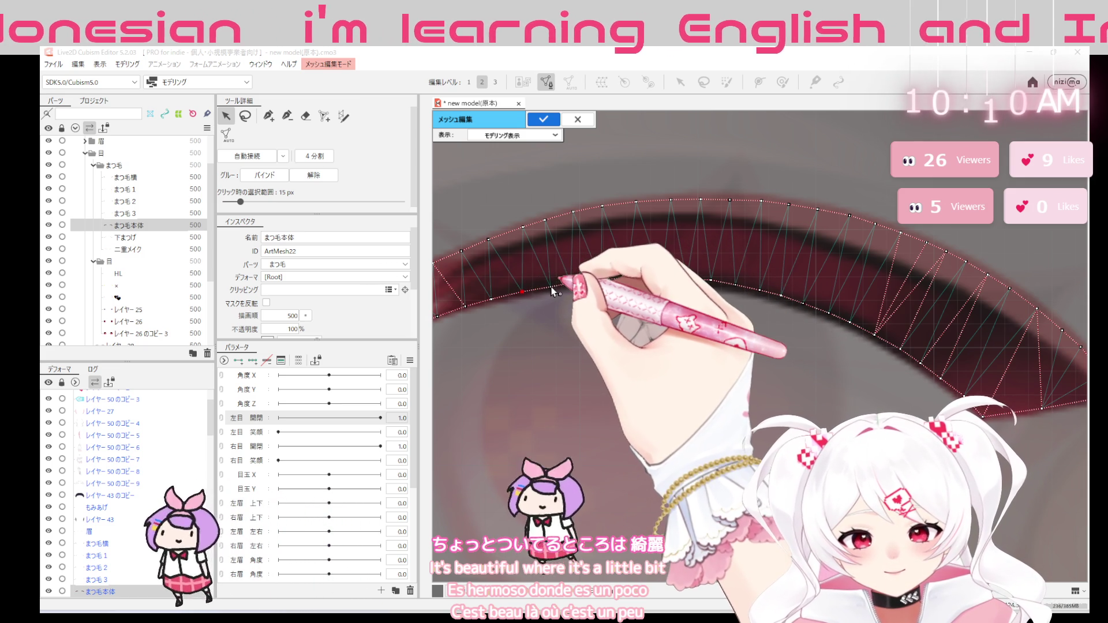
click(548, 286)
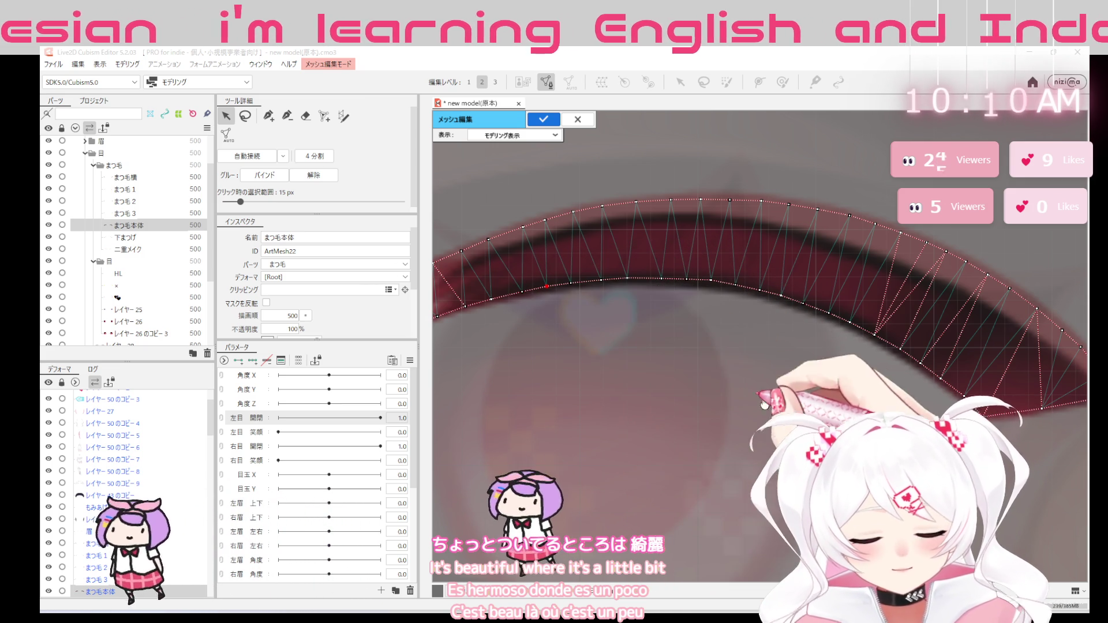
scroll(706, 385, down, 4)
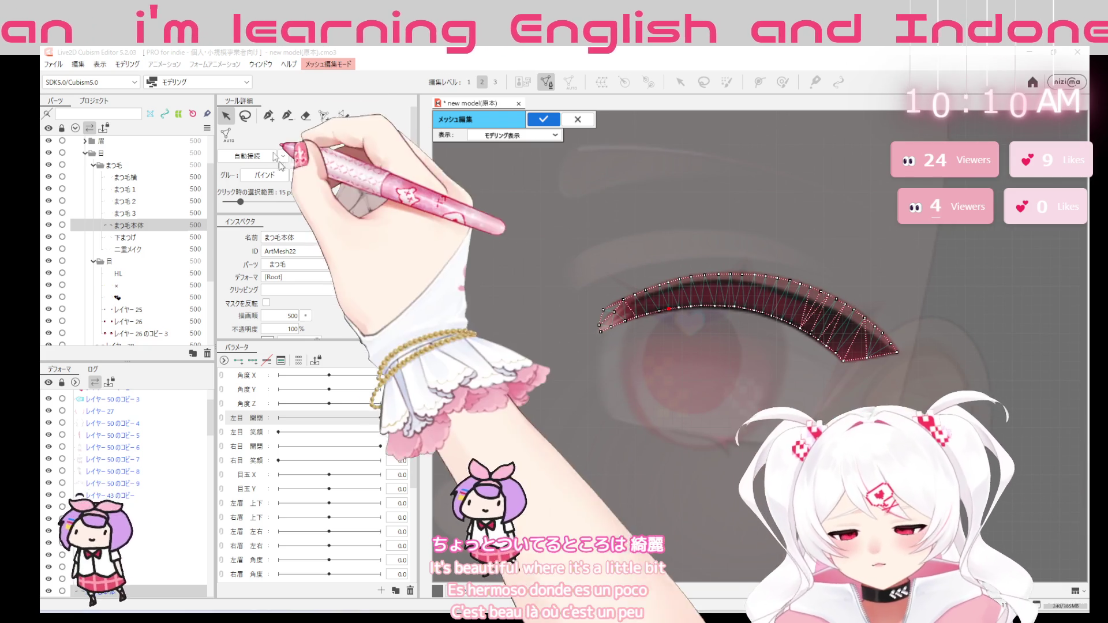
With the pen tool, add outline vertices wrapping the pointed right tip of まつ毛本体
key(p)
scroll(616, 348, up, 3)
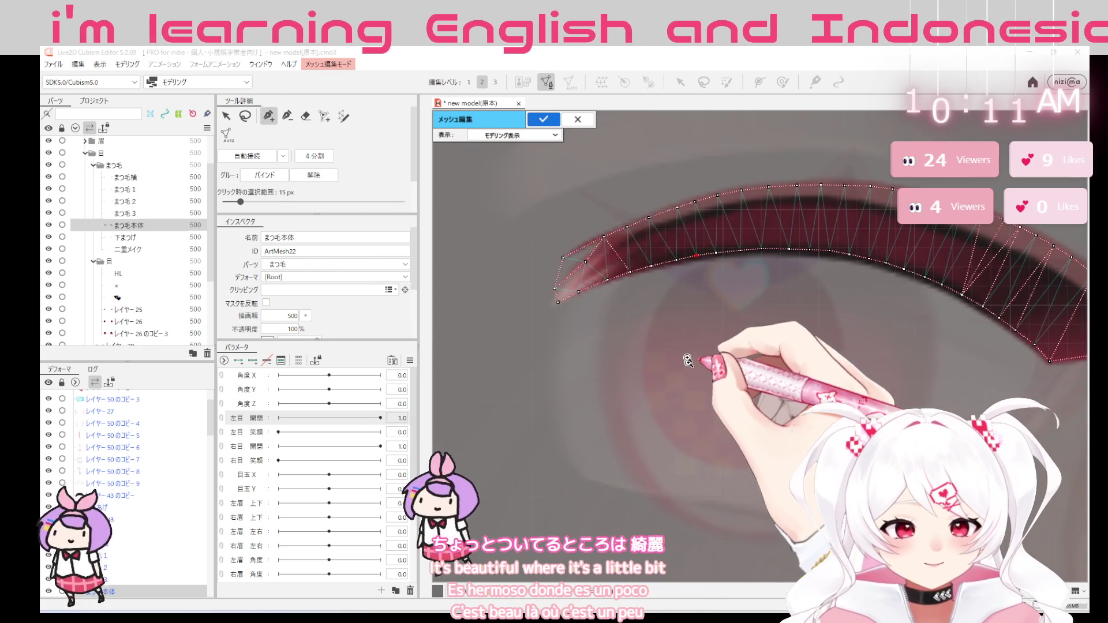
click(541, 266)
drag(569, 235, 803, 294)
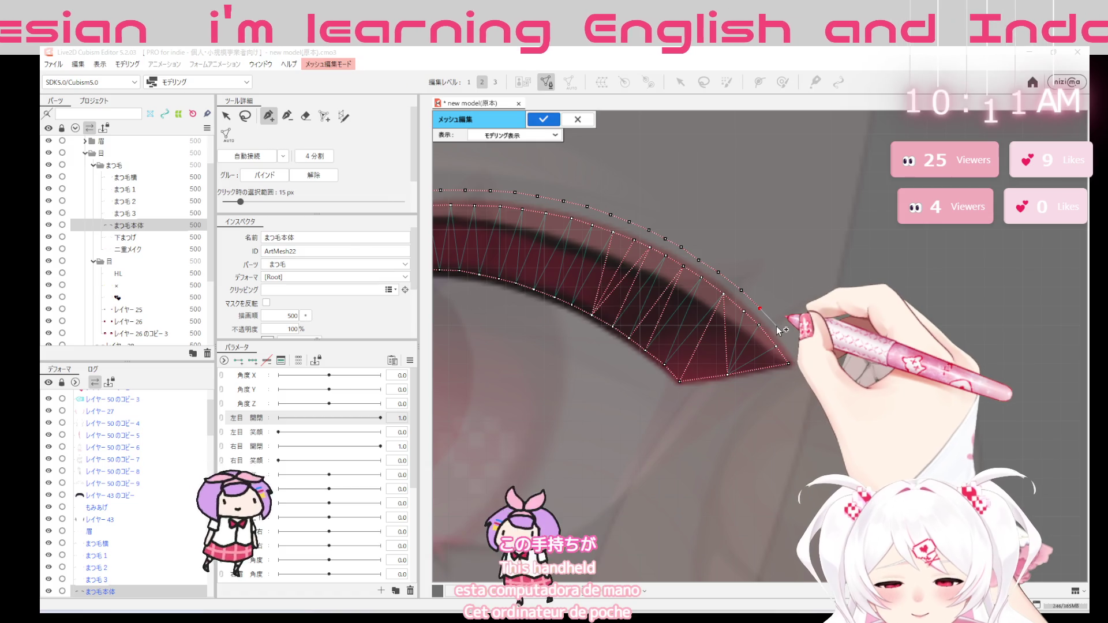
click(794, 347)
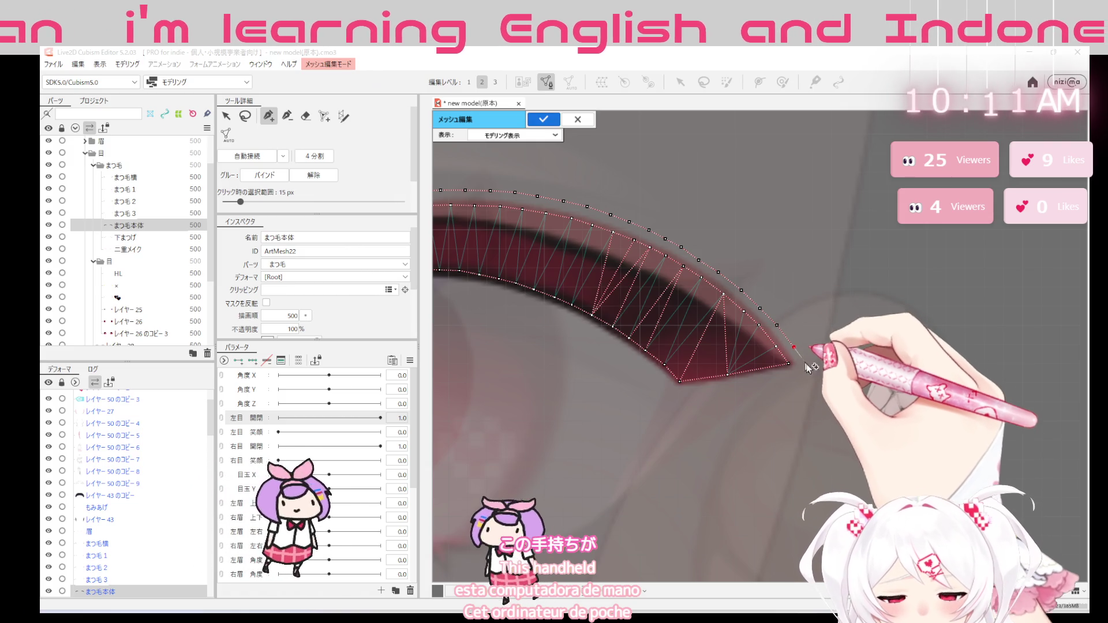
click(804, 365)
click(796, 379)
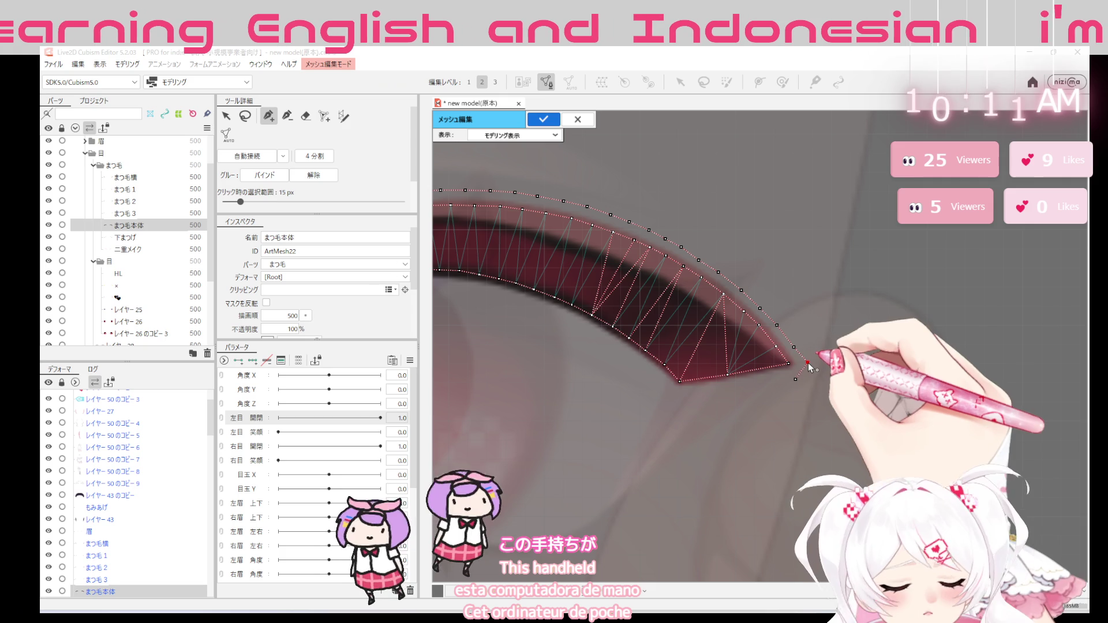
click(796, 348)
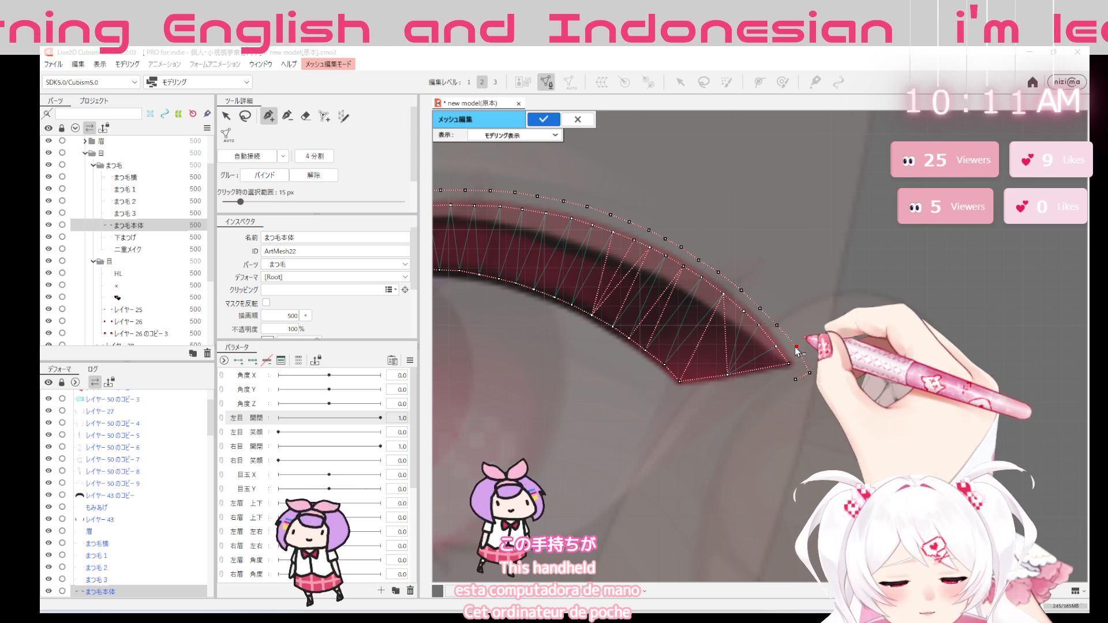
click(762, 304)
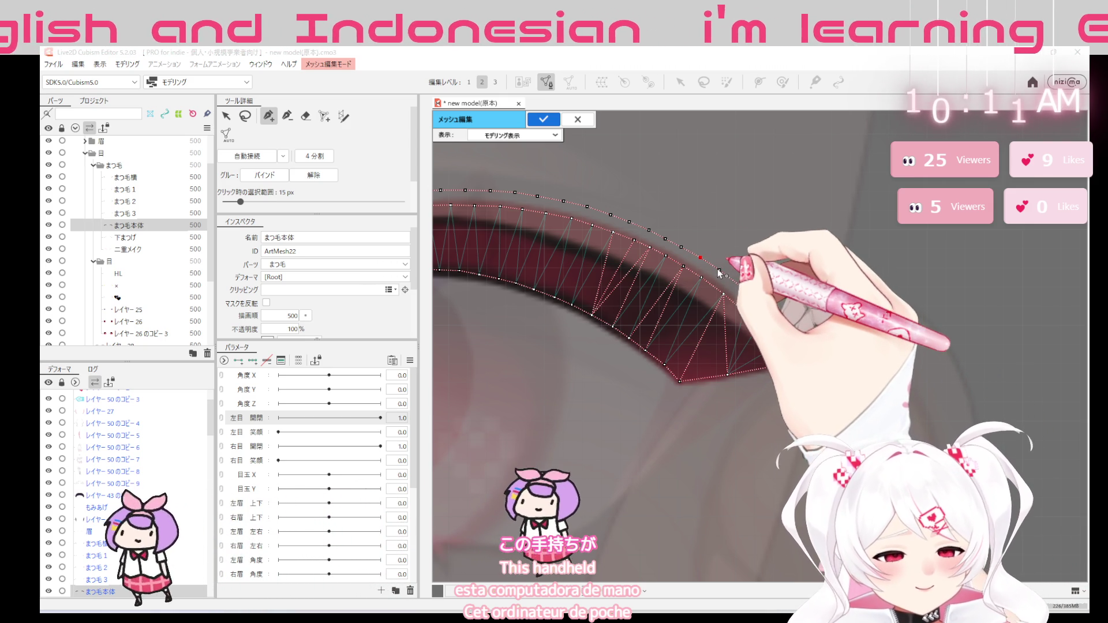
click(719, 270)
click(794, 381)
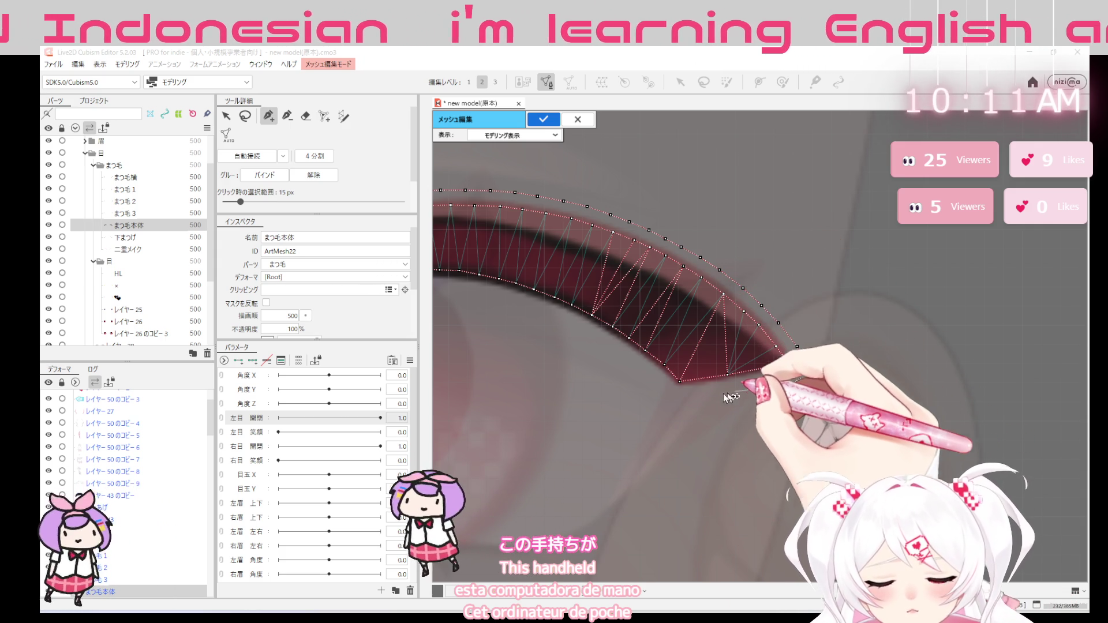
Add points along the lower edge back toward the left, then frame the whole mesh
click(659, 387)
click(628, 357)
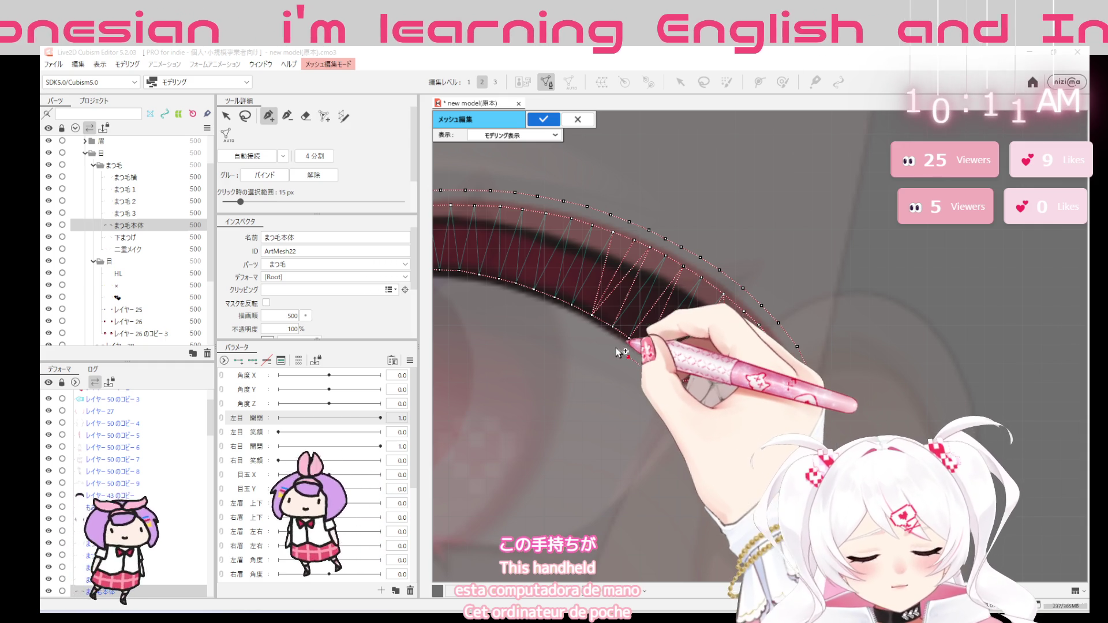
click(594, 336)
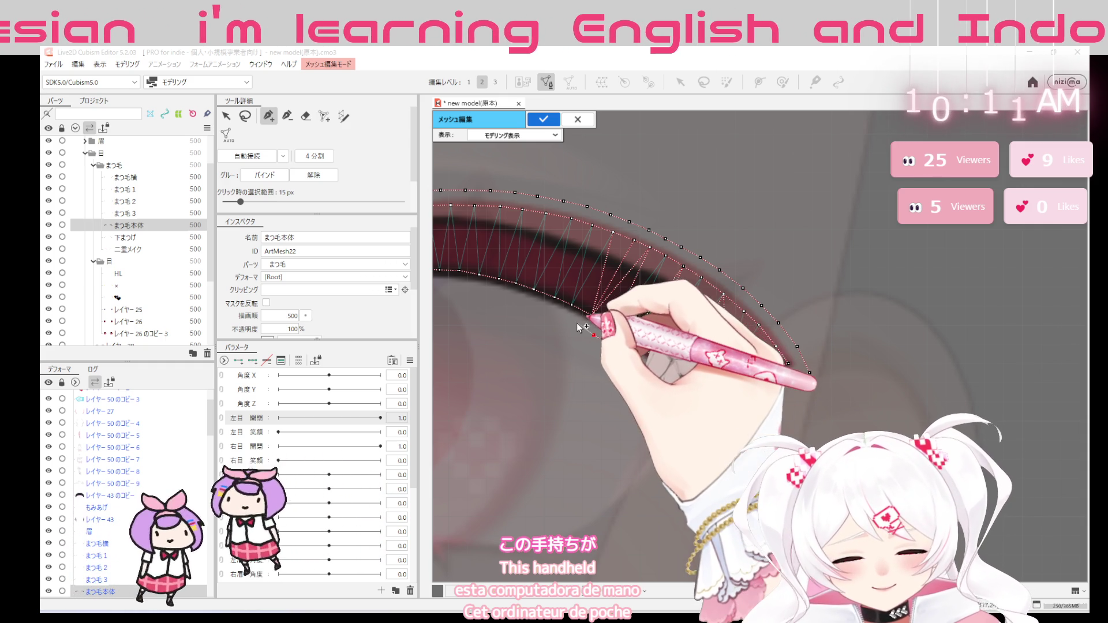
click(540, 309)
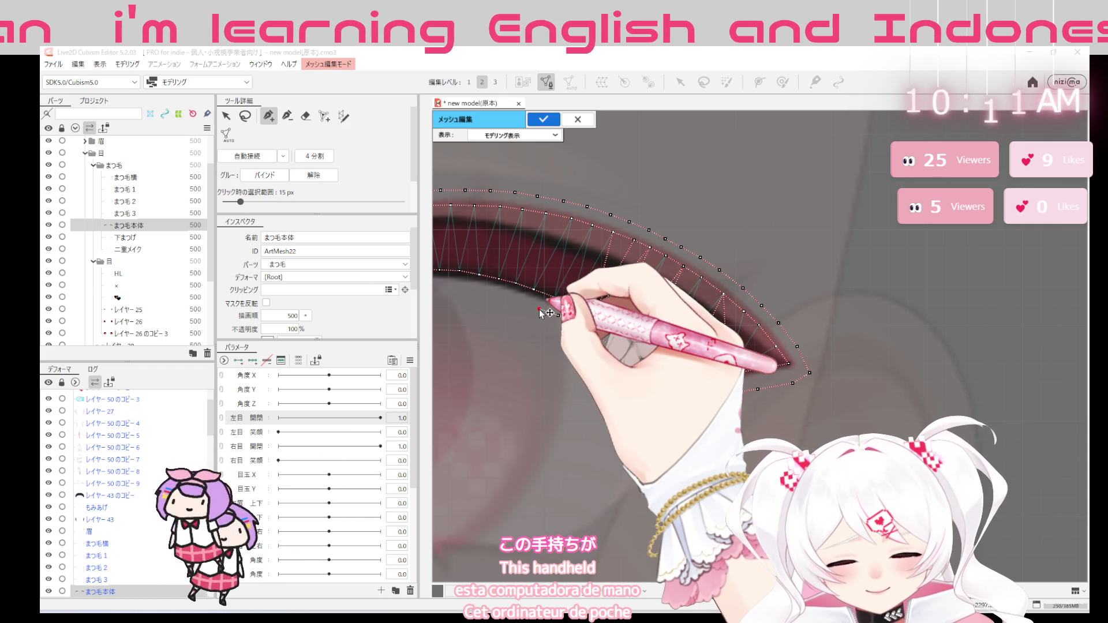
click(503, 296)
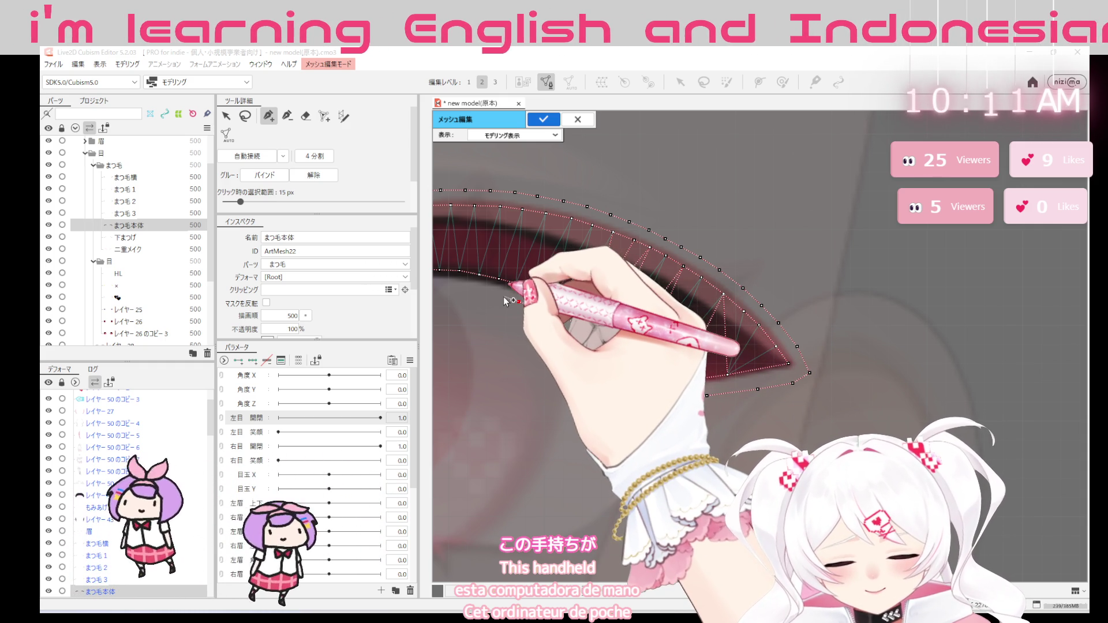
scroll(503, 297, down, 2)
drag(723, 312, 882, 317)
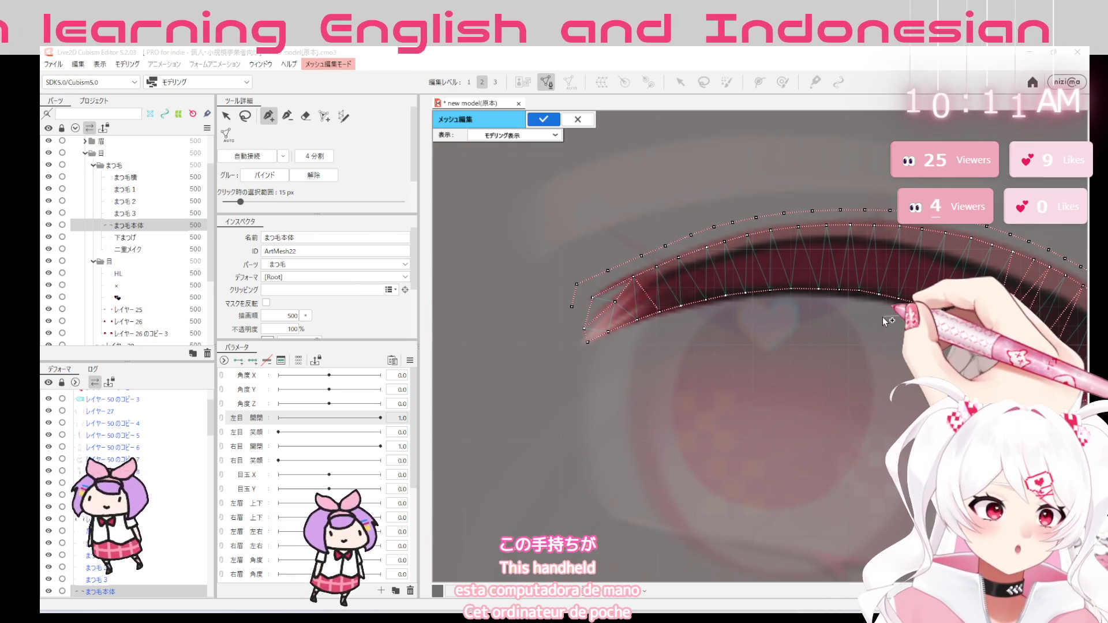
Add lower-edge points out to the lash's left tip, closing the まつ毛本体 outline loop
click(846, 306)
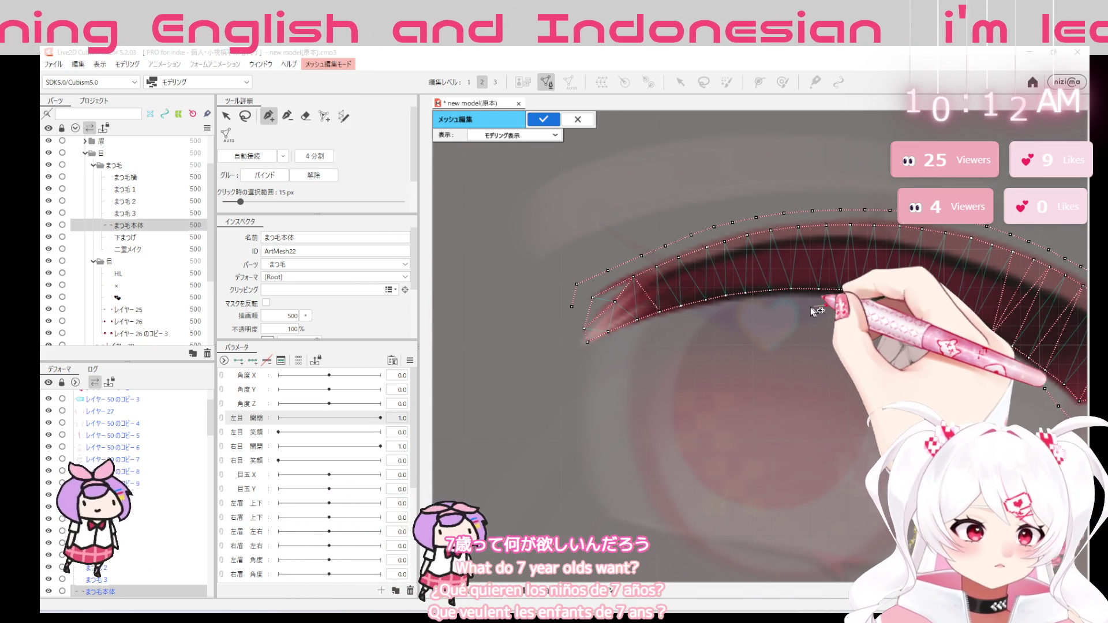
click(759, 307)
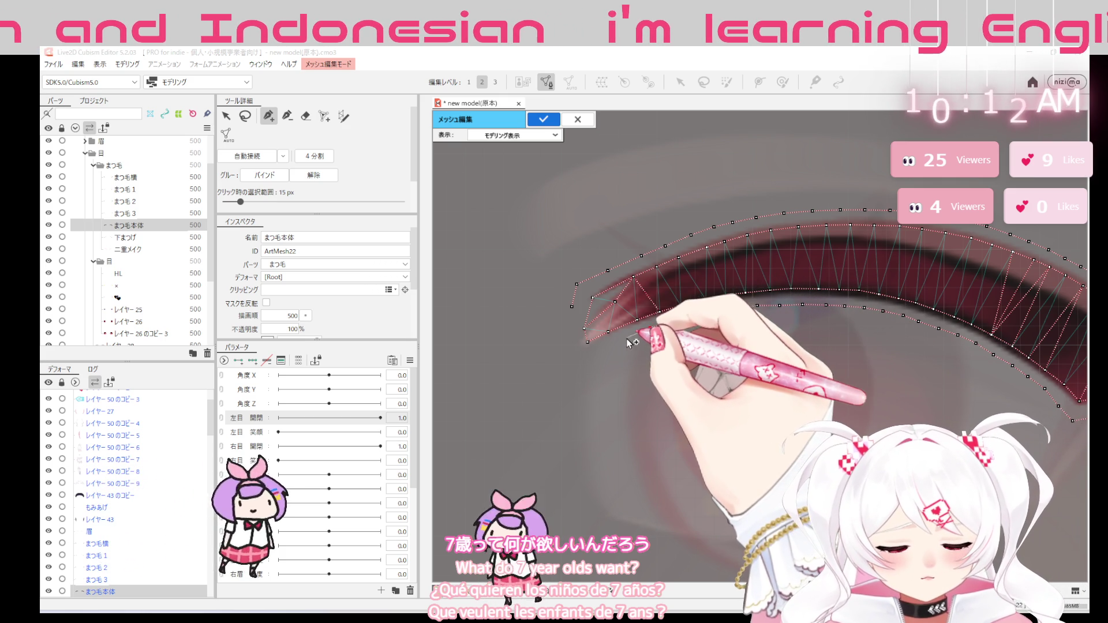
click(585, 361)
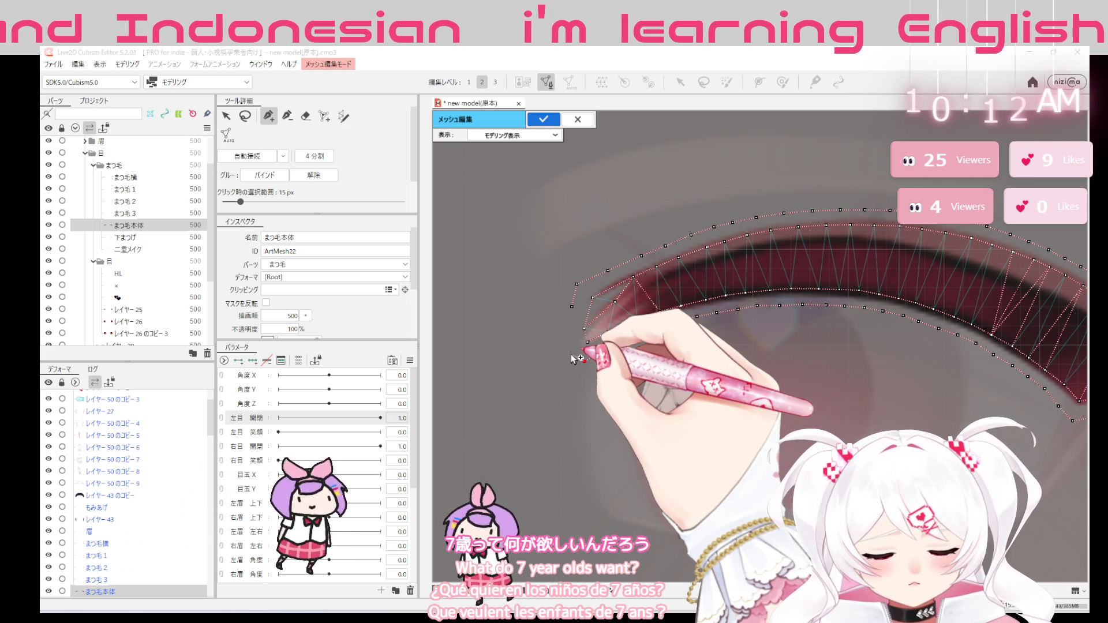
click(569, 346)
click(571, 306)
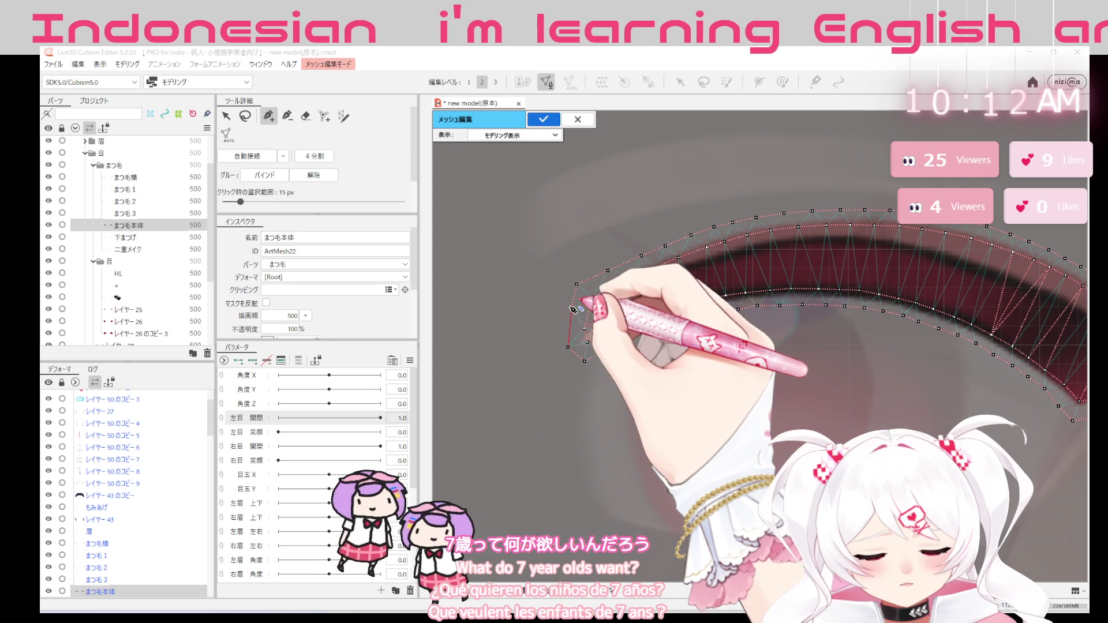
drag(1005, 428, 789, 429)
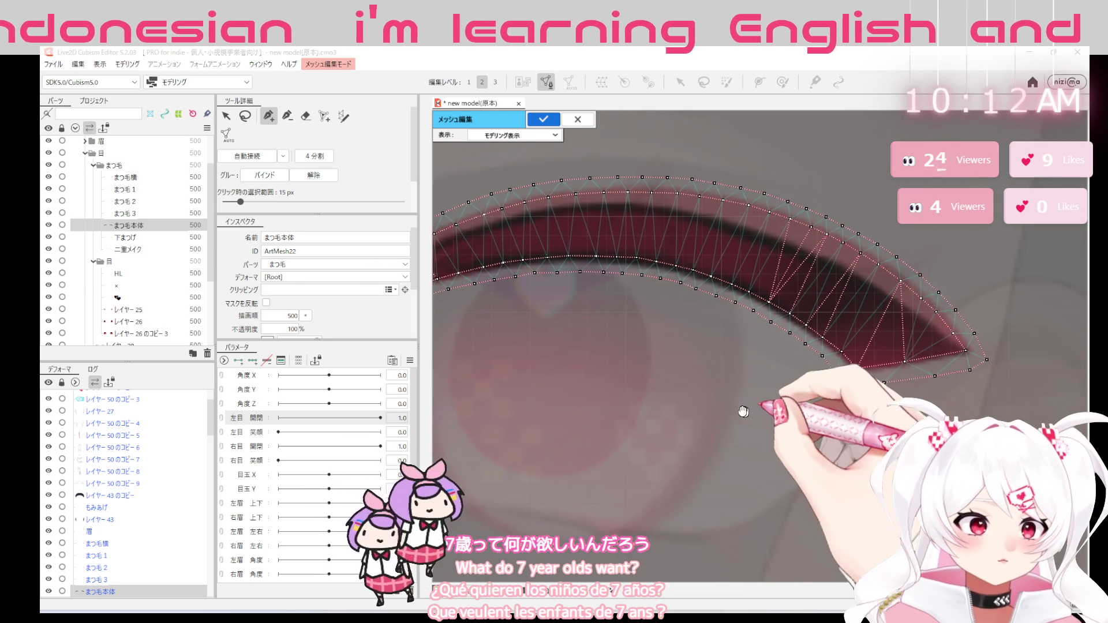
click(226, 116)
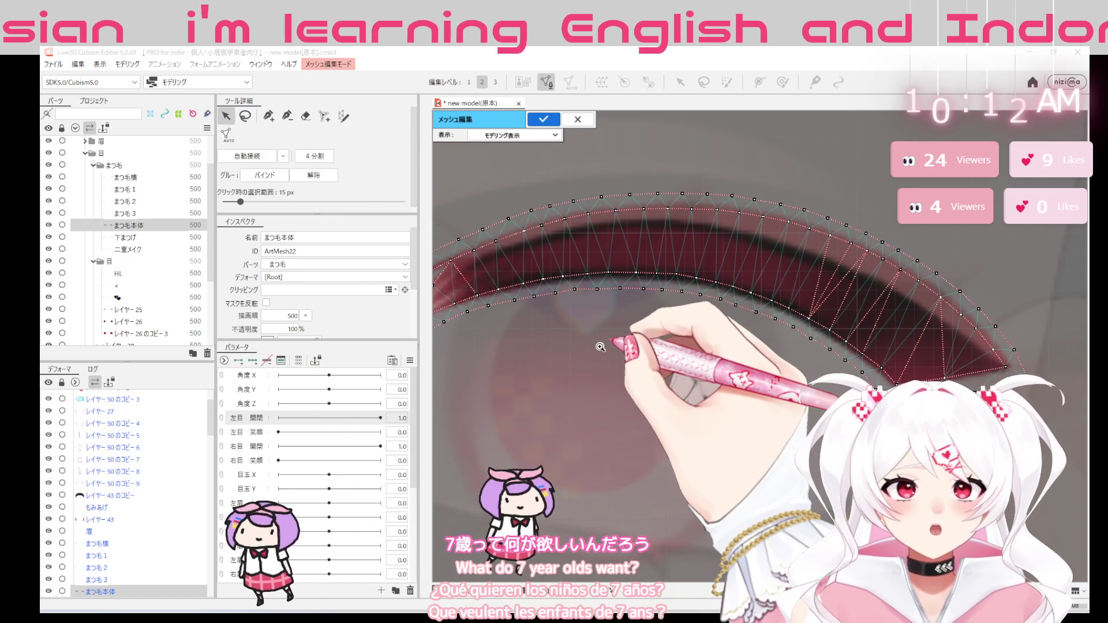
scroll(615, 346, up, 2)
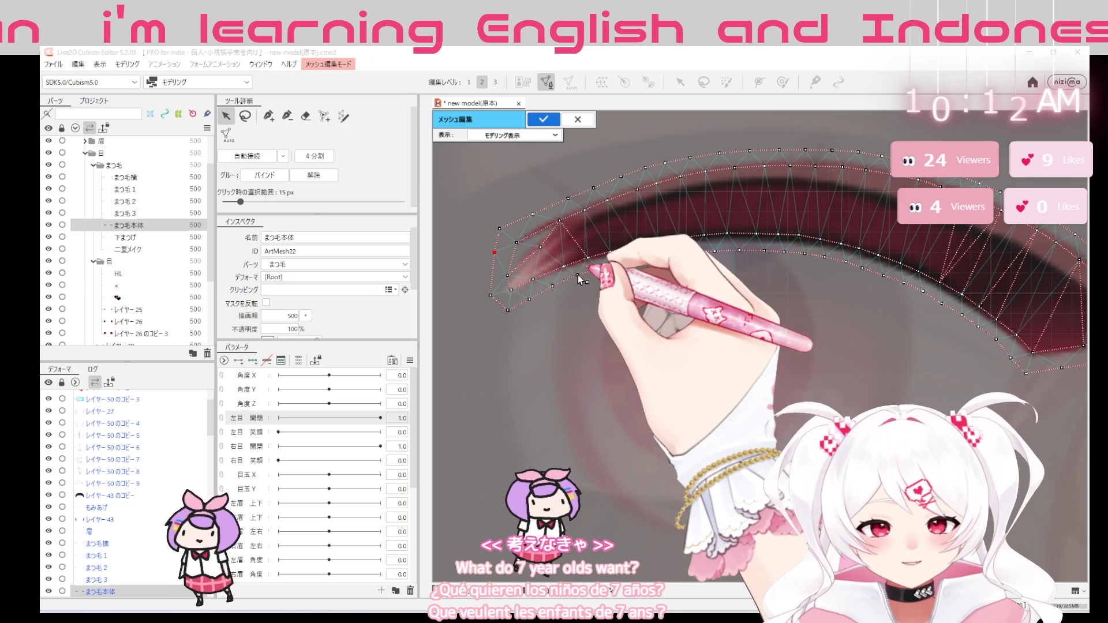
click(555, 285)
click(532, 299)
click(605, 266)
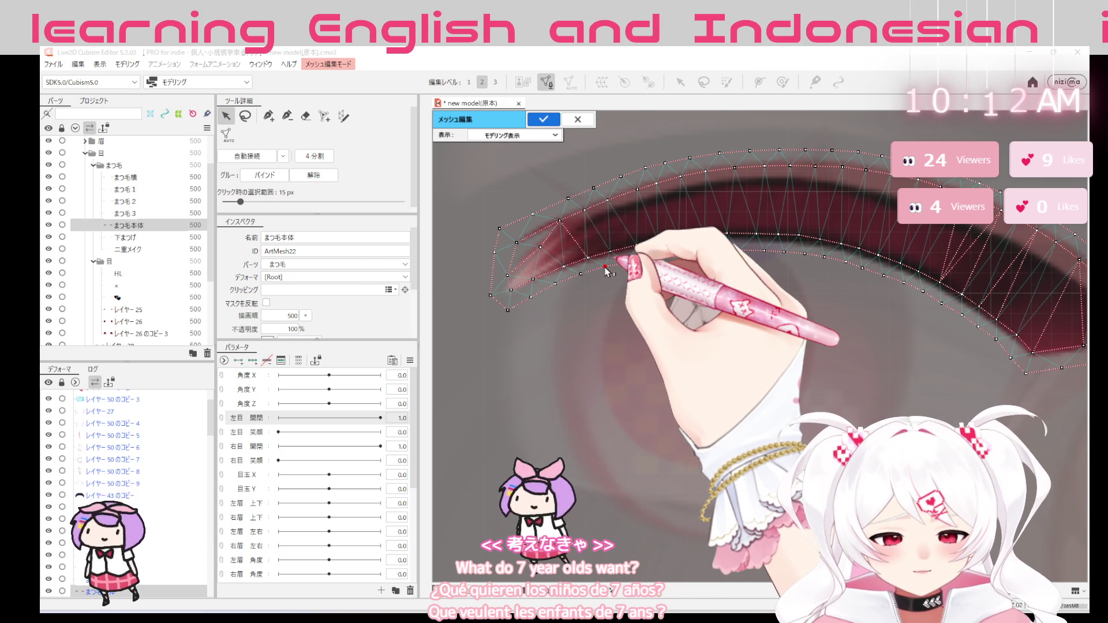
click(654, 260)
click(691, 253)
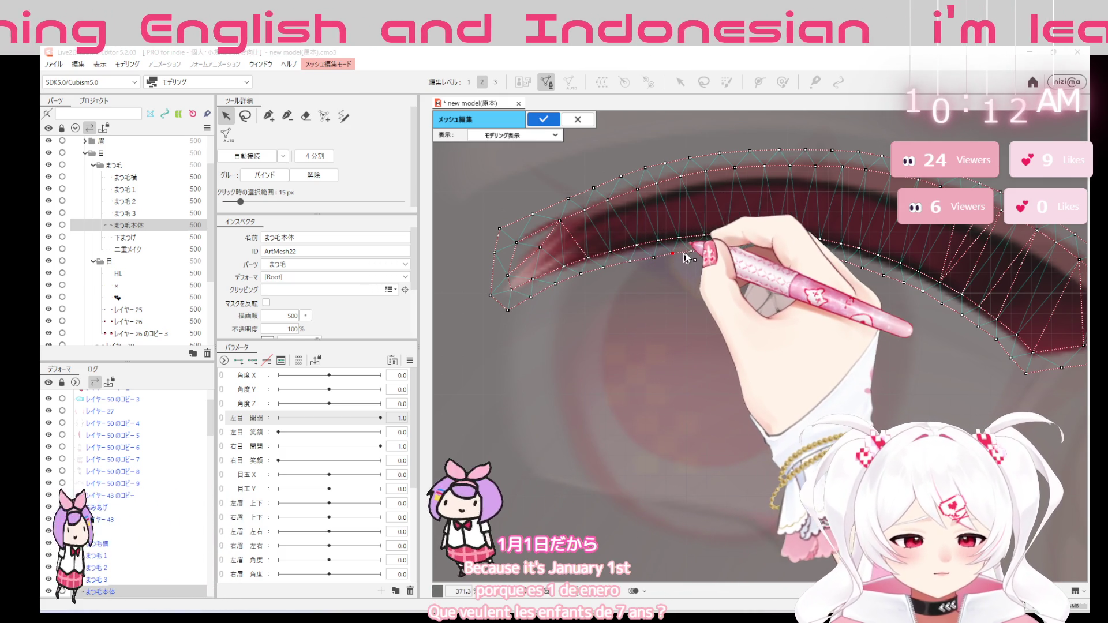
click(652, 257)
click(691, 253)
click(741, 250)
click(766, 252)
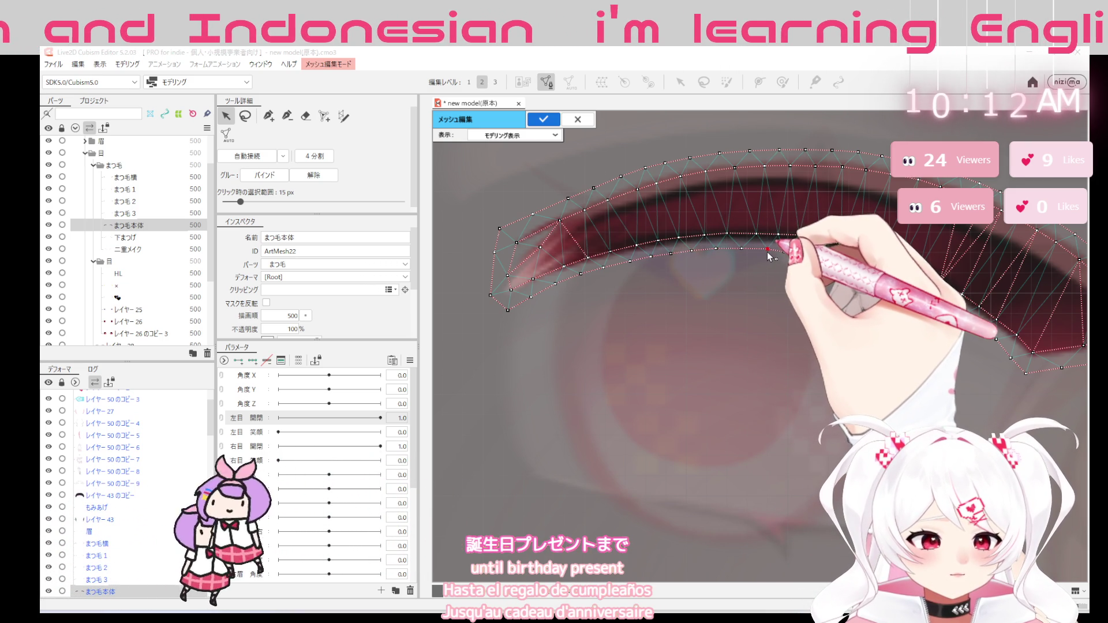
click(810, 256)
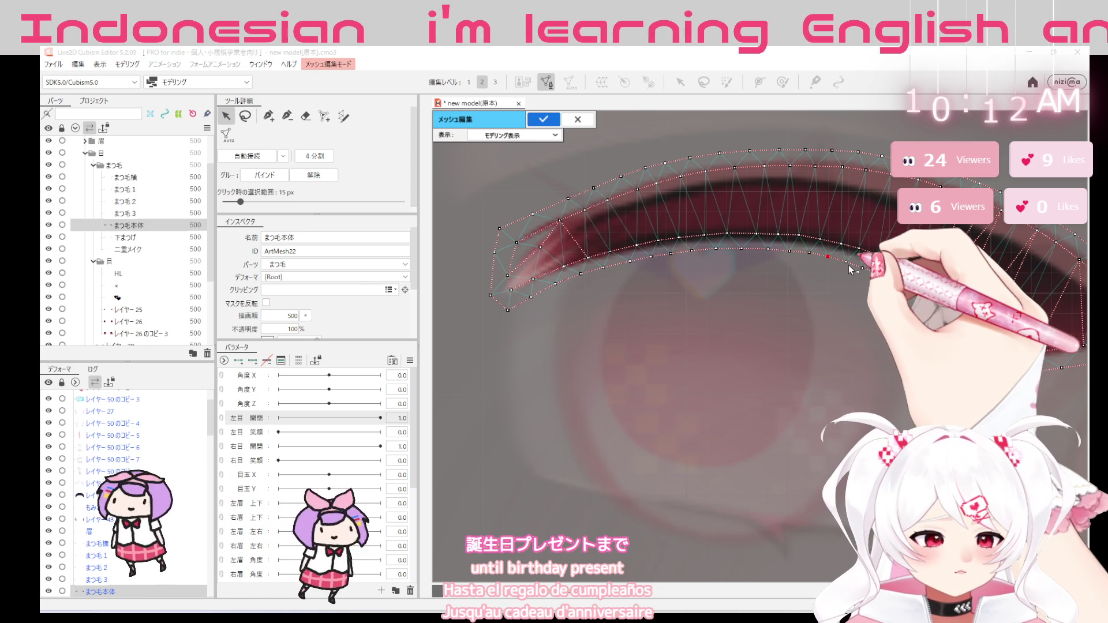
click(866, 267)
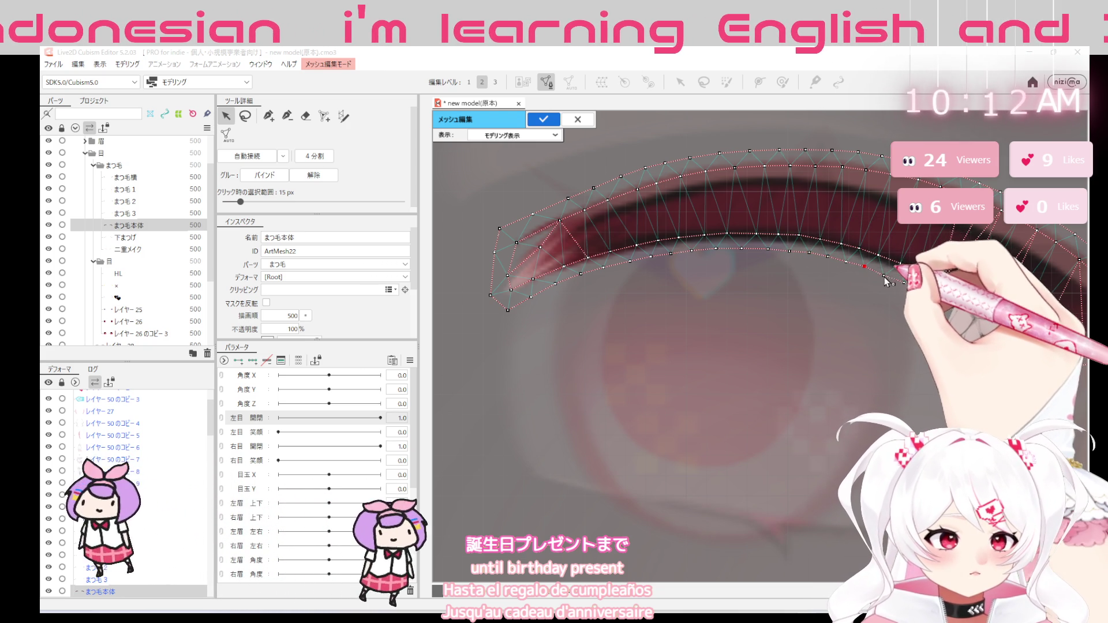
click(904, 283)
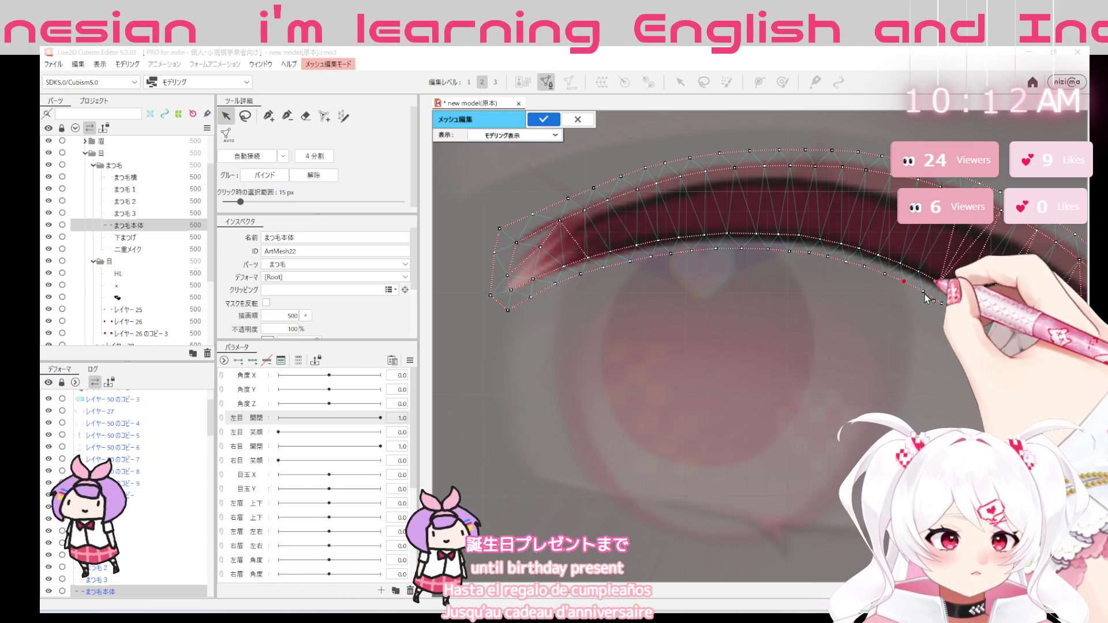
click(944, 305)
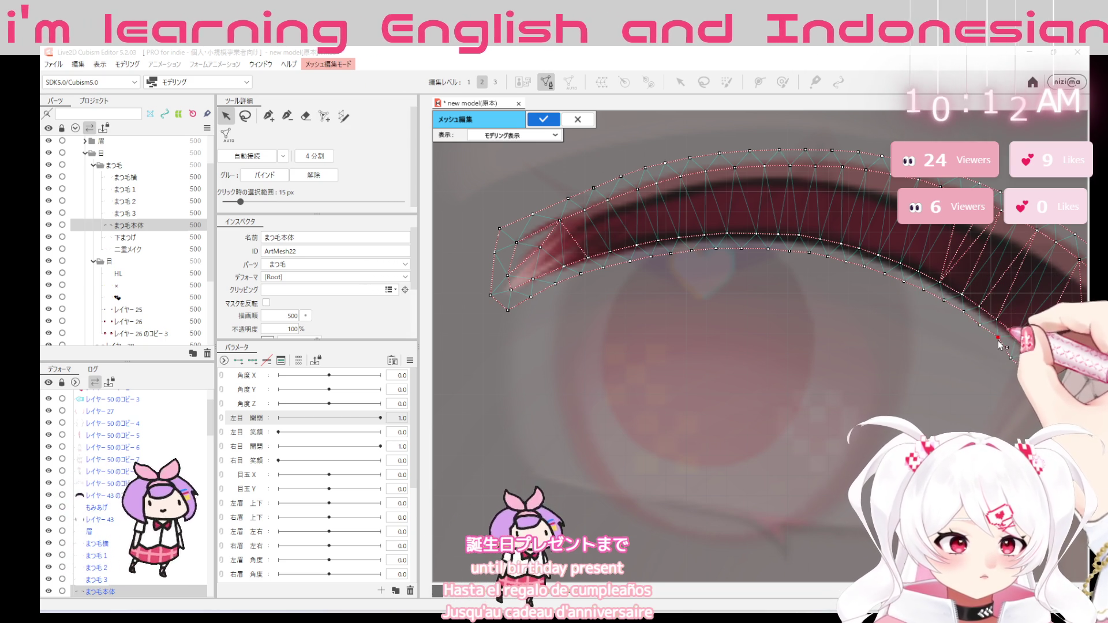
click(998, 338)
click(1029, 371)
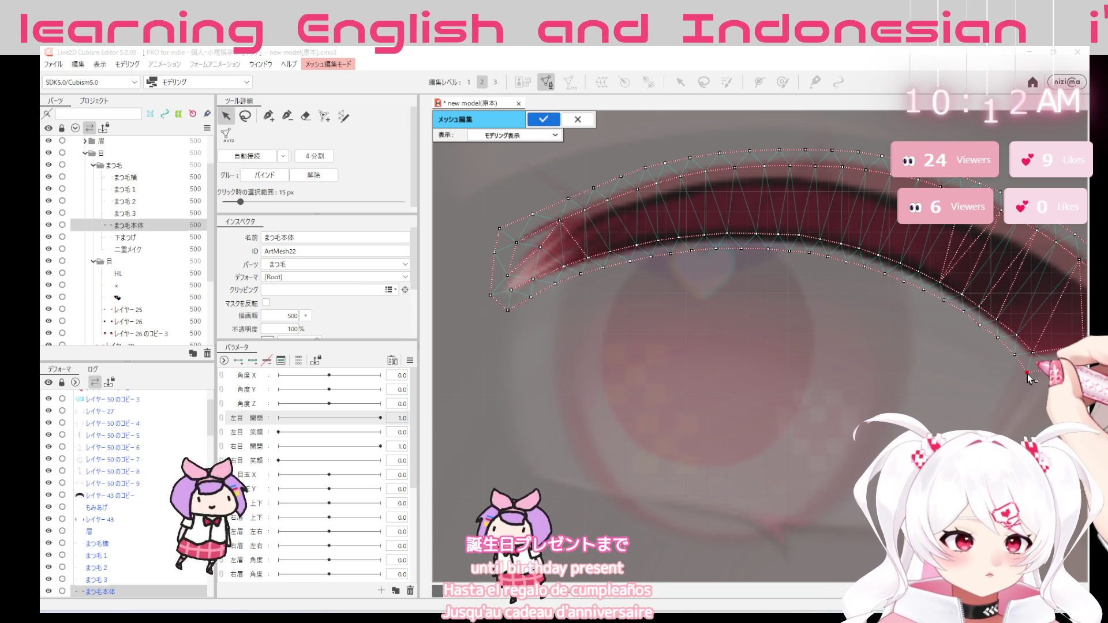
drag(1029, 373, 832, 357)
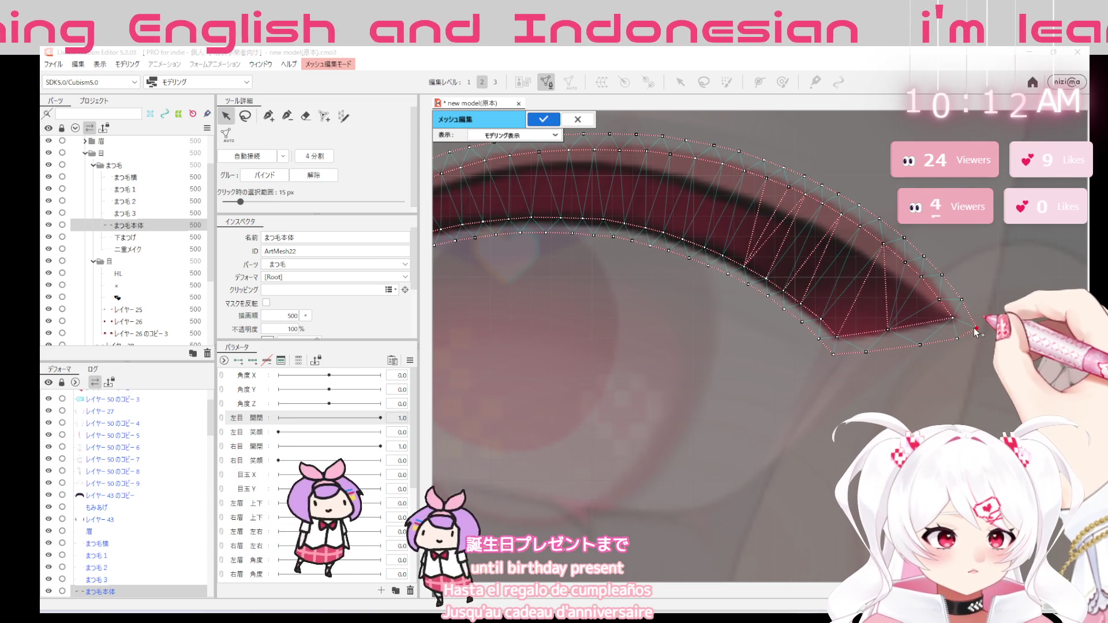
scroll(976, 331, down, 3)
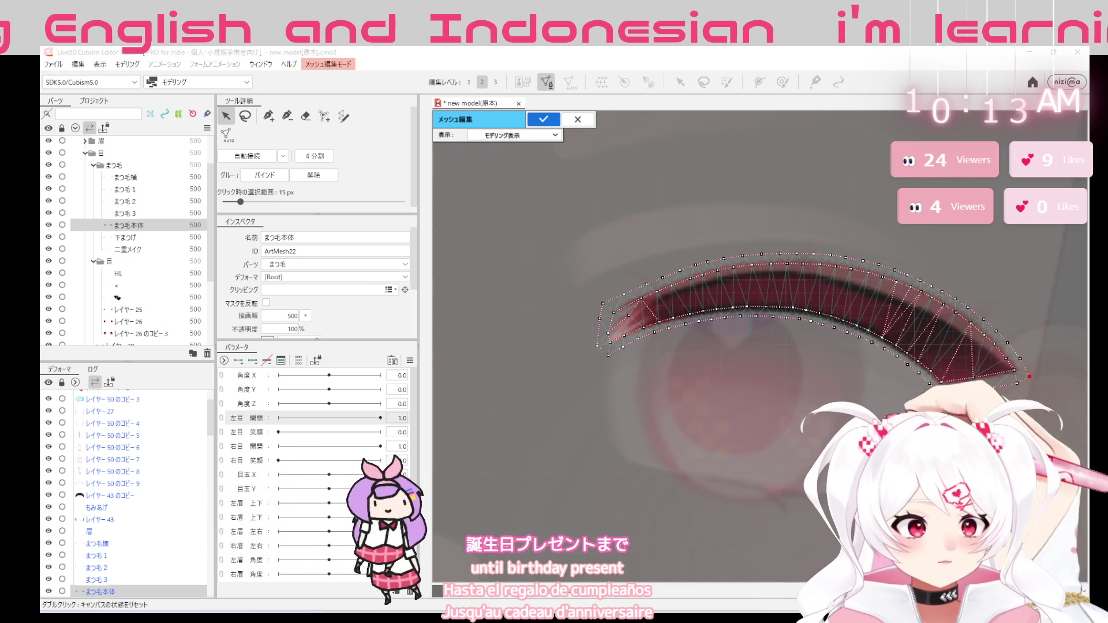
click(786, 301)
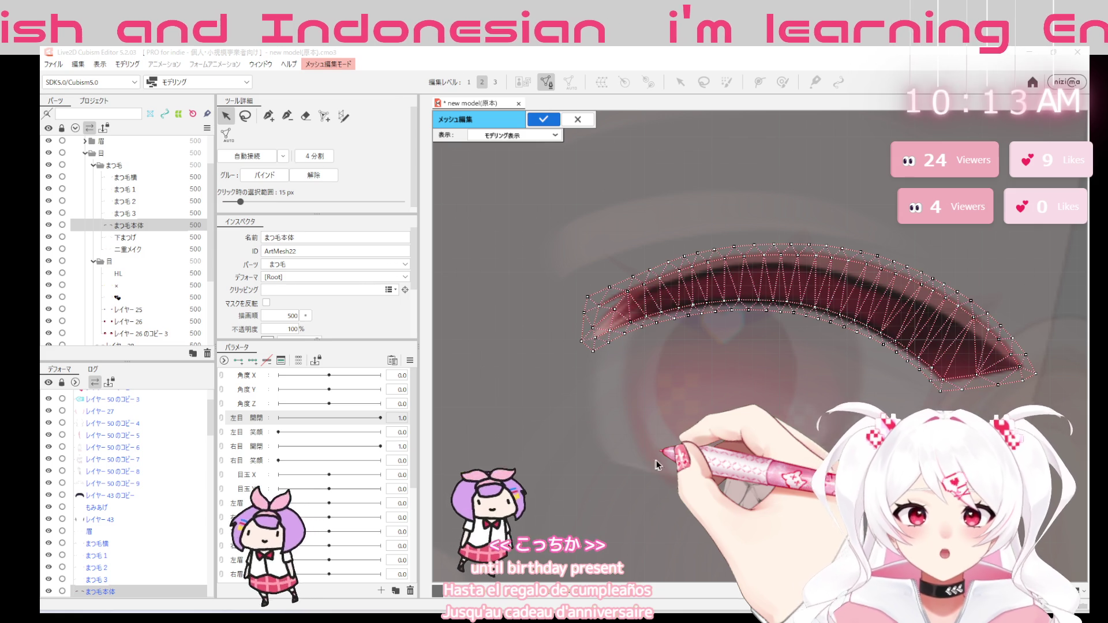
click(542, 119)
Select the まつ毛横 eyelash art mesh and enter its mesh editing mode
drag(517, 297, 338, 322)
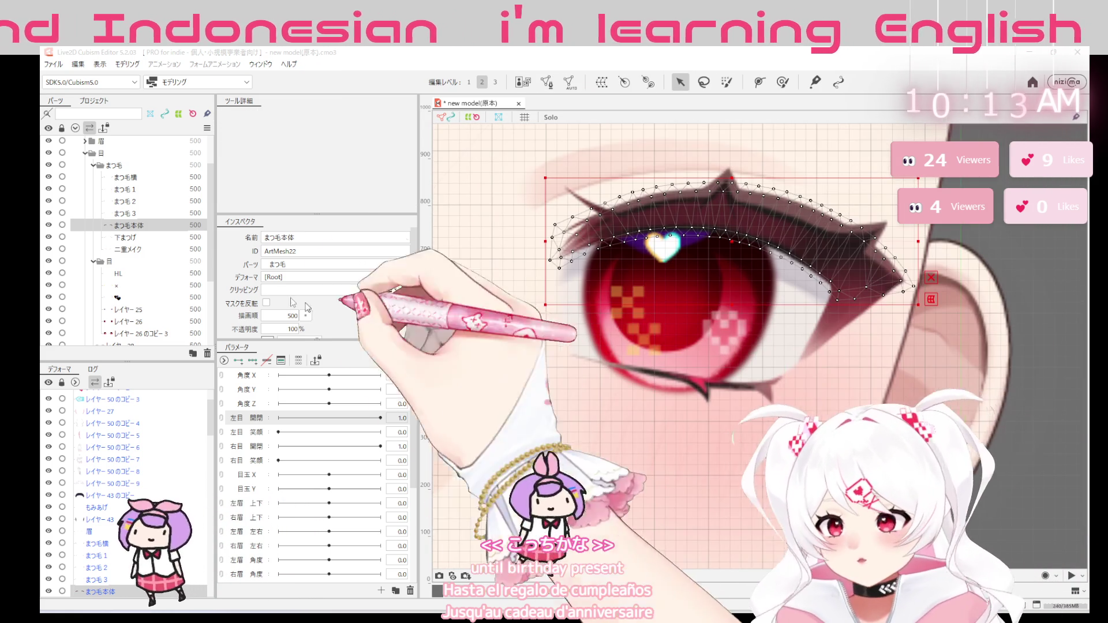
click(605, 364)
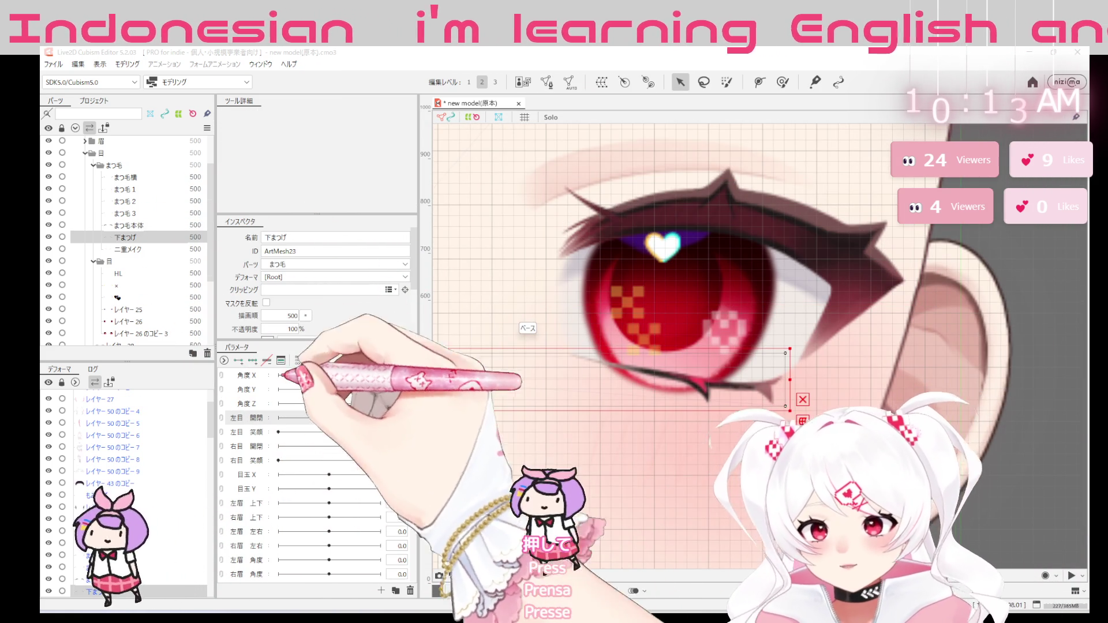
click(130, 177)
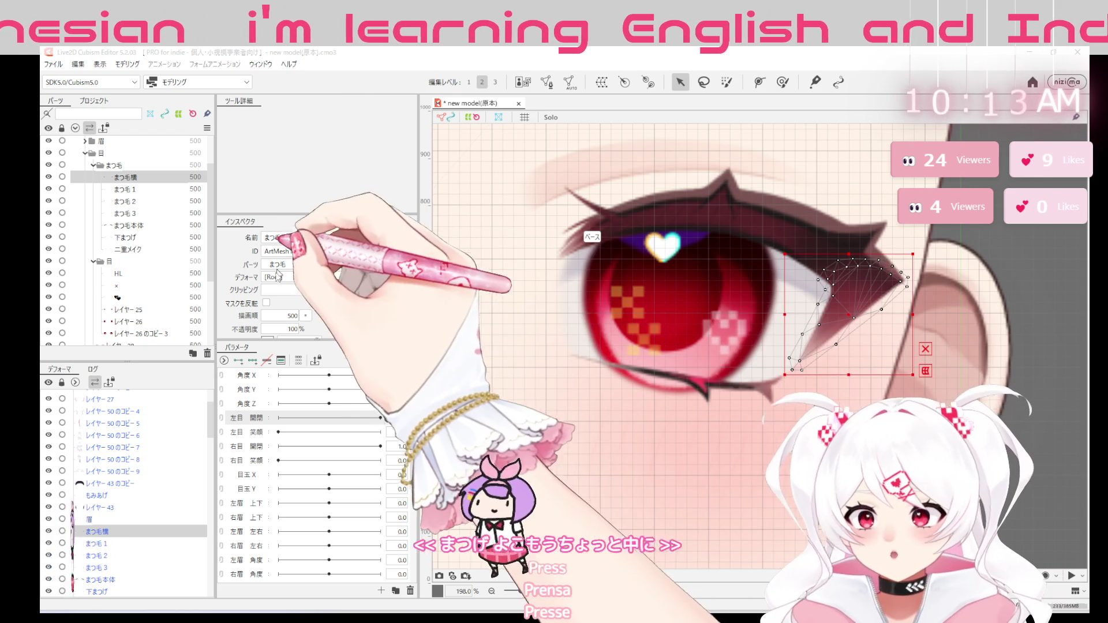
double_click(859, 314)
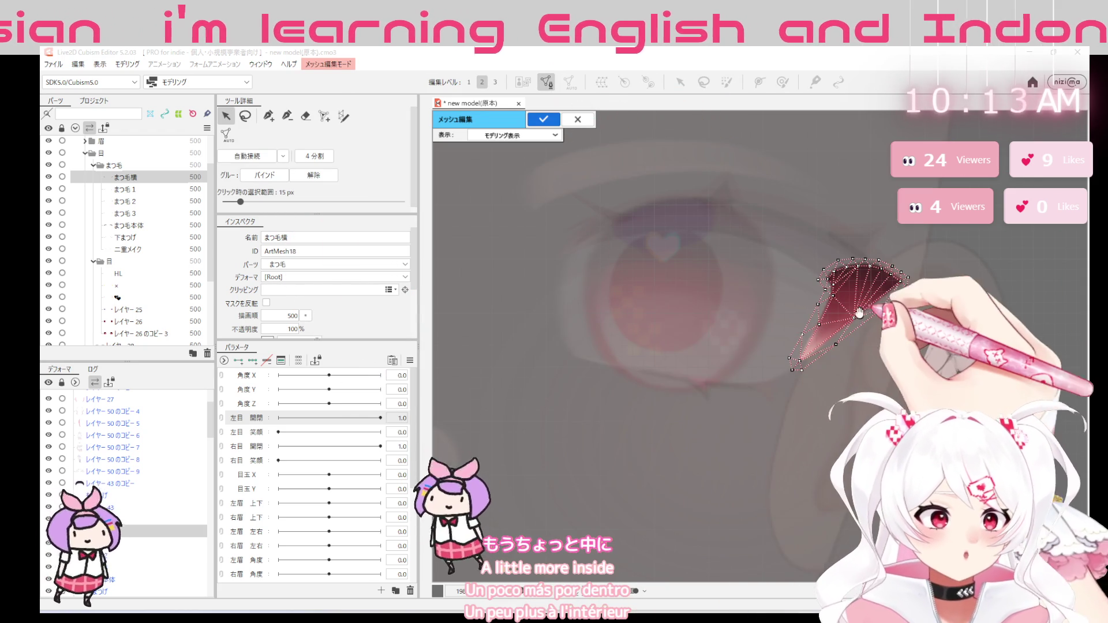
scroll(859, 314, up, 2)
scroll(840, 347, up, 2)
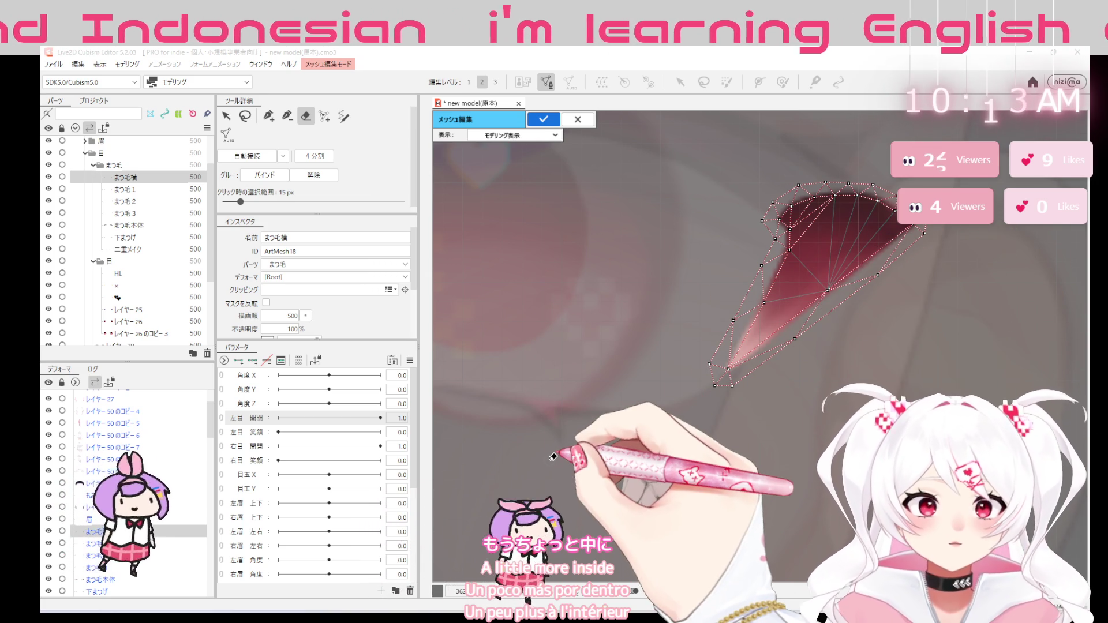
Add three inner vertices across the まつ毛横 mesh with the pen tool and adjust them
key(p)
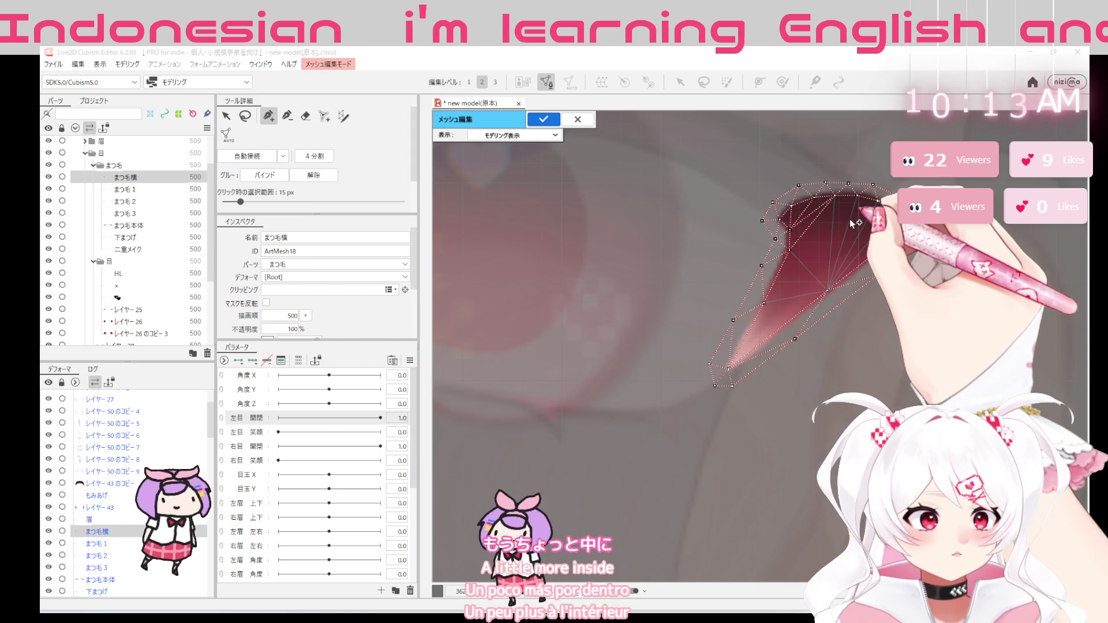
click(841, 227)
click(806, 276)
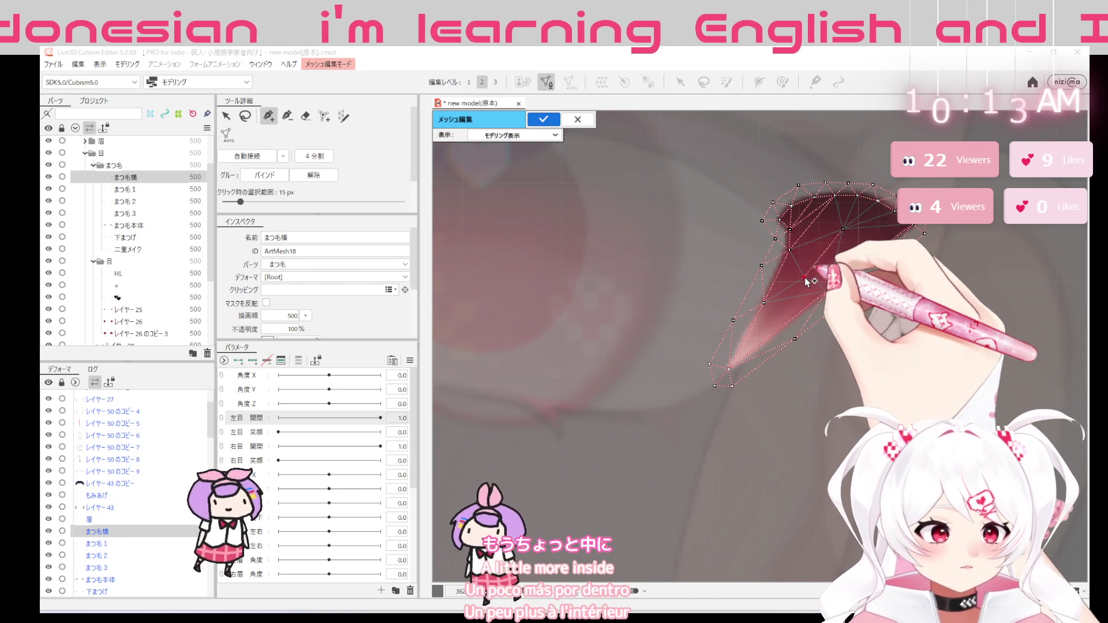
click(761, 331)
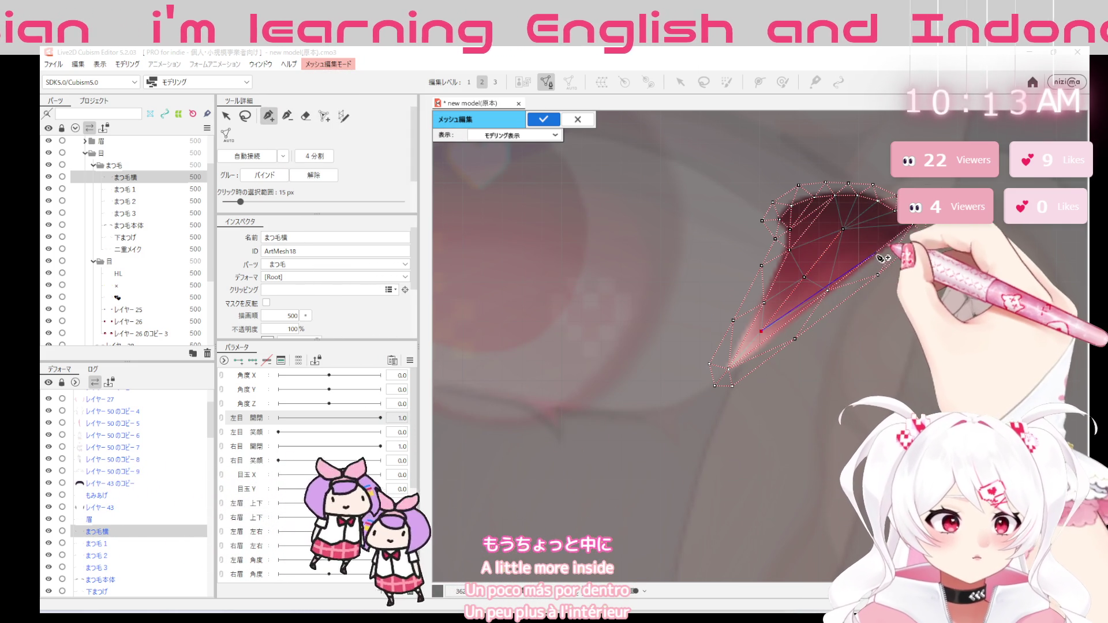
click(842, 227)
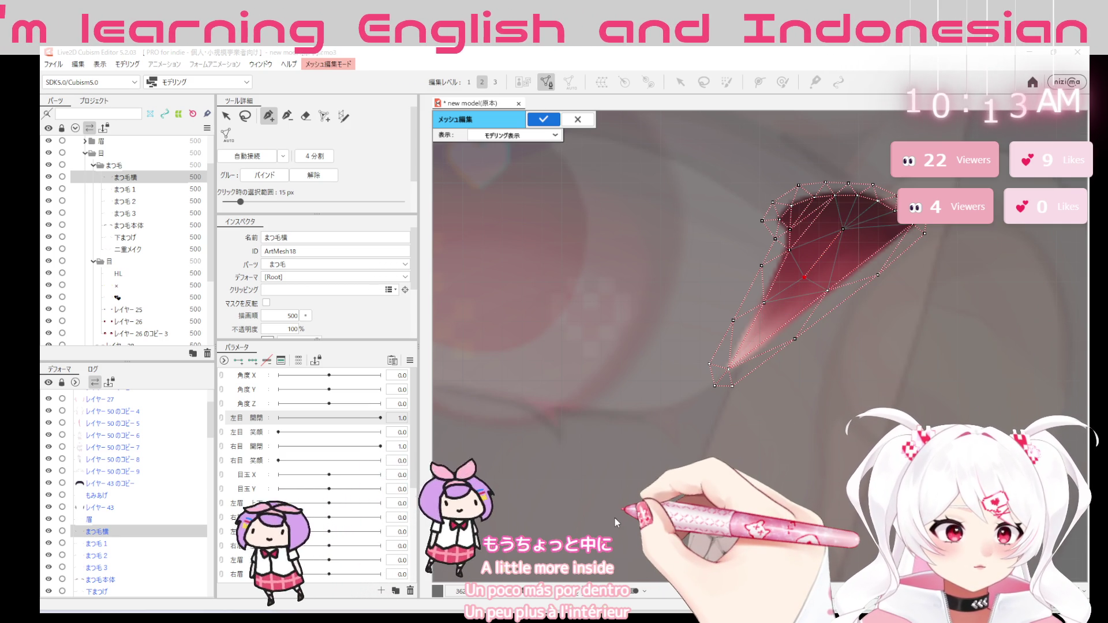
click(758, 333)
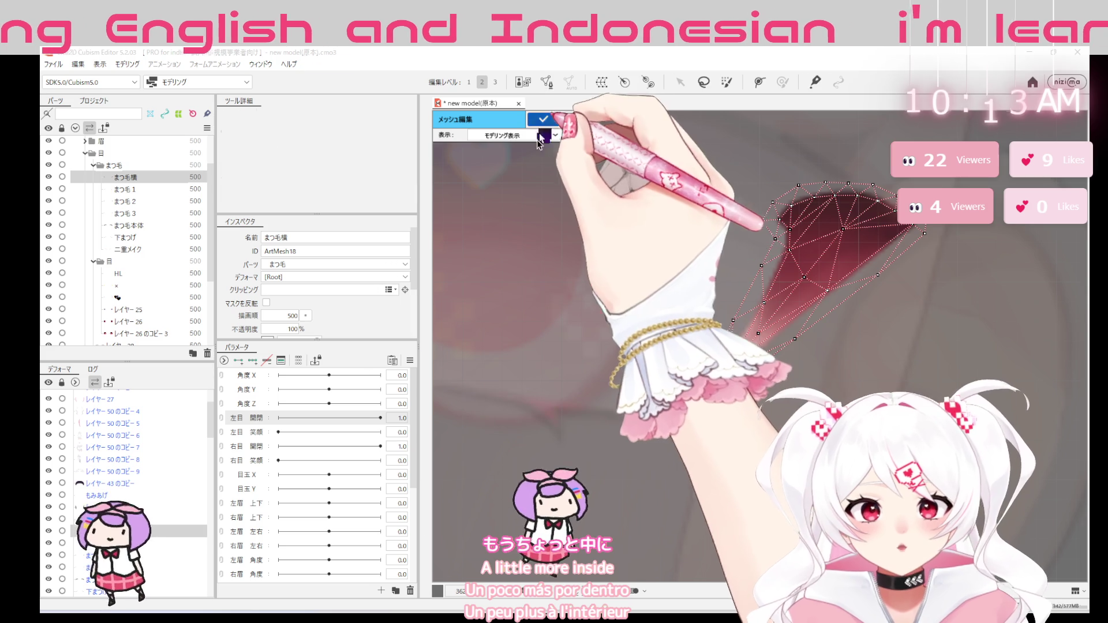
Apply the まつ毛横 edits and enter mesh editing on 下まつげ with the stroke mesh tool
key(Return)
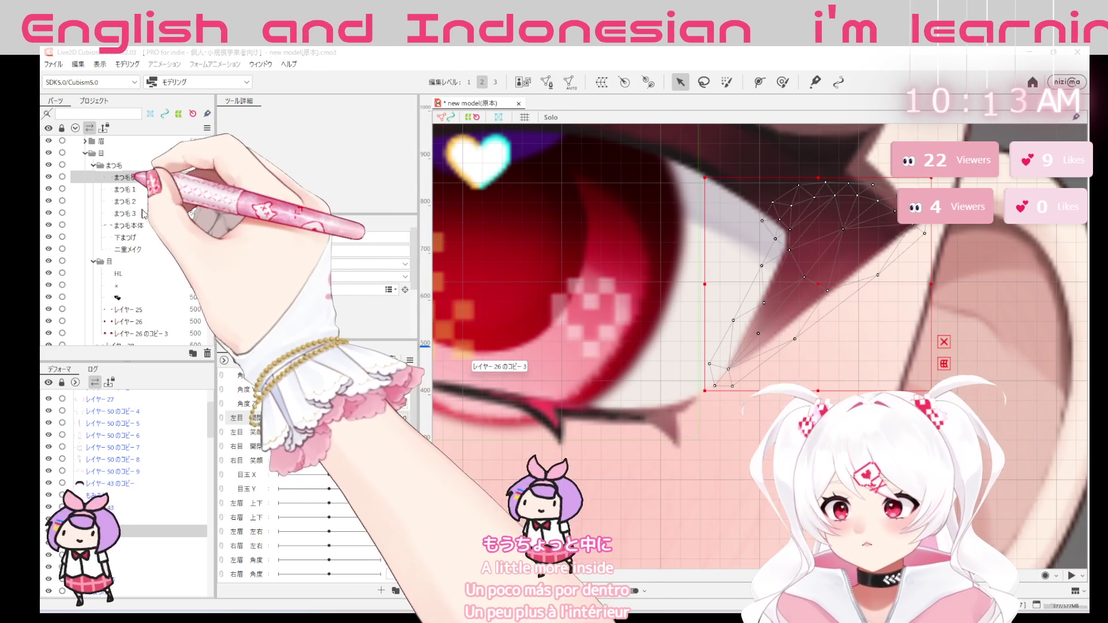
click(130, 214)
click(147, 225)
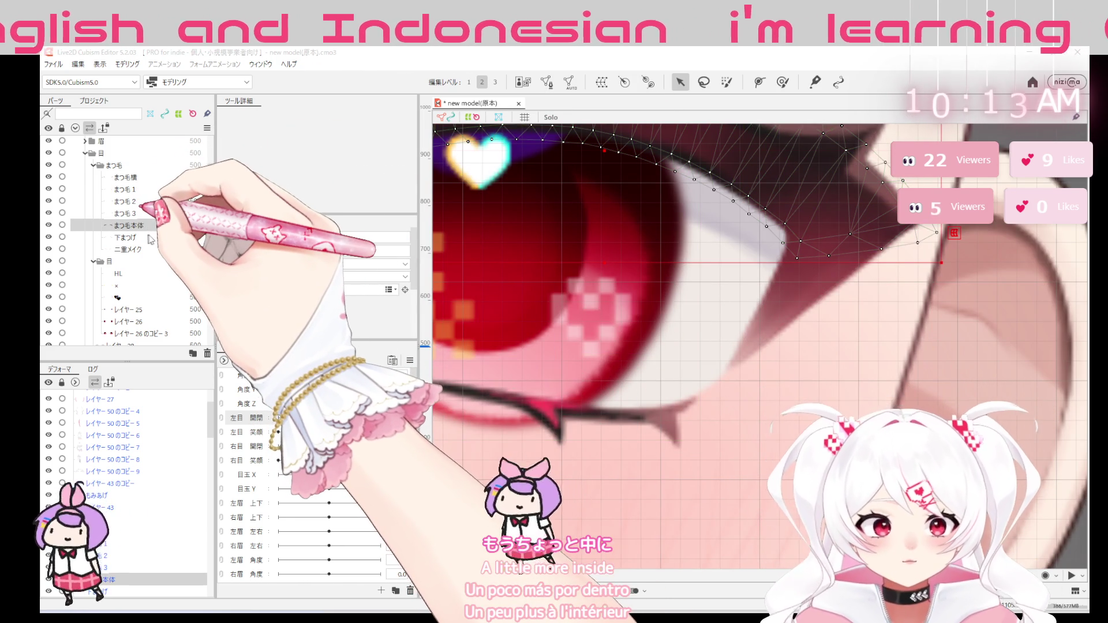
click(125, 236)
drag(679, 332, 931, 328)
double_click(779, 356)
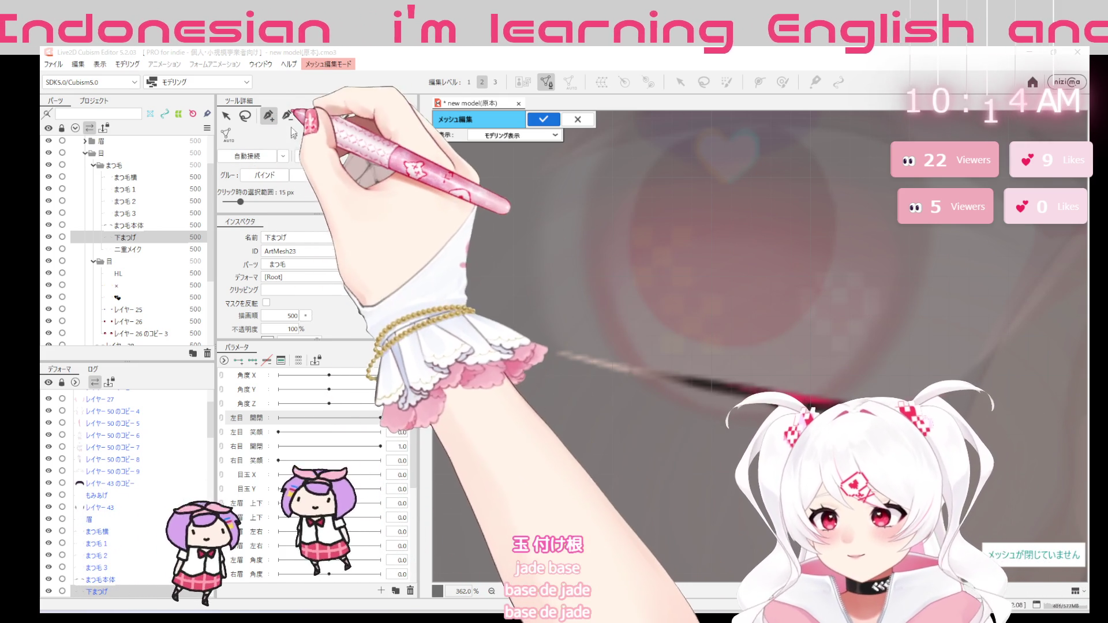
click(344, 115)
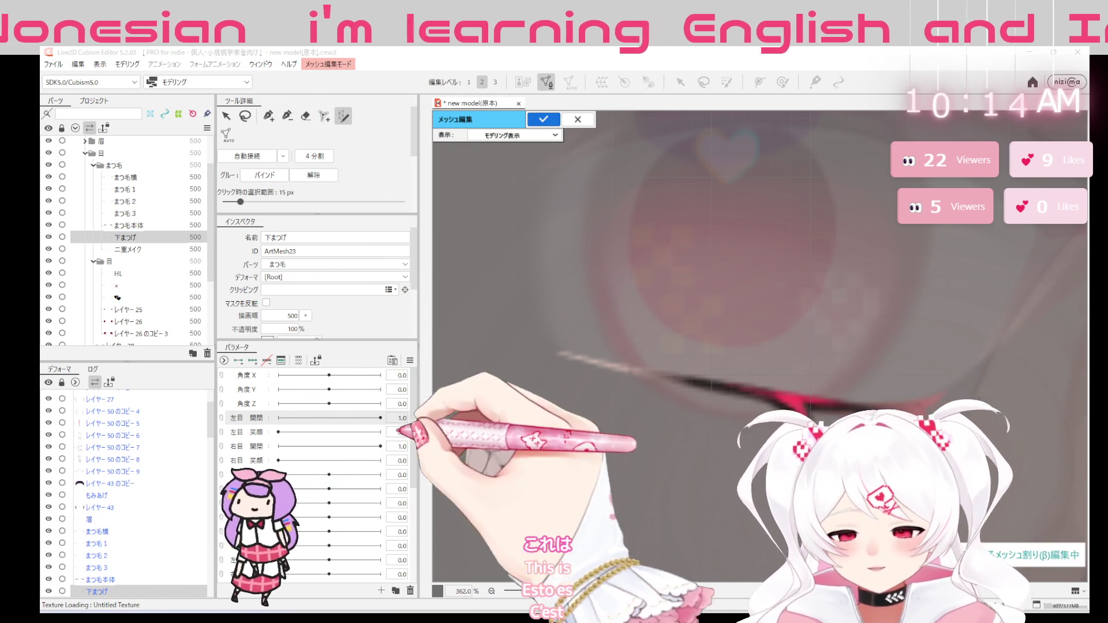
Trace a stroke along the lower lash with 3 vertices across, adjusted width and tighter spacing
mouse_move(562, 354)
mouse_down()
mouse_move(808, 400)
mouse_move(945, 397)
mouse_up()
scroll(375, 182, down, 3)
scroll(346, 181, down, 2)
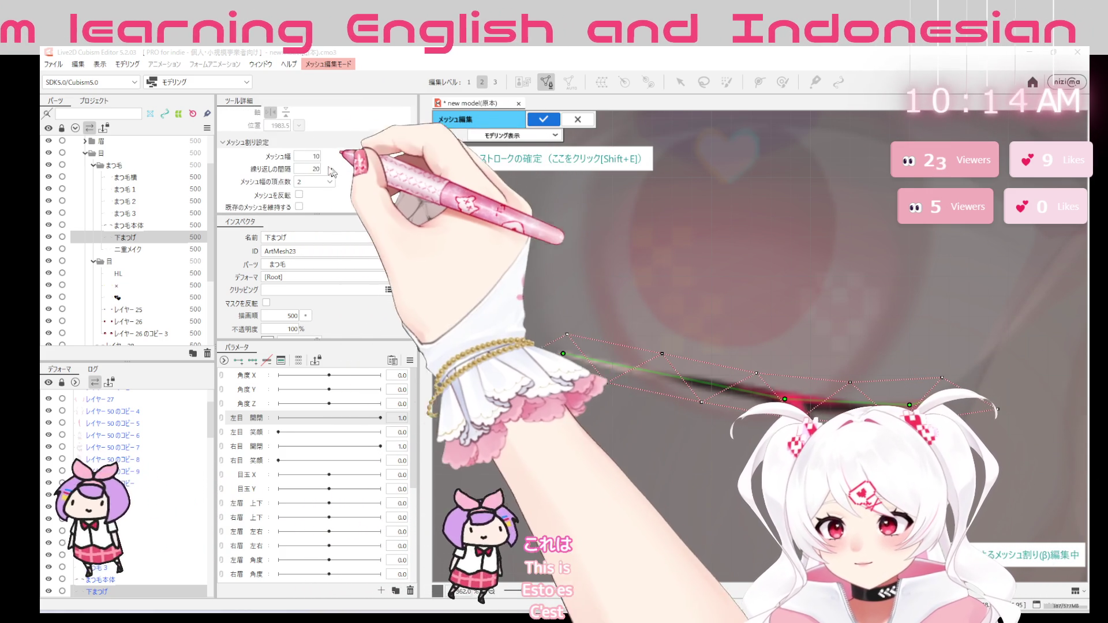
double_click(303, 182)
text(3)
key(Return)
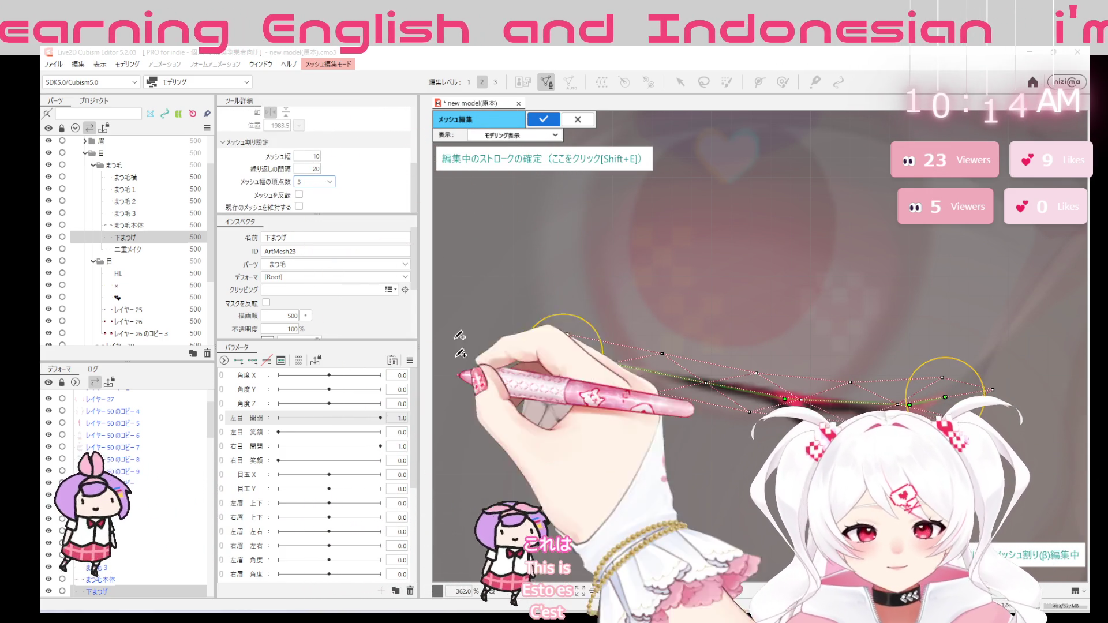
double_click(314, 156)
text(17)
key(Return)
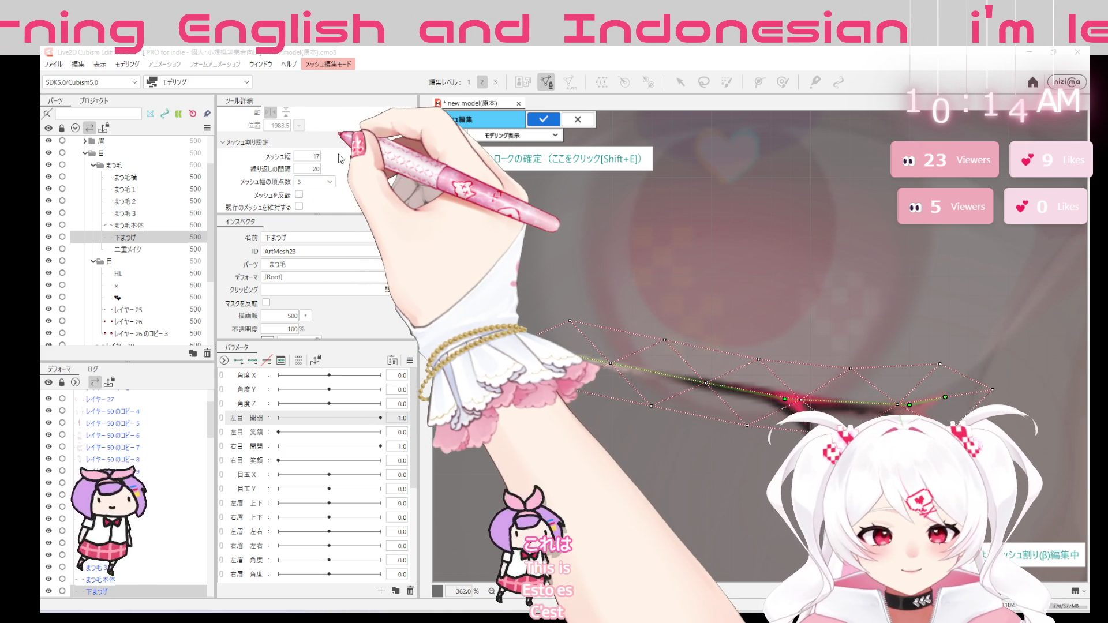
text(14)
key(Return)
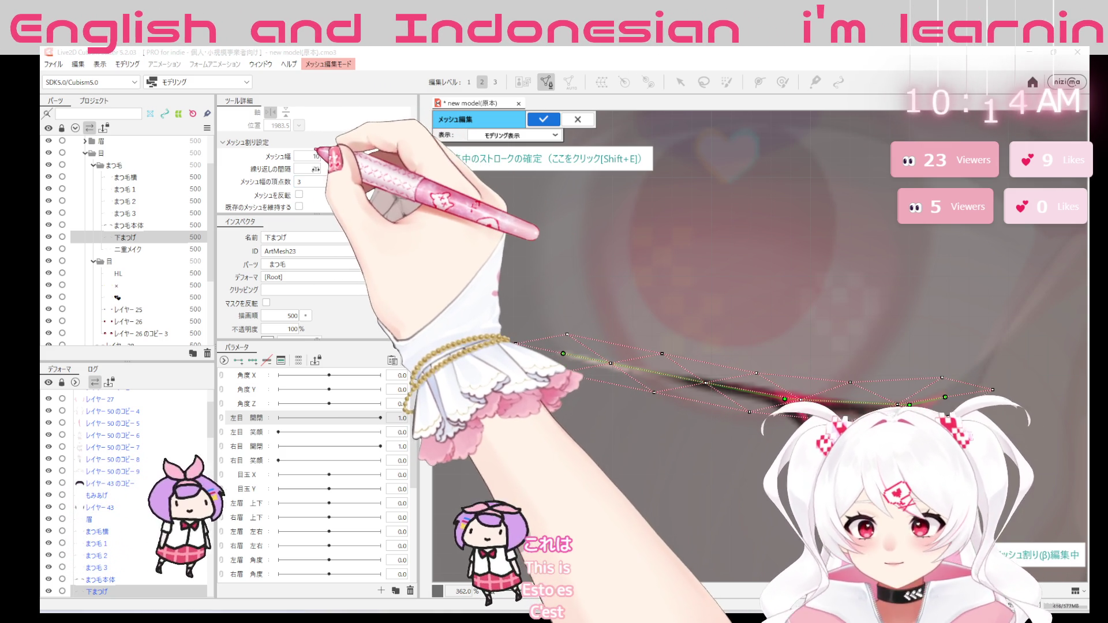
mouse_move(315, 170)
mouse_down()
mouse_move(277, 177)
mouse_move(286, 180)
mouse_up()
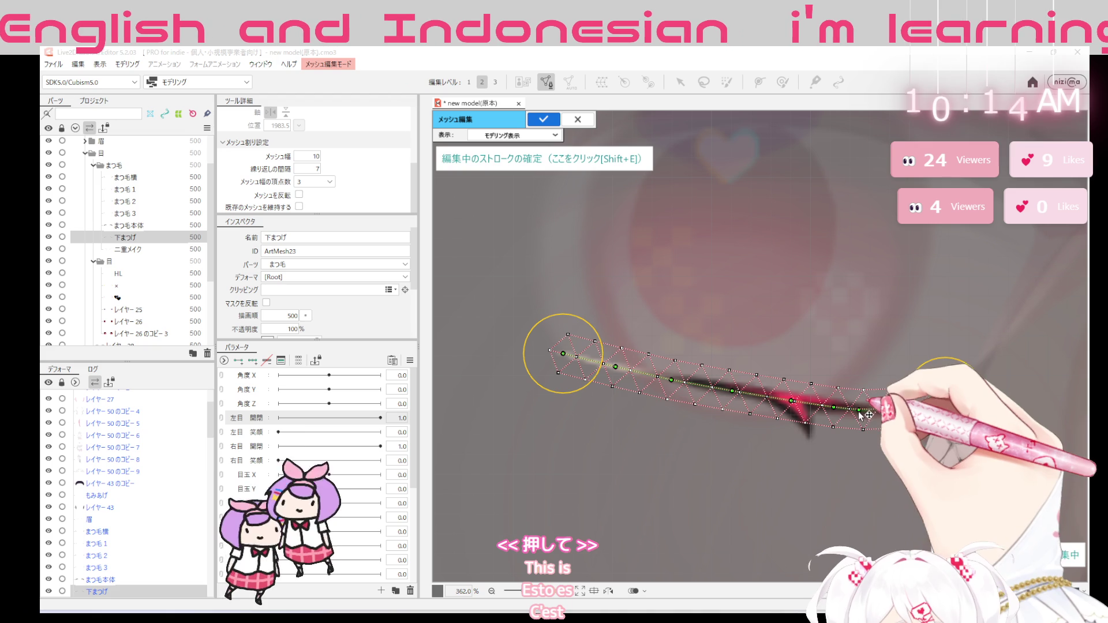
Extend the stroke so the mesh band reaches the lash's right end
drag(881, 413, 944, 397)
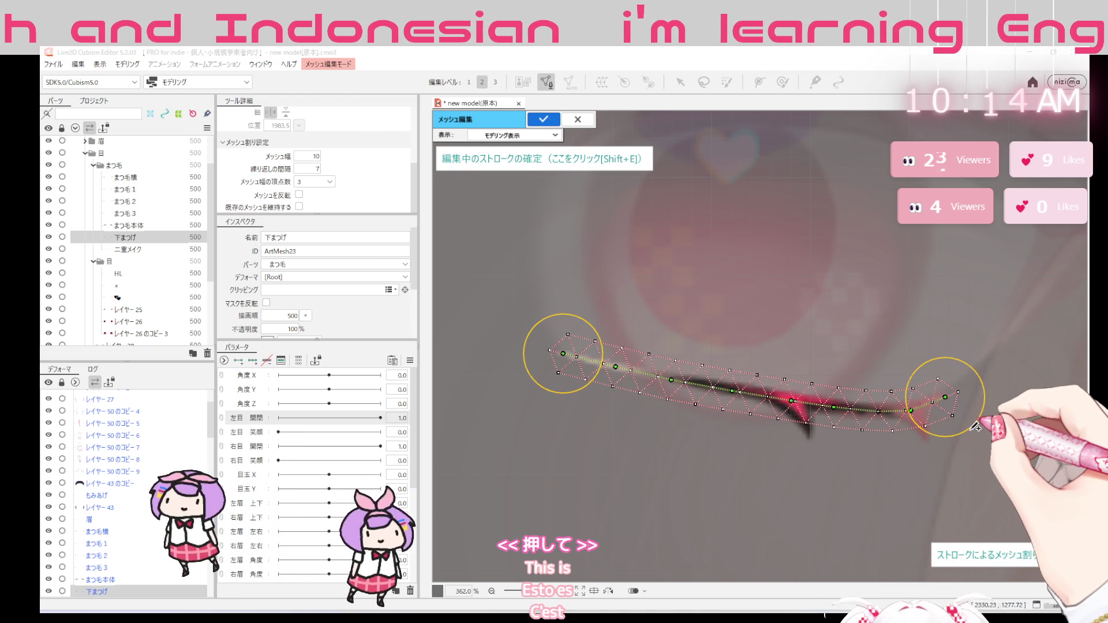
click(963, 426)
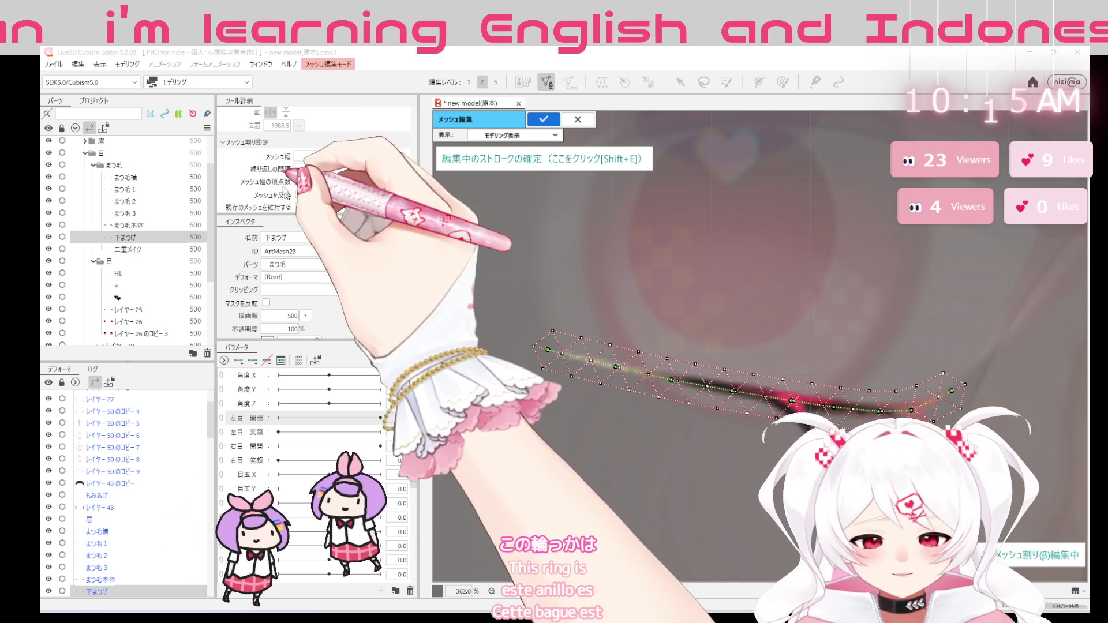
drag(415, 161, 415, 113)
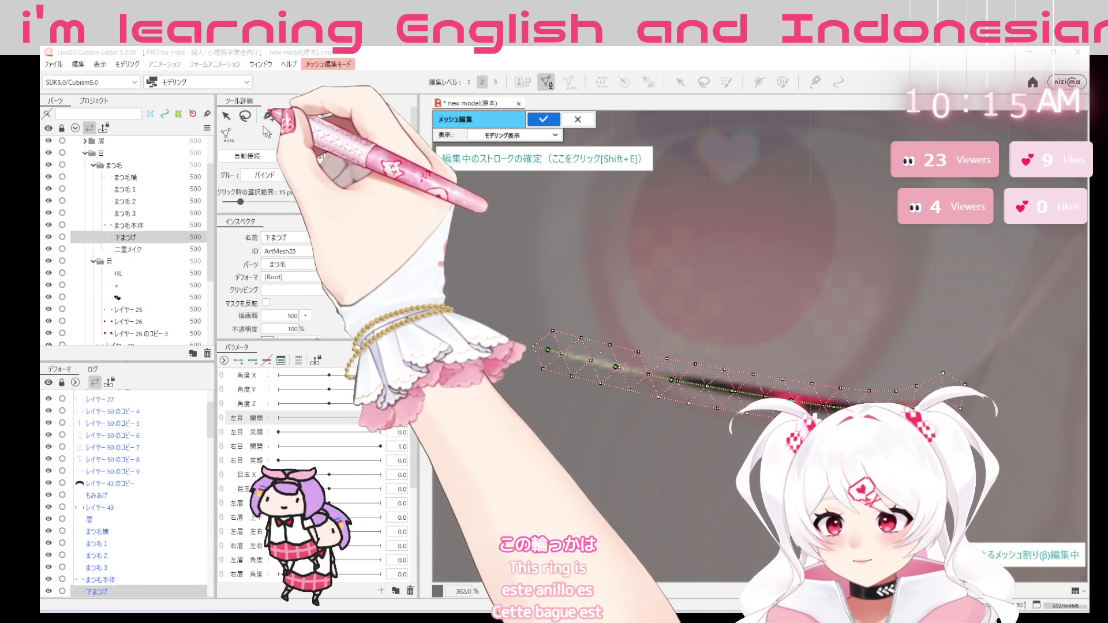
Confirm the stroke mesh on 下まつげ and pull a new vertex down over its downward spike
click(305, 114)
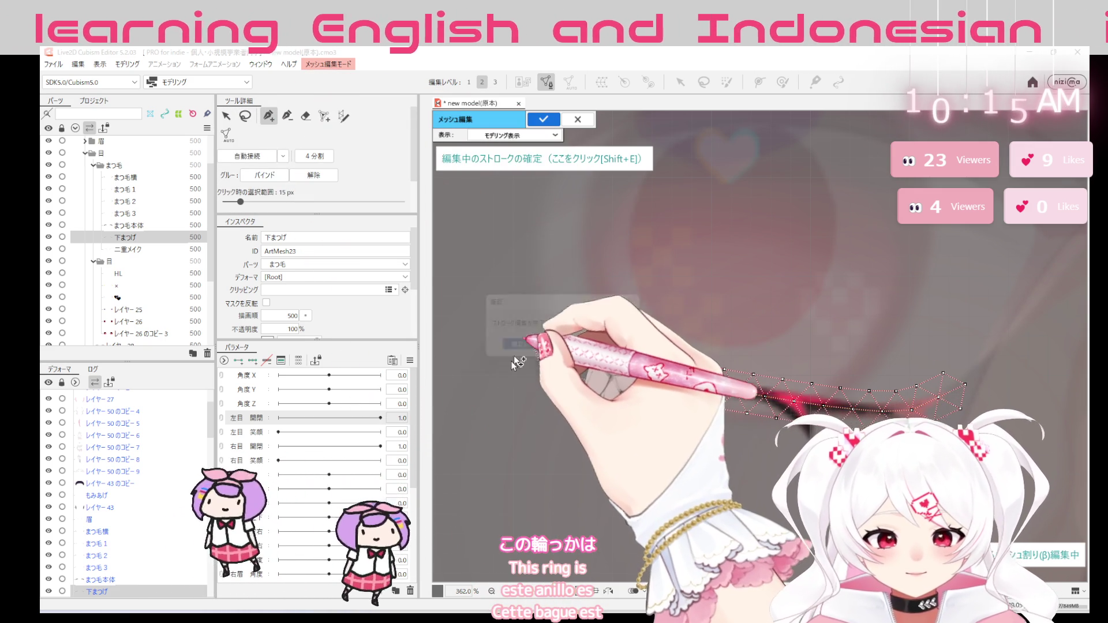
click(518, 346)
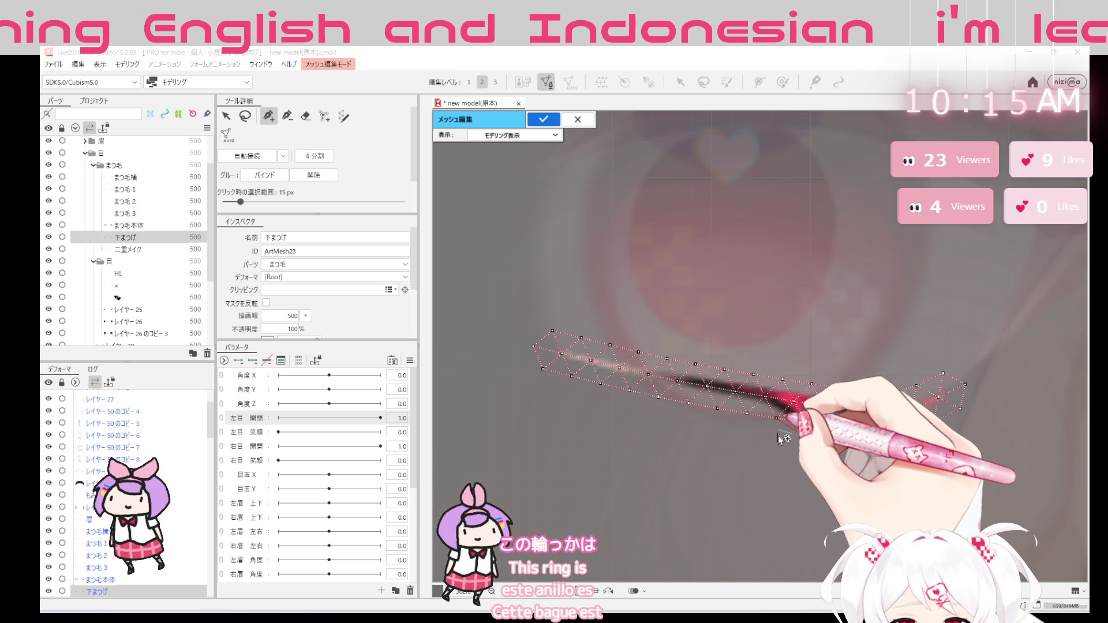
click(812, 450)
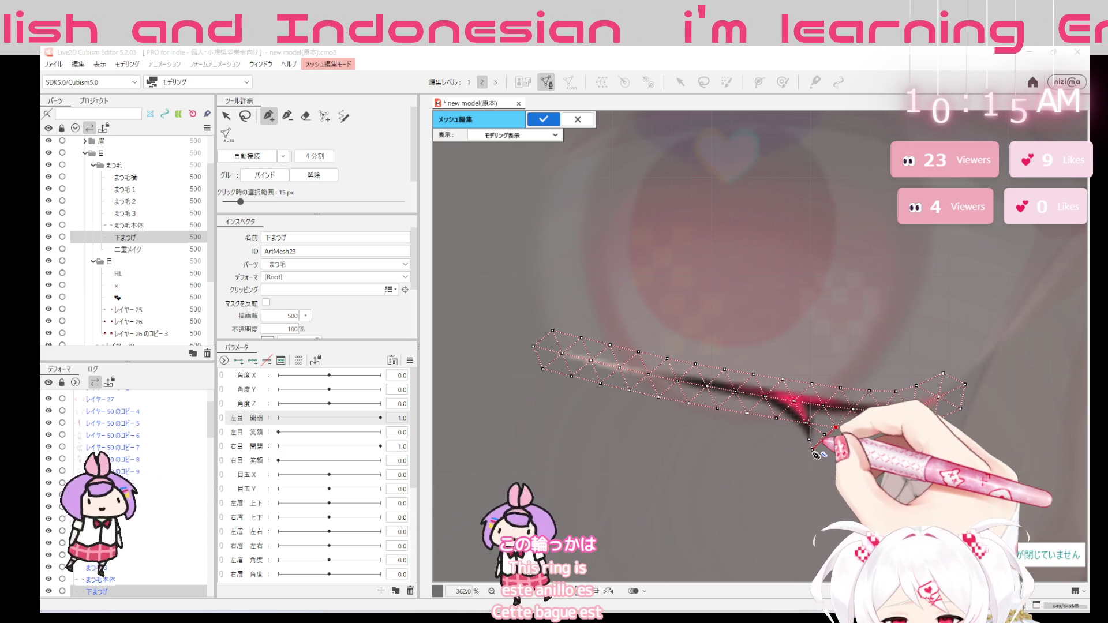
click(824, 436)
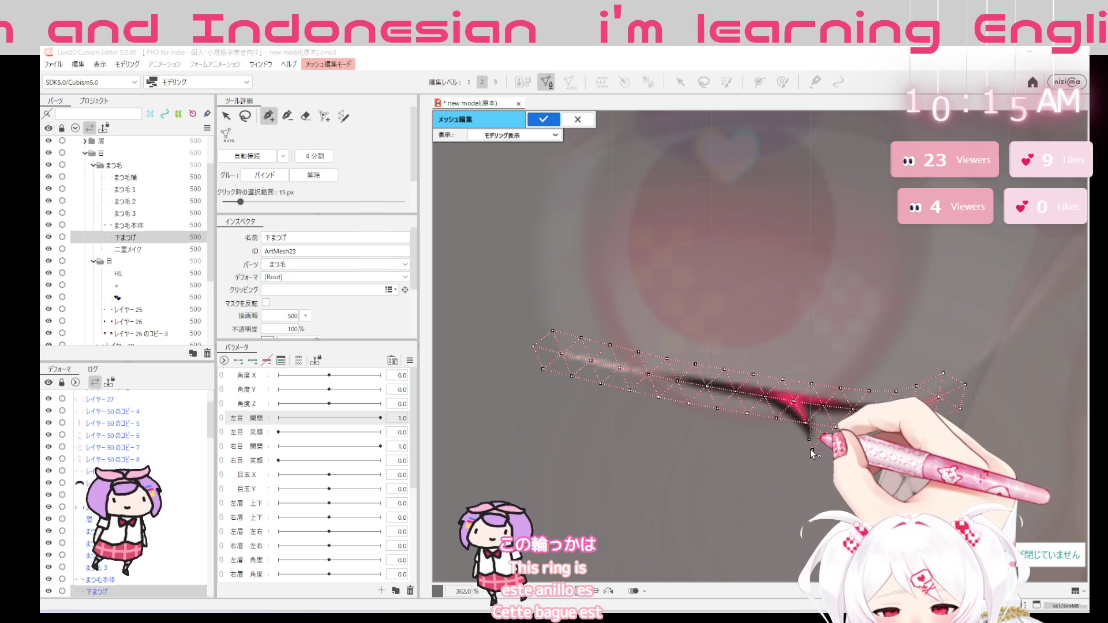
click(808, 438)
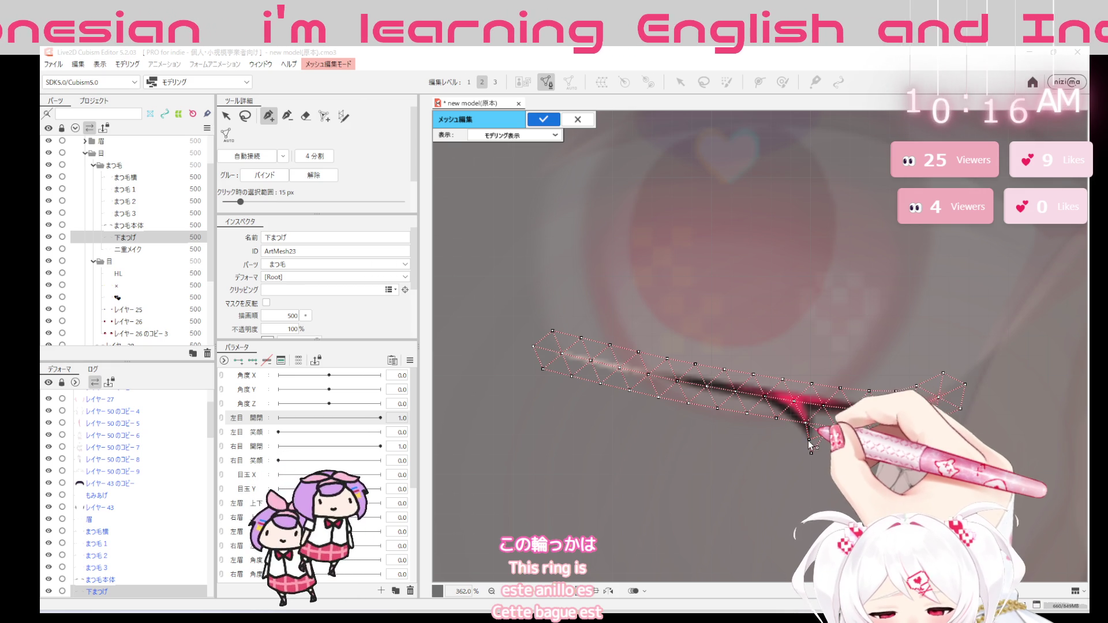
click(776, 418)
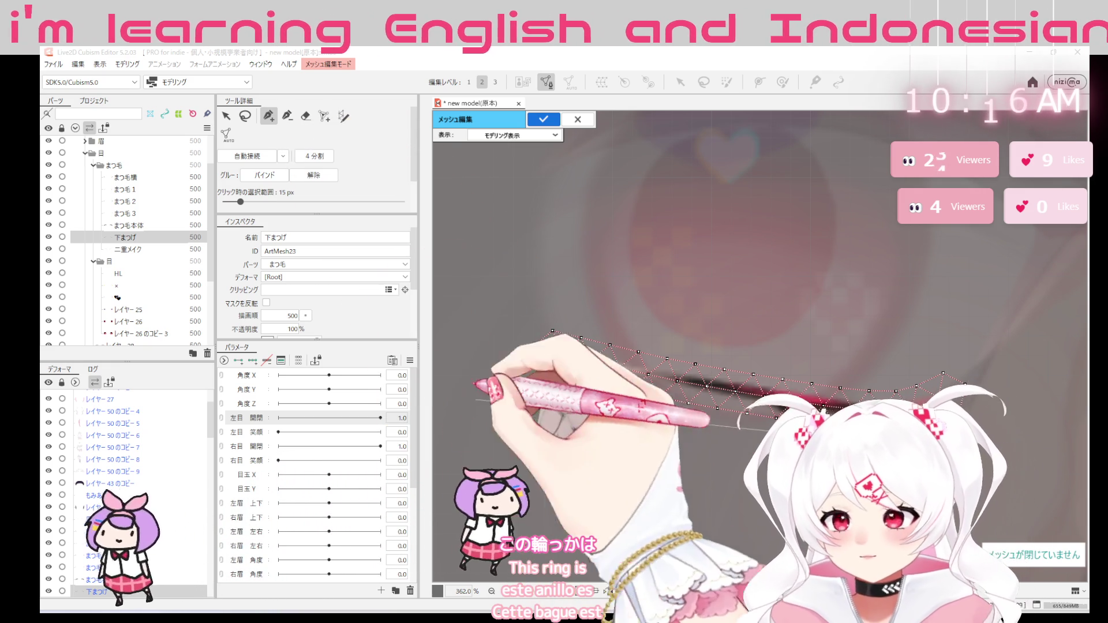
drag(804, 409, 811, 457)
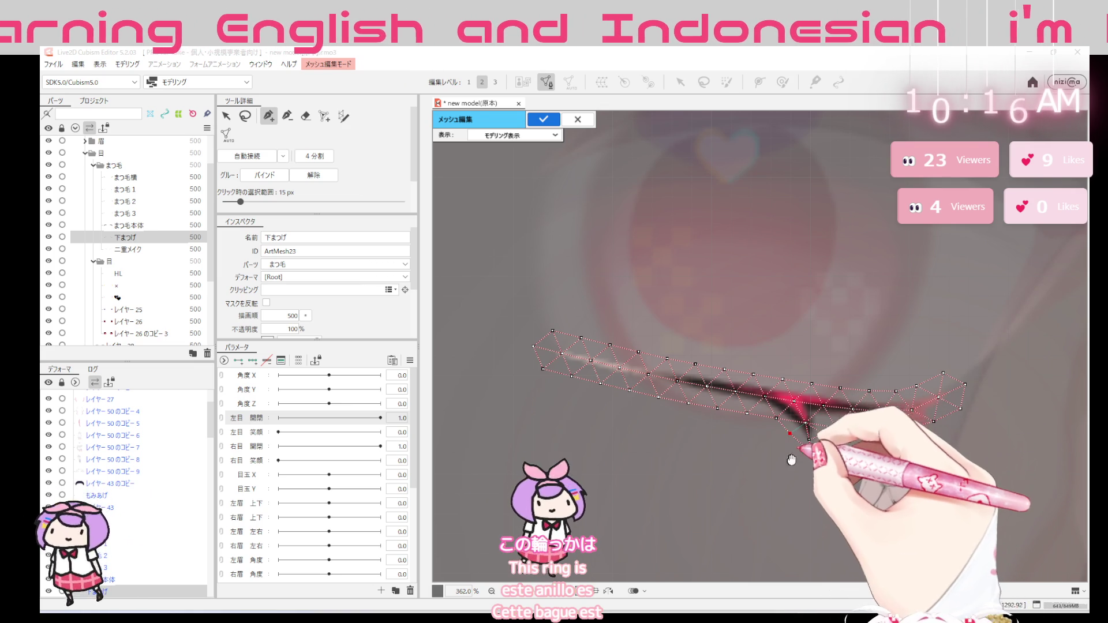
scroll(790, 457, up, 3)
scroll(790, 458, up, 3)
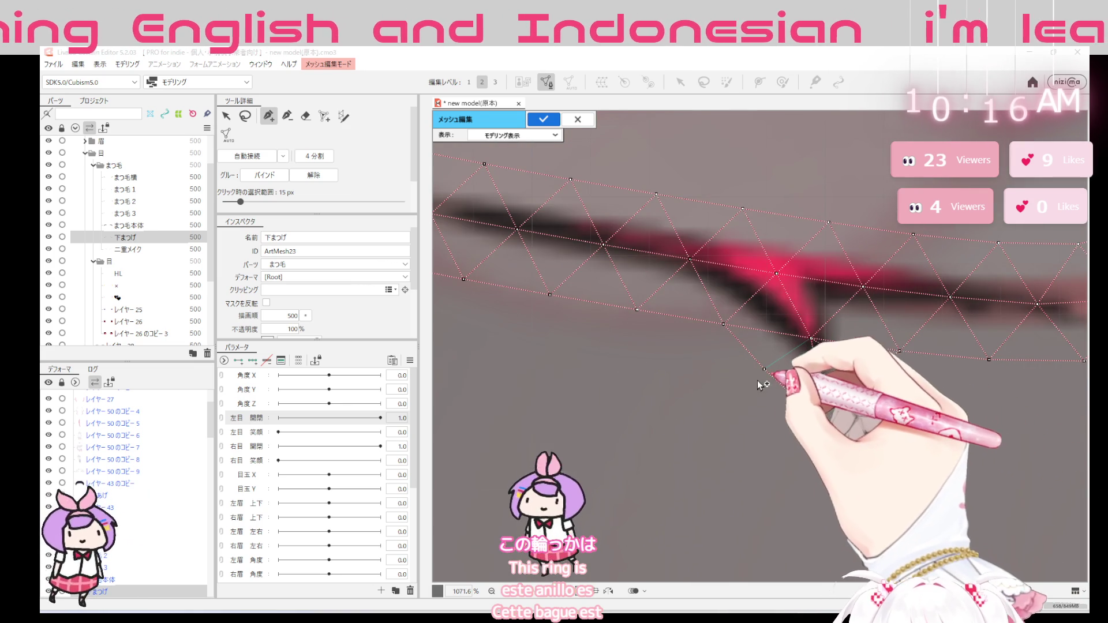
Rework vertices around the lash spike, removing a misplaced one and adding one along it
click(764, 369)
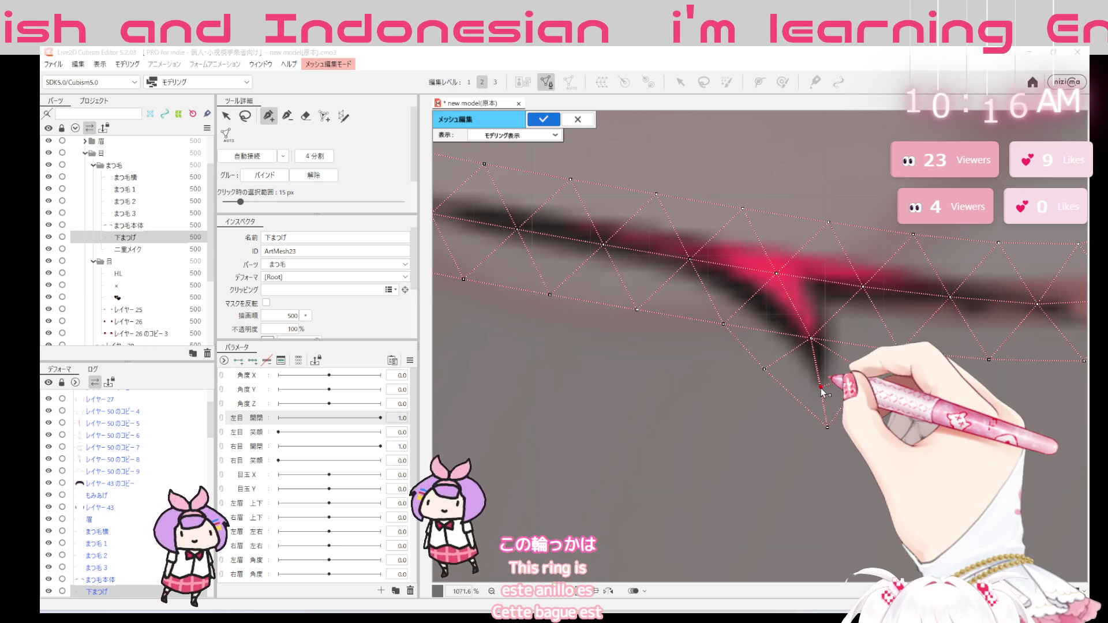
click(826, 427)
click(882, 408)
key(ctrl+z)
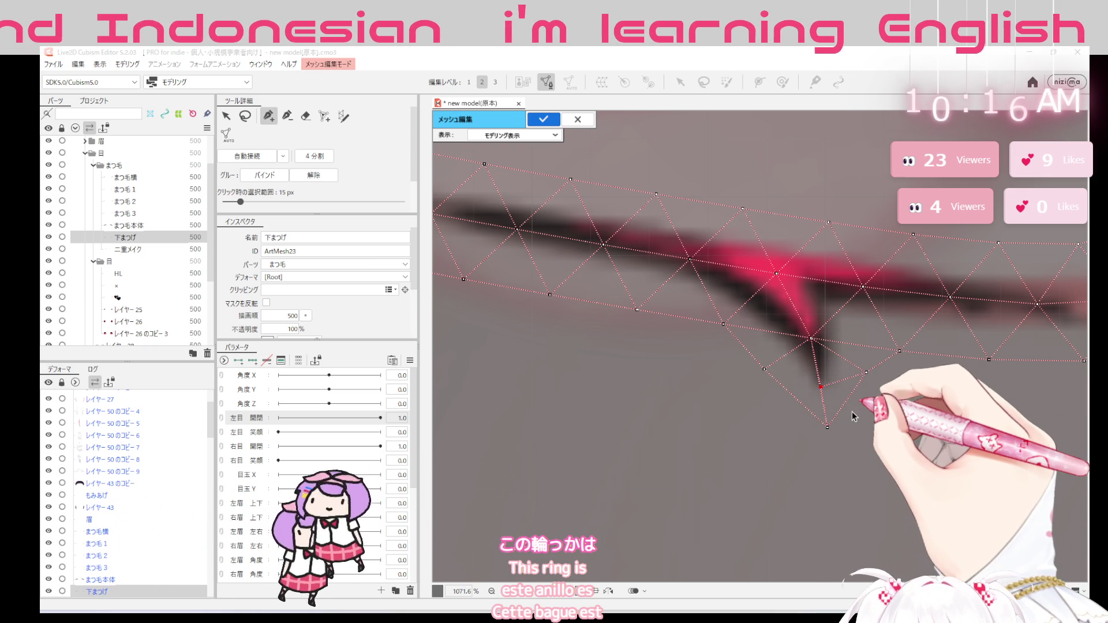
click(306, 116)
click(822, 383)
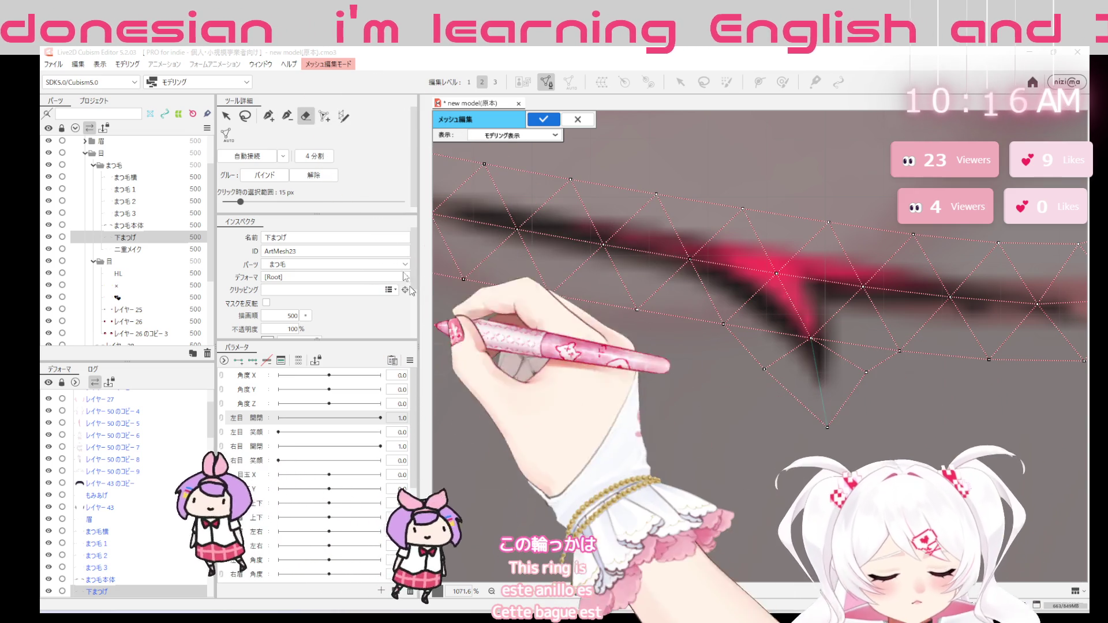
click(269, 118)
click(818, 378)
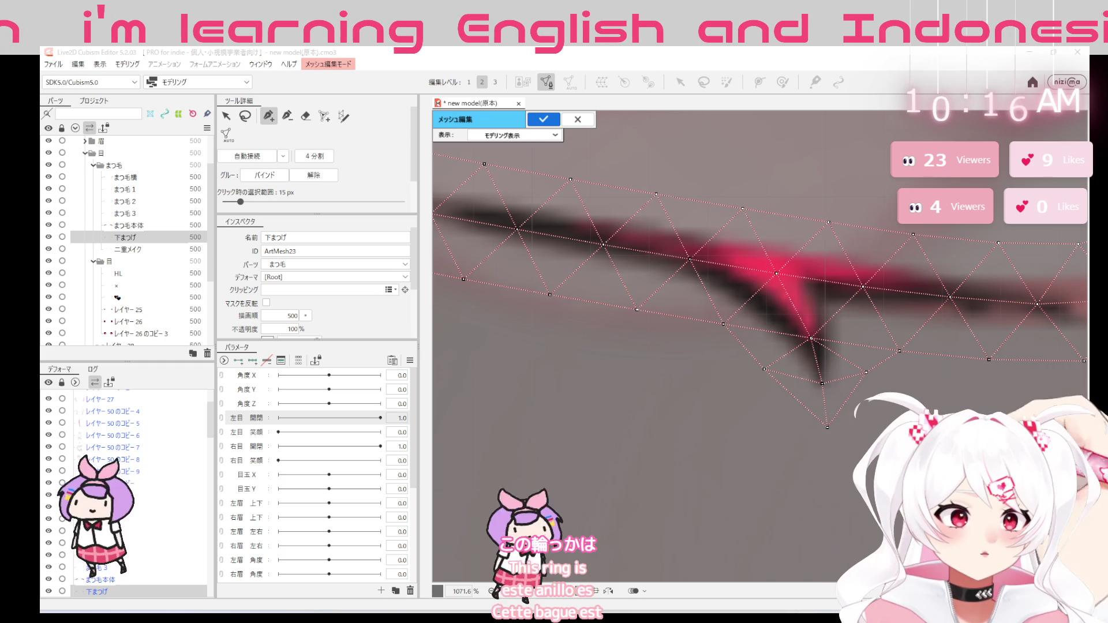
scroll(719, 323, down, 2)
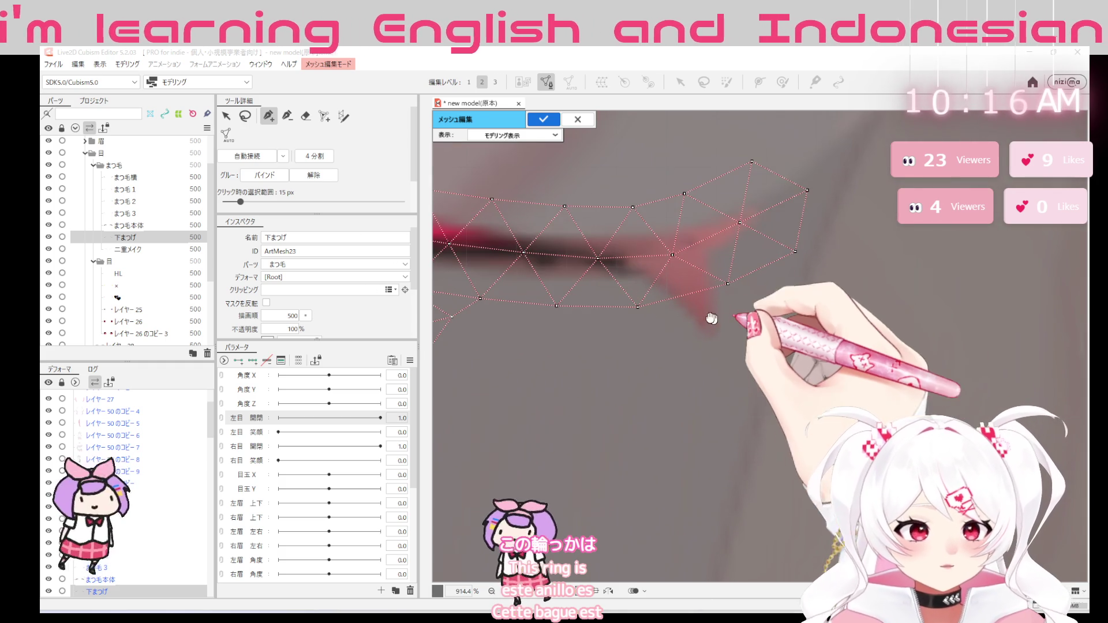
Add vertices near the lash's right end and below the mesh, restoring an accidental deletion
click(712, 334)
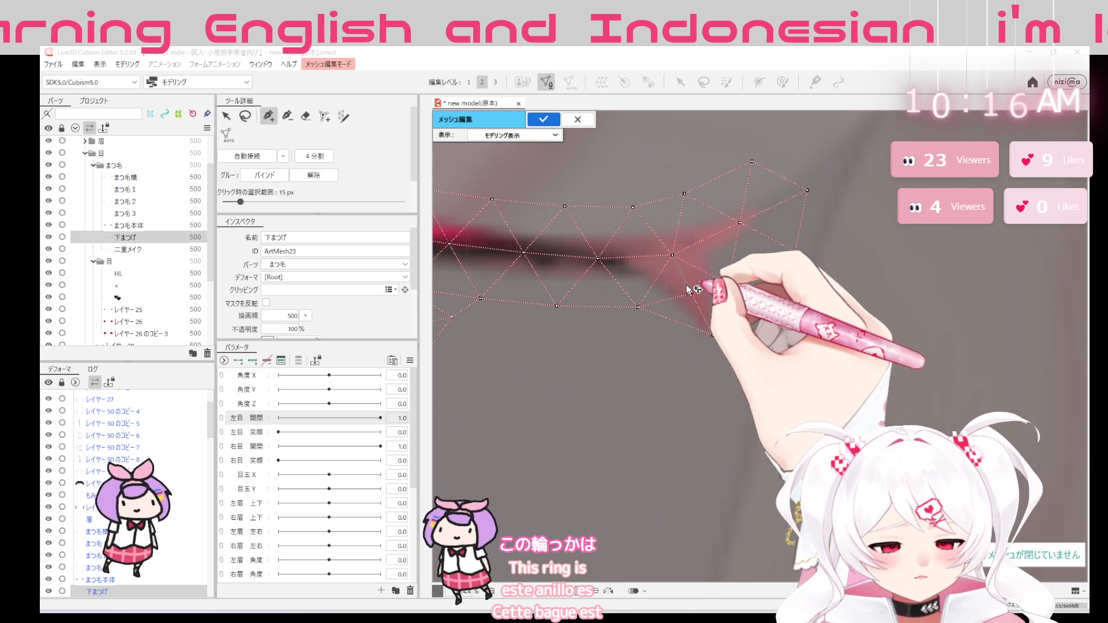
click(727, 284)
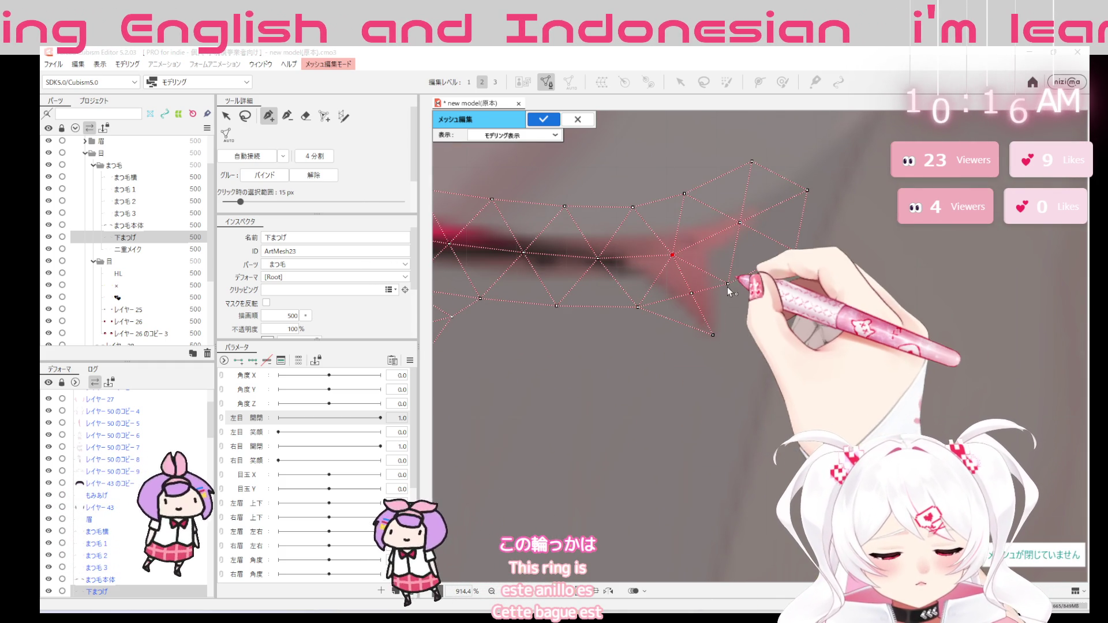
click(713, 334)
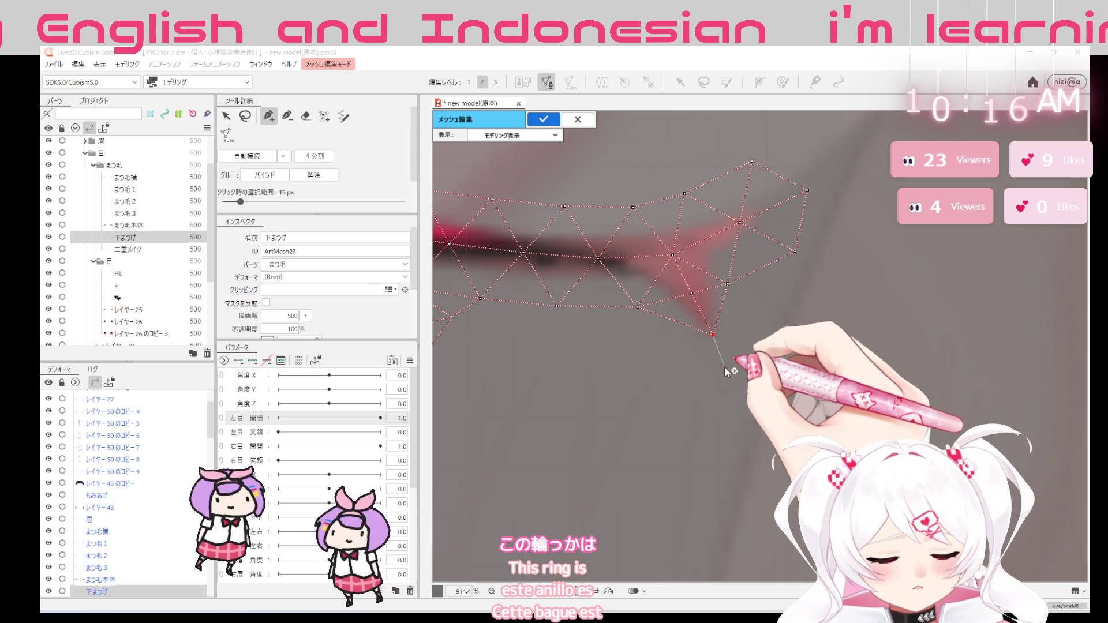
key(Delete)
key(ctrl+z)
click(668, 349)
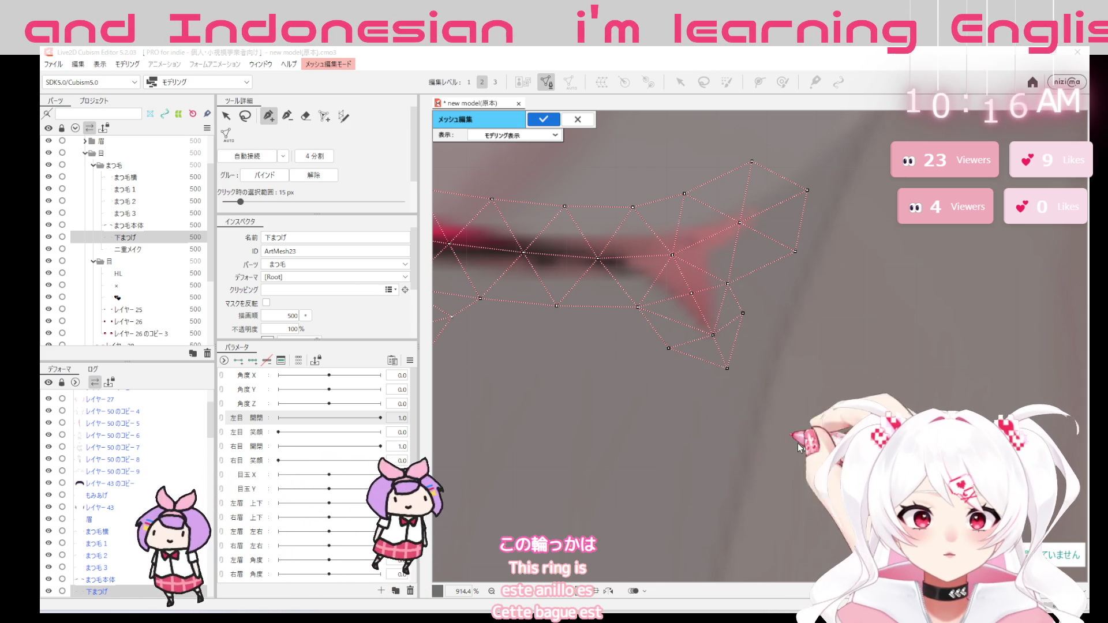
scroll(742, 450, down, 5)
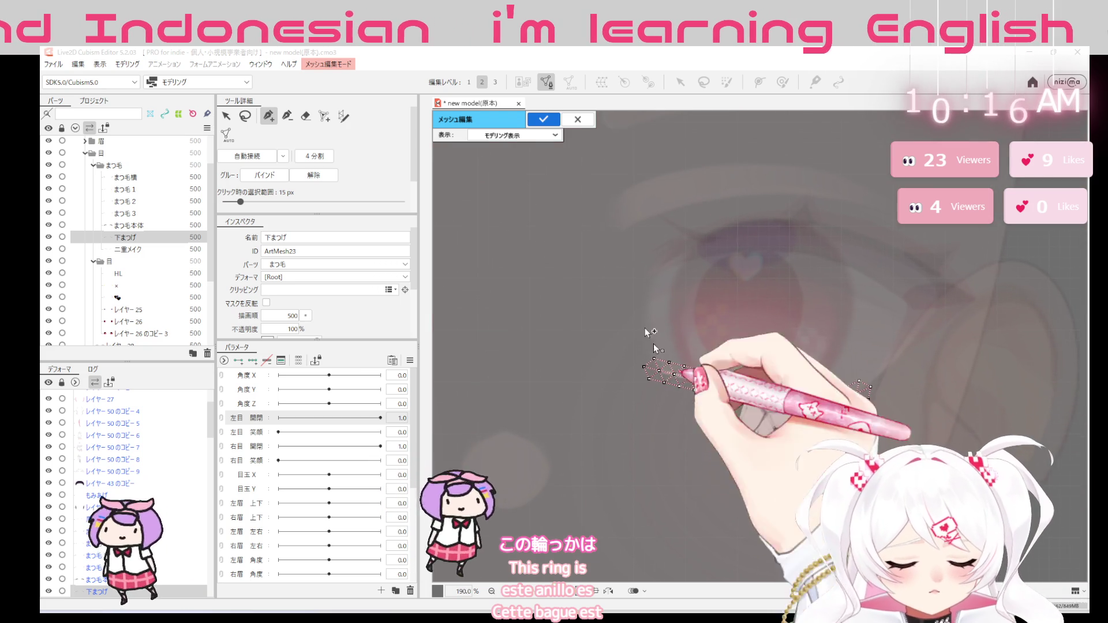
Finish the 下まつげ mesh and lay a first mesh stroke along the 二重メイク eyelid arch
click(544, 119)
scroll(730, 477, down, 3)
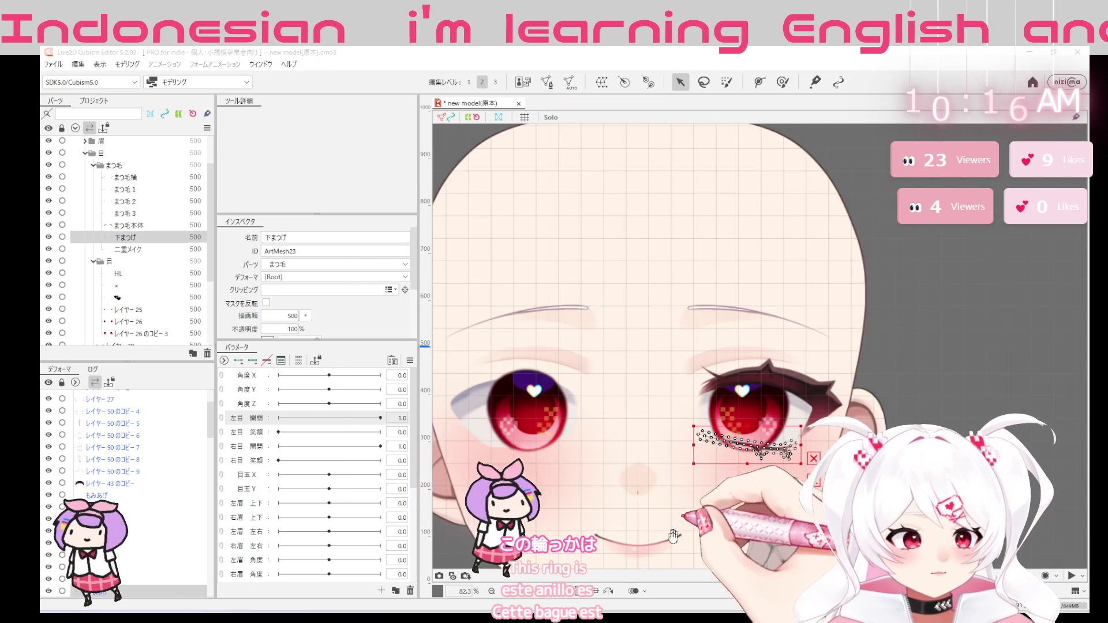
click(146, 251)
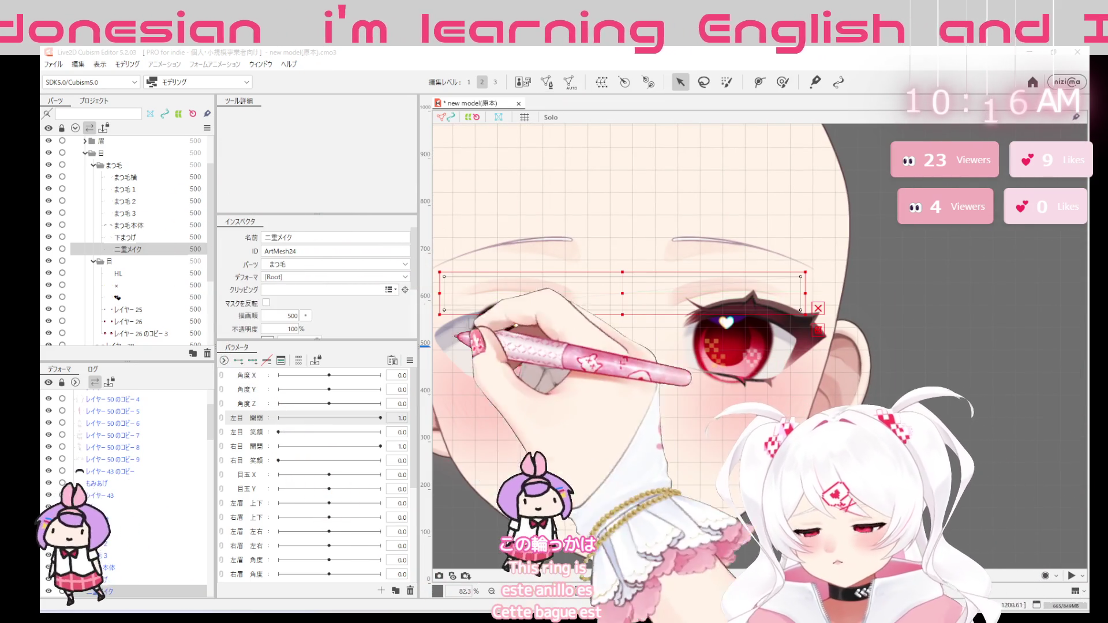
click(546, 81)
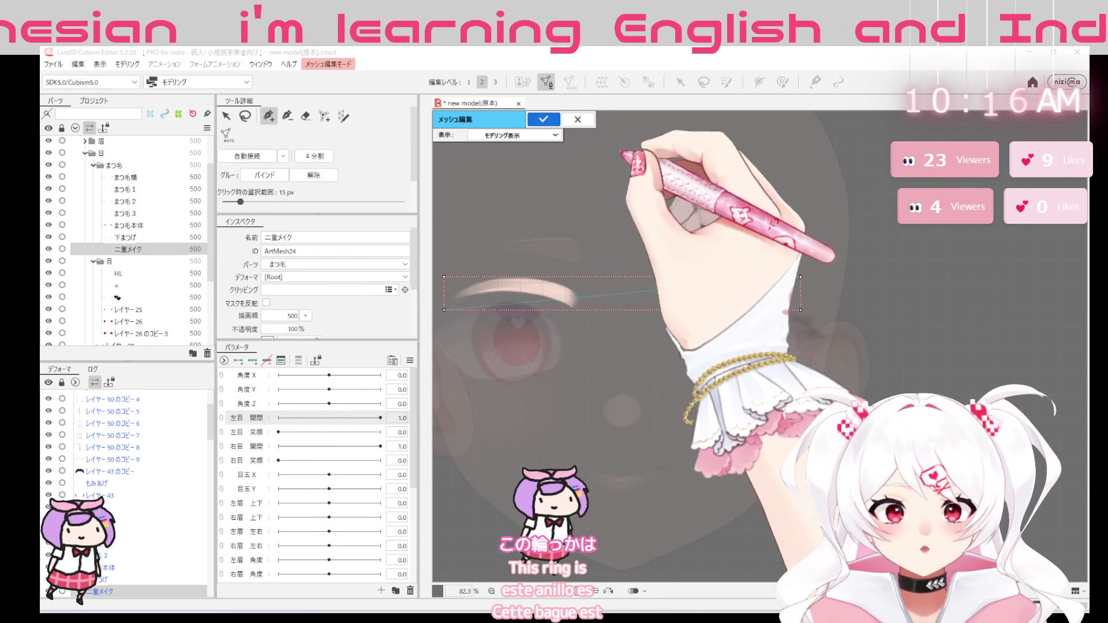
scroll(778, 312, up, 3)
click(817, 297)
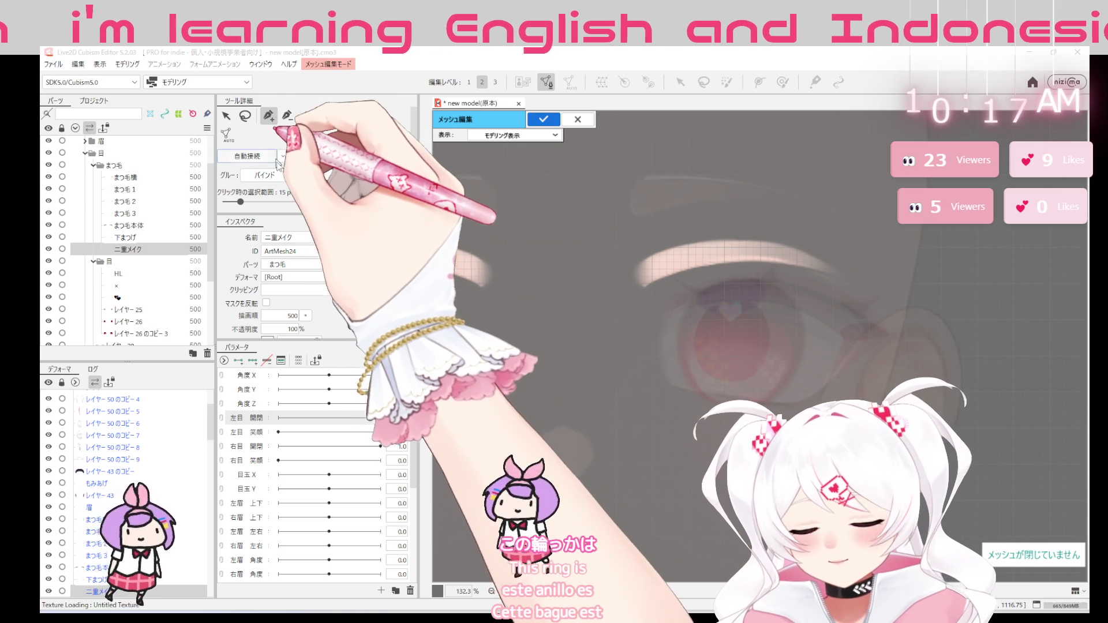
click(343, 116)
drag(638, 264, 840, 271)
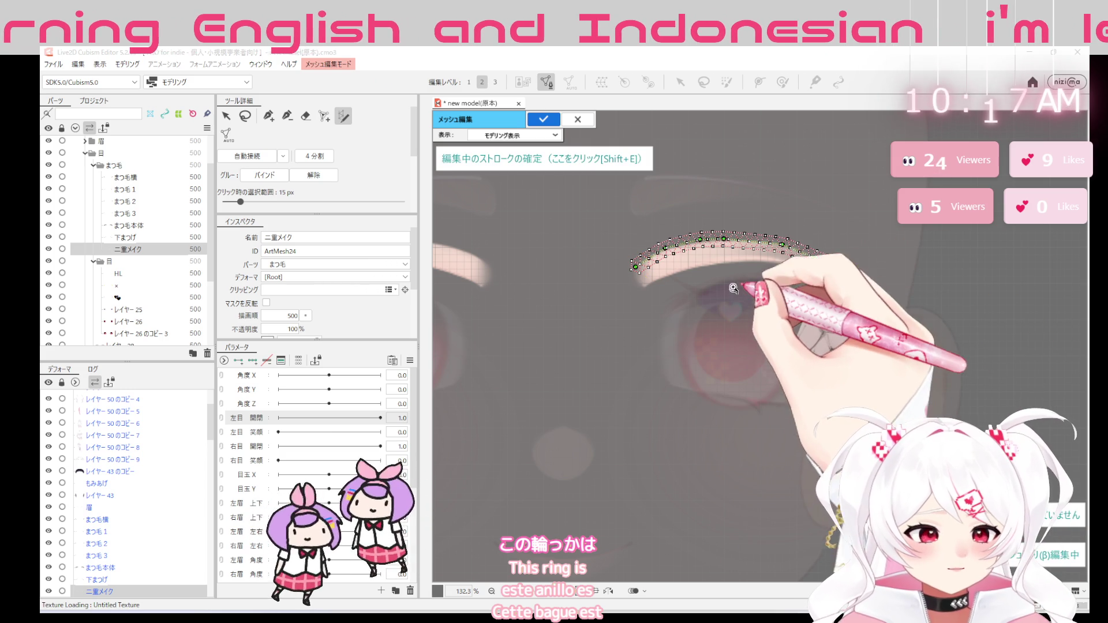
scroll(729, 272, up, 3)
Redraw the stroke to cover the whole eyelid arch and nudge its left end outward
mouse_move(597, 286)
mouse_down()
mouse_move(905, 268)
mouse_move(866, 268)
mouse_up()
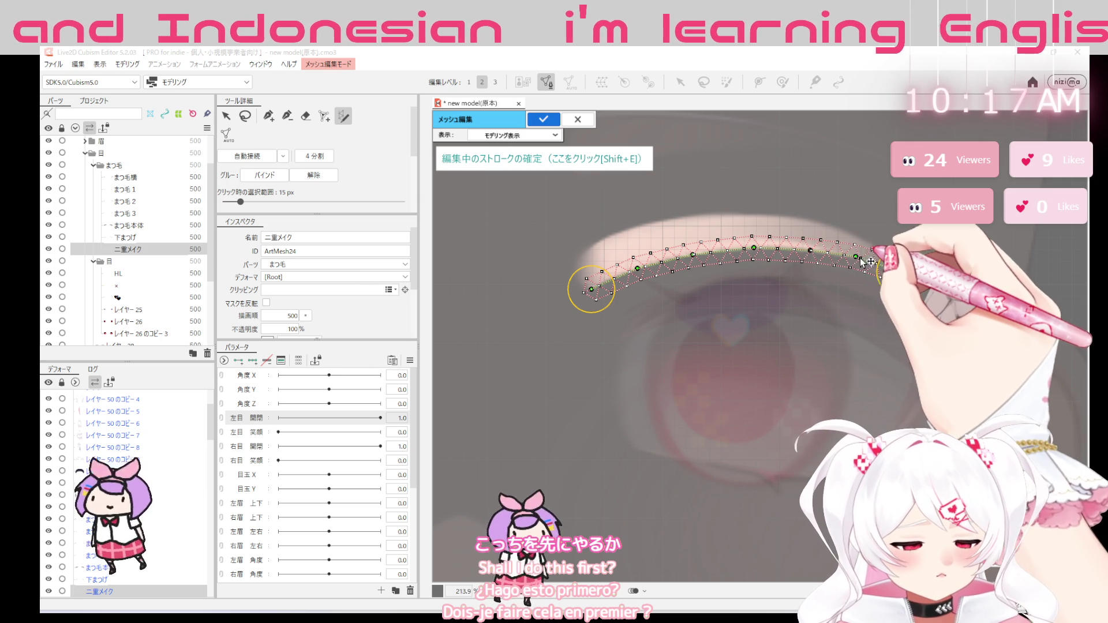
scroll(768, 279, up, 2)
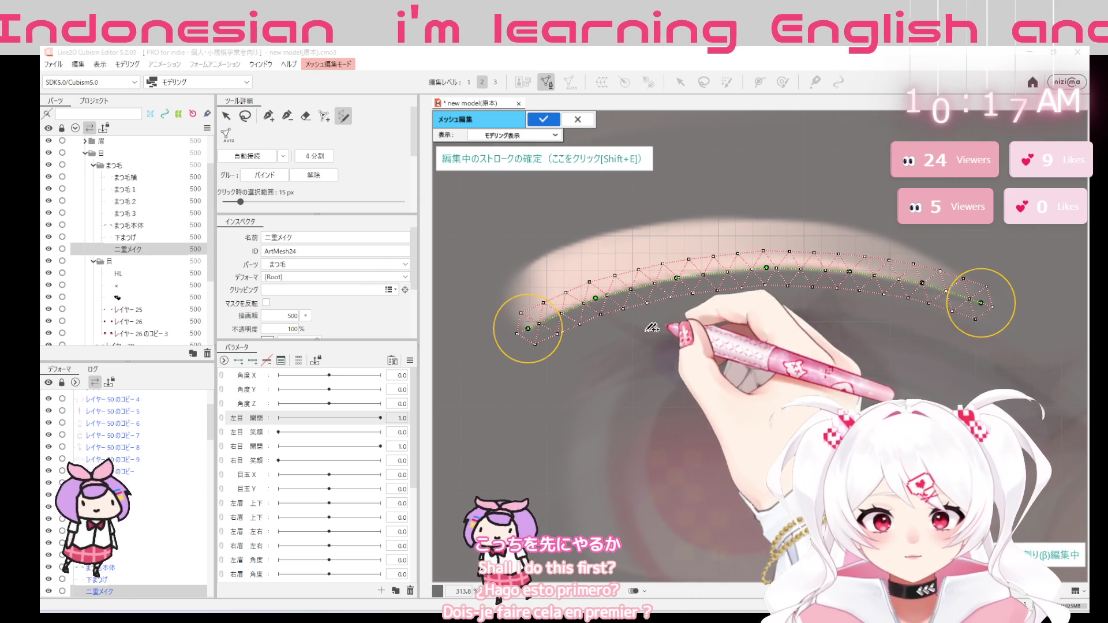
drag(598, 300, 676, 281)
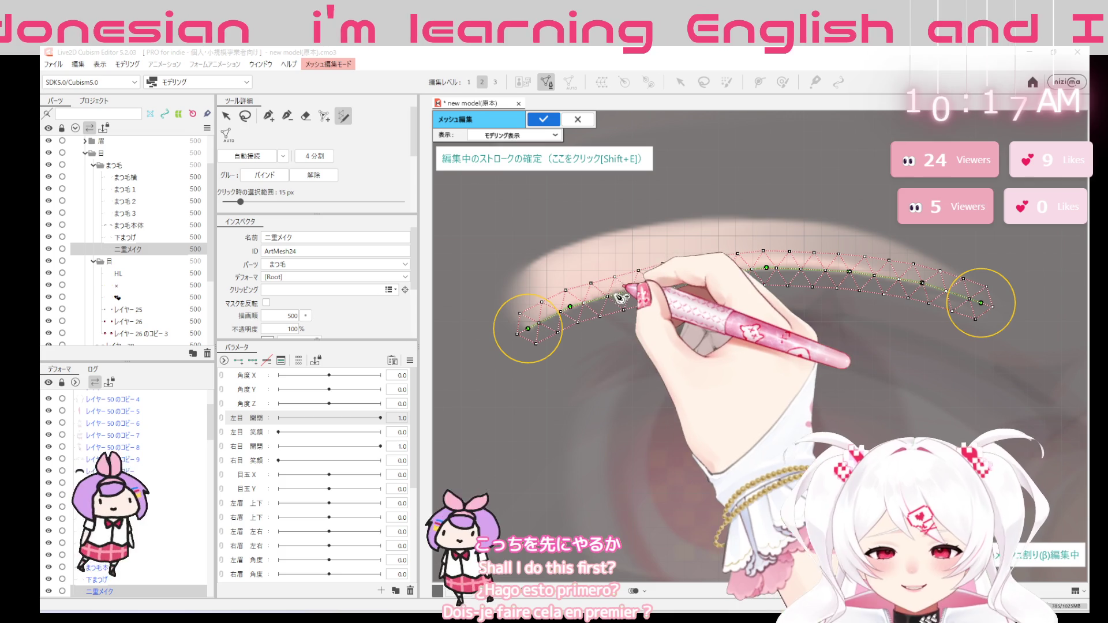
mouse_move(675, 282)
mouse_down()
mouse_move(816, 273)
mouse_move(936, 288)
mouse_move(982, 312)
mouse_up()
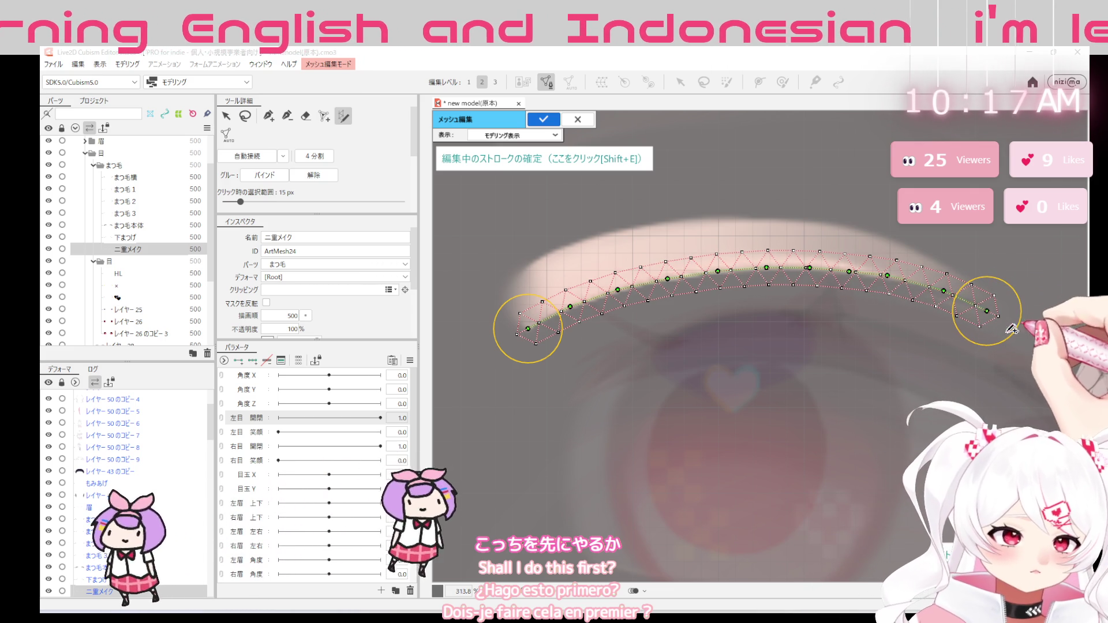
drag(529, 327, 523, 341)
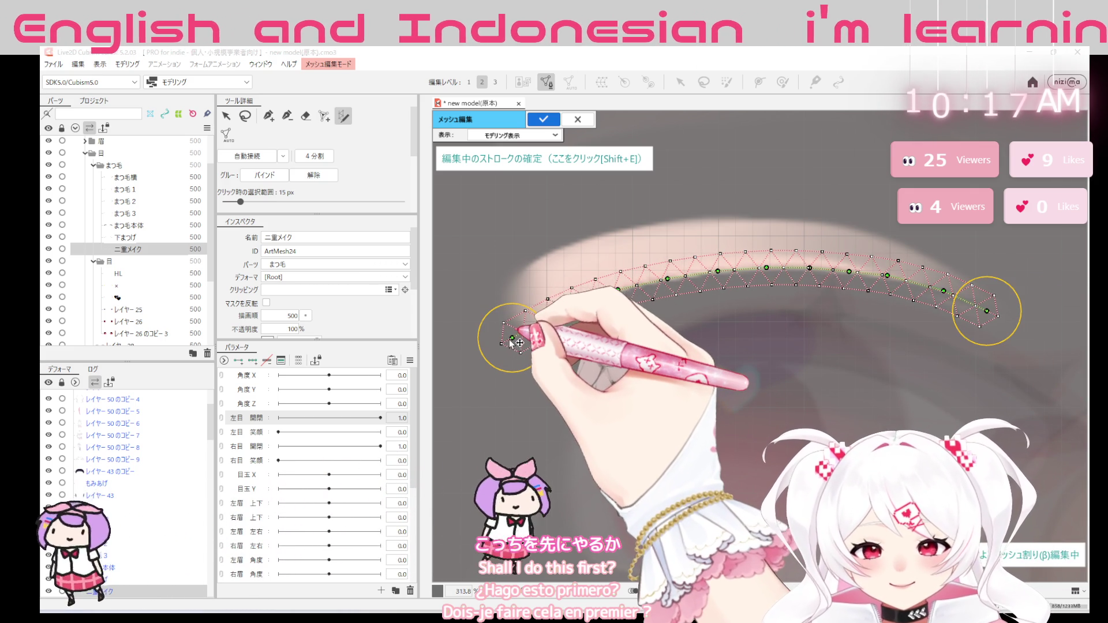
drag(511, 342, 512, 345)
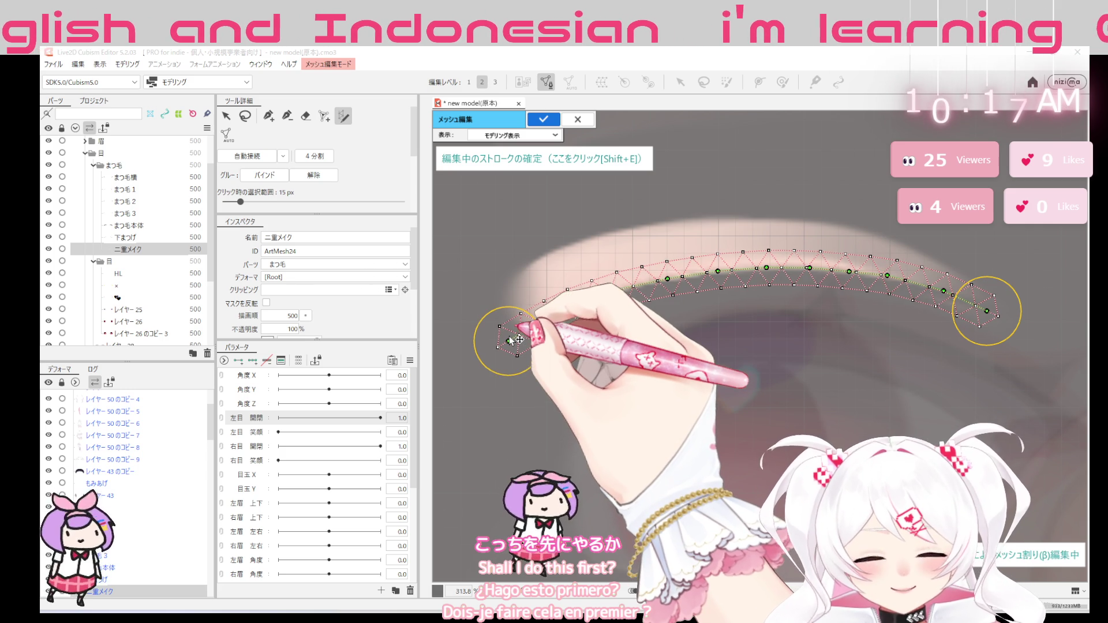
Confirm that stroke mesh and start a new stroke over the eyelid, right end pulled inward
click(586, 163)
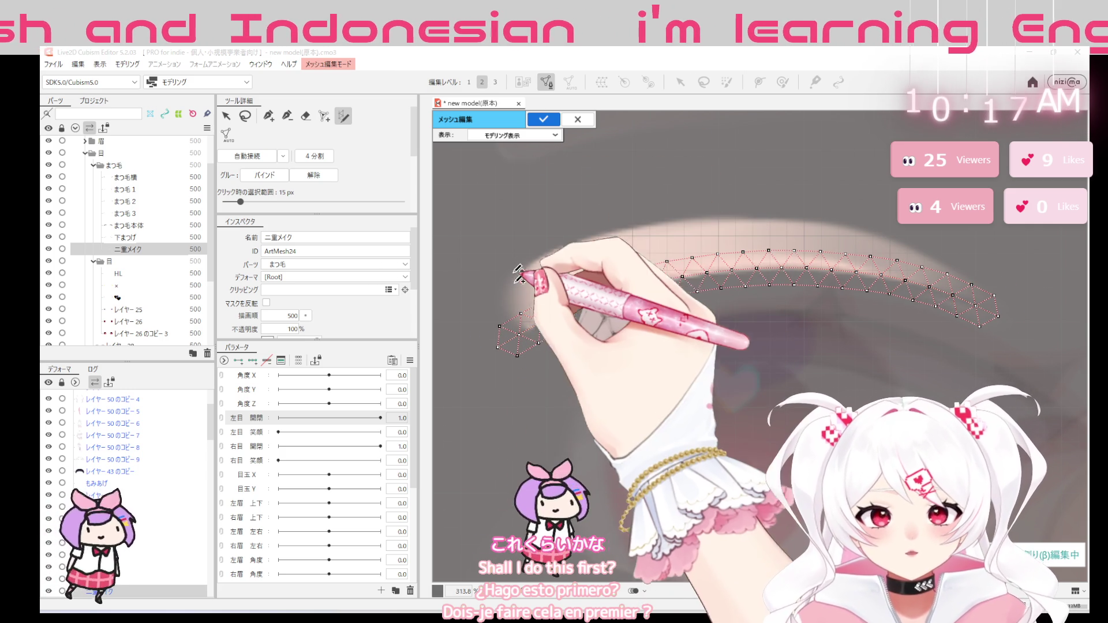
mouse_move(507, 279)
mouse_down()
mouse_move(675, 212)
mouse_move(902, 248)
mouse_up()
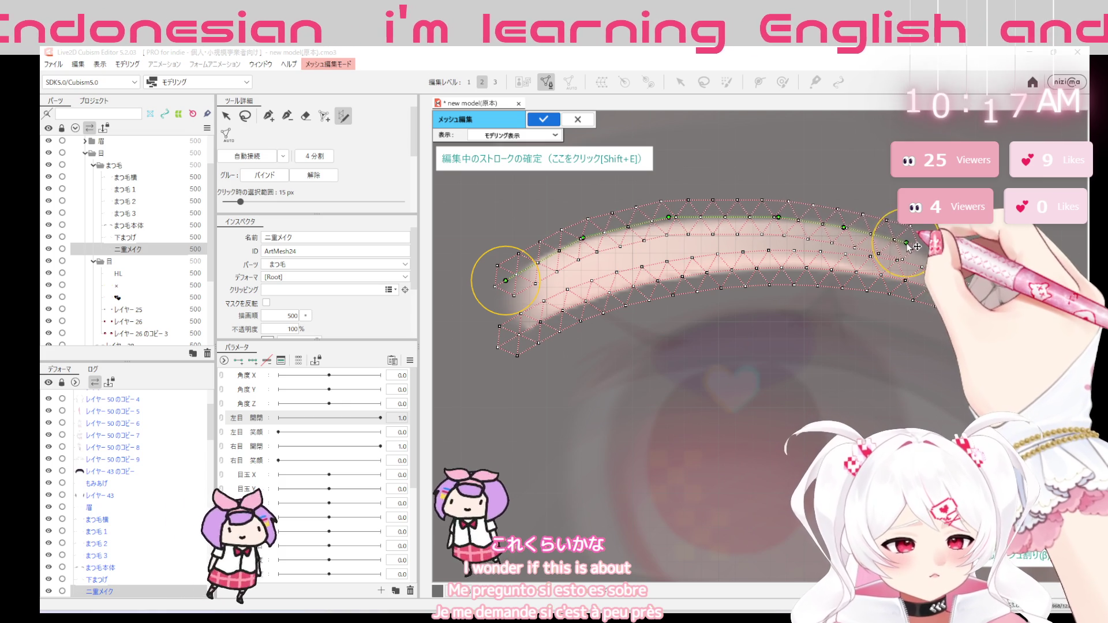
drag(909, 244, 905, 246)
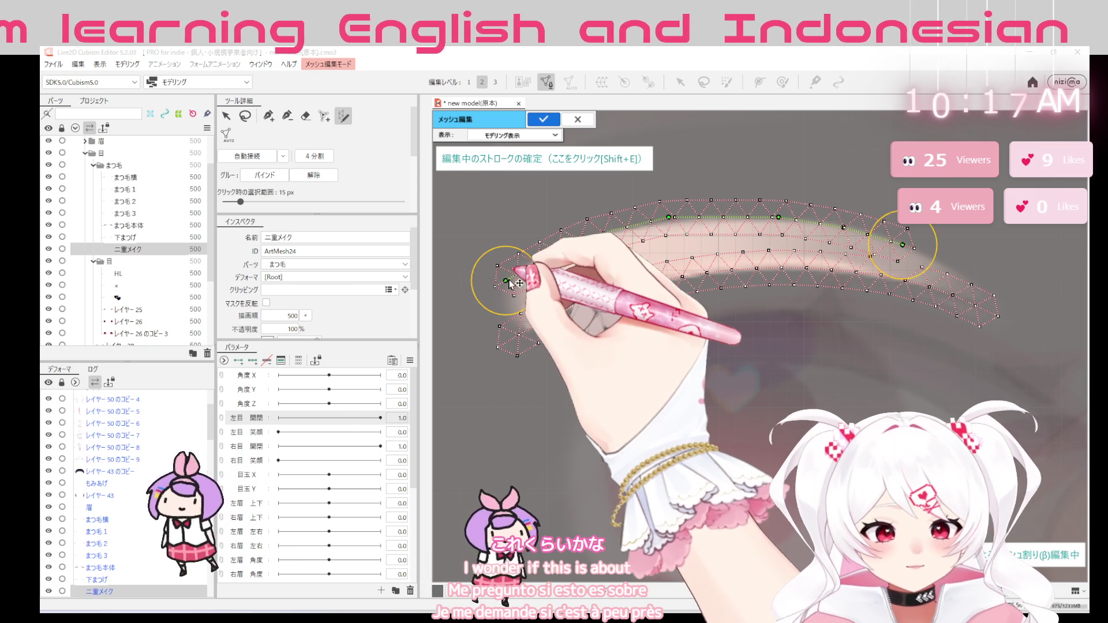
Lower the left stroke end and regenerate the mesh along a new narrower arched stroke
drag(514, 285, 500, 294)
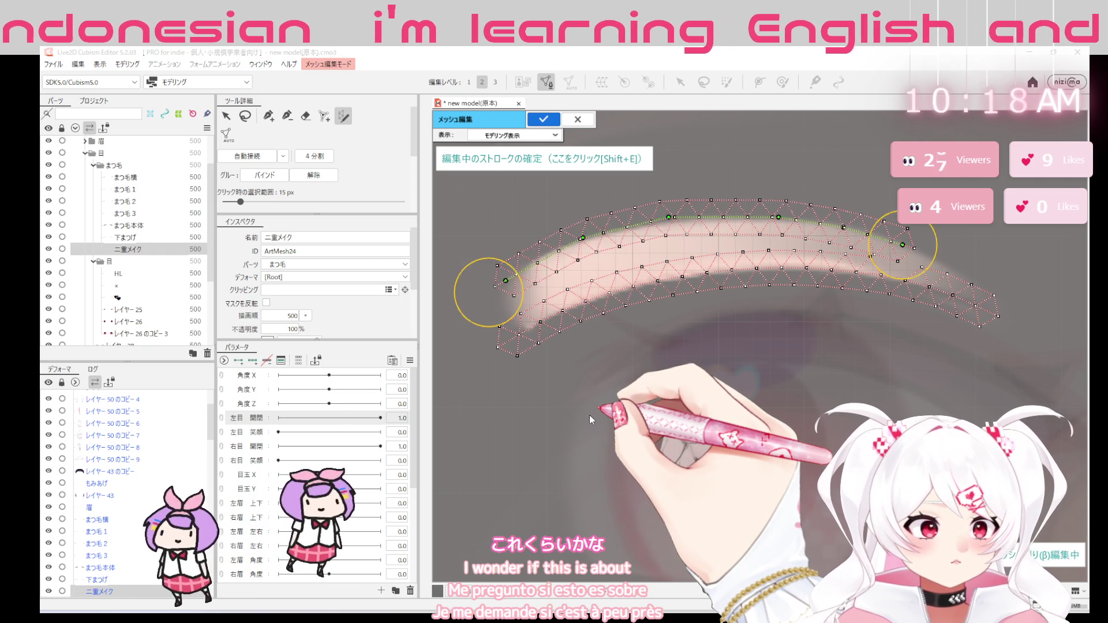
drag(987, 310, 531, 334)
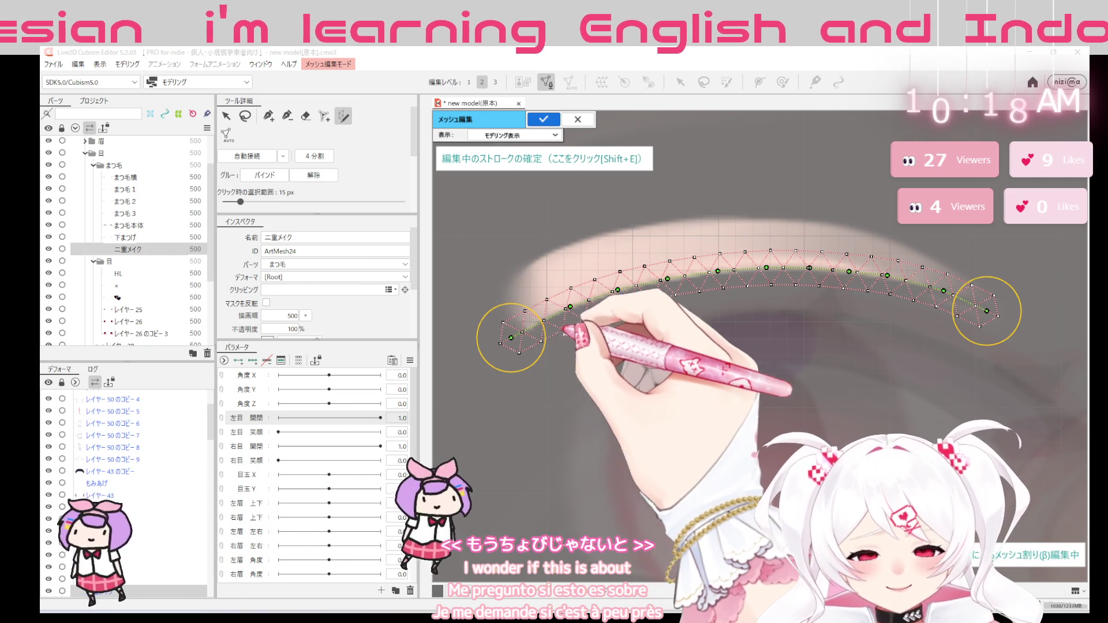
click(247, 118)
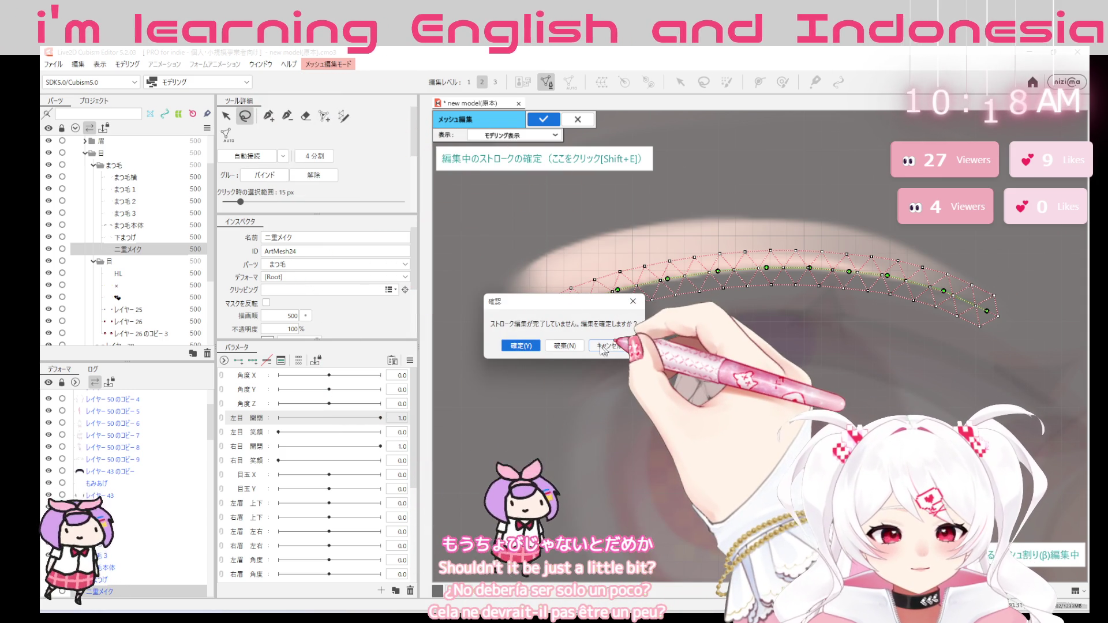
Accept the 二重メイク mesh, then draw a wider stroke above it extending further right
click(521, 345)
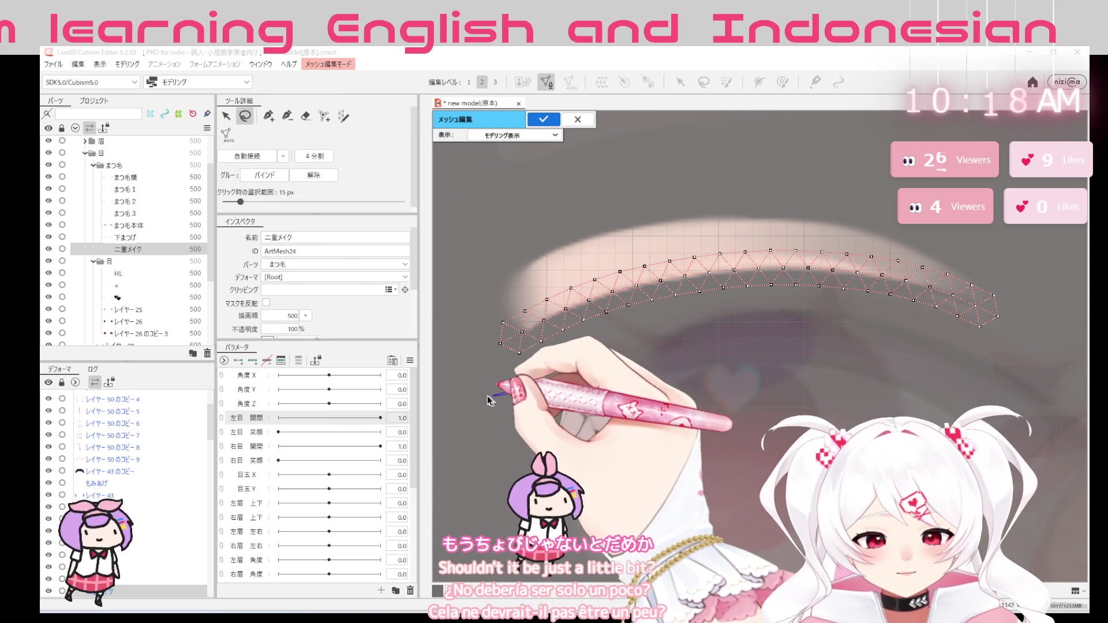
drag(491, 400, 1022, 398)
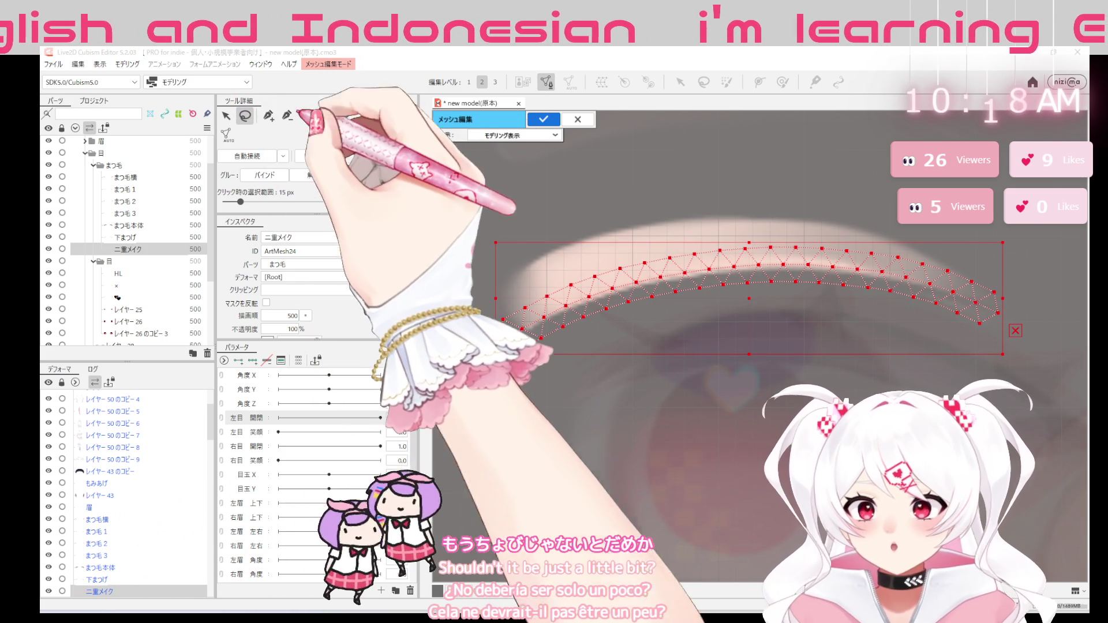
click(344, 116)
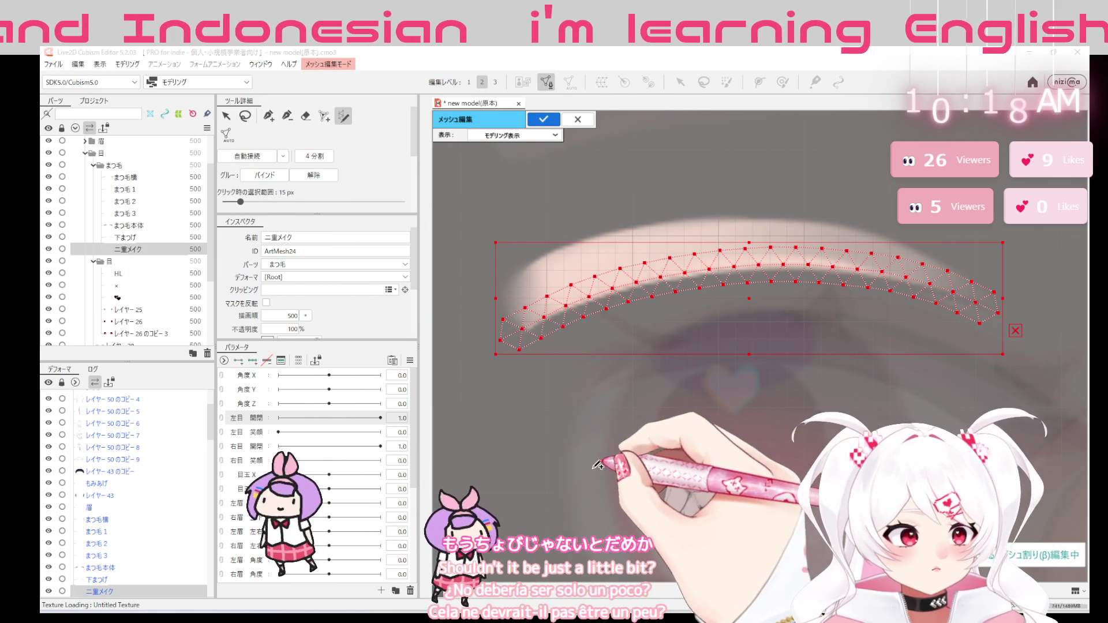
click(269, 115)
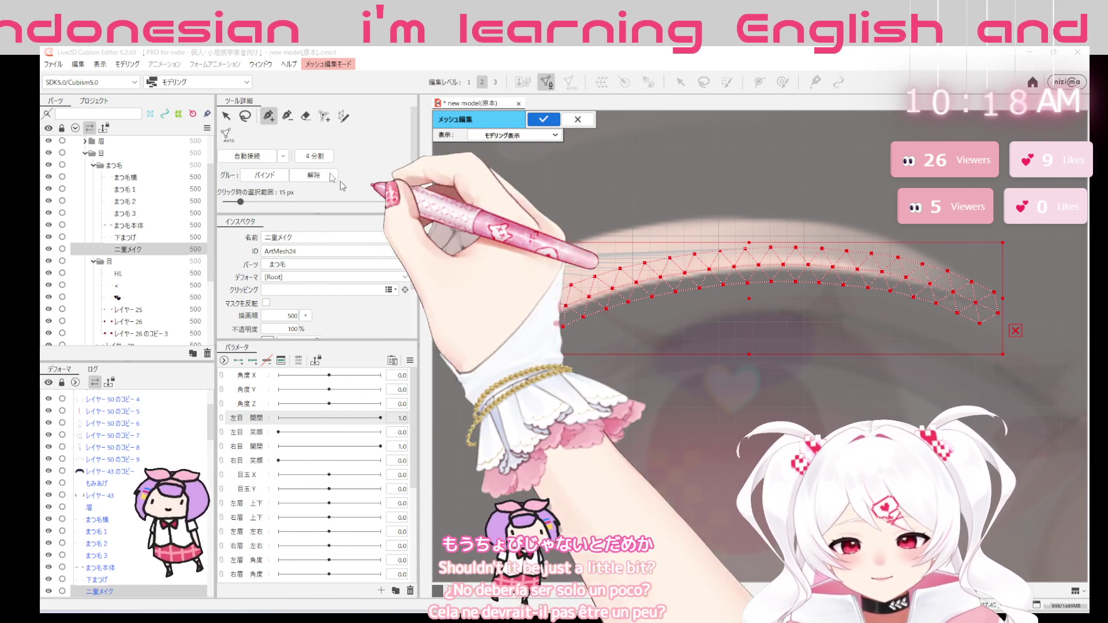
click(344, 115)
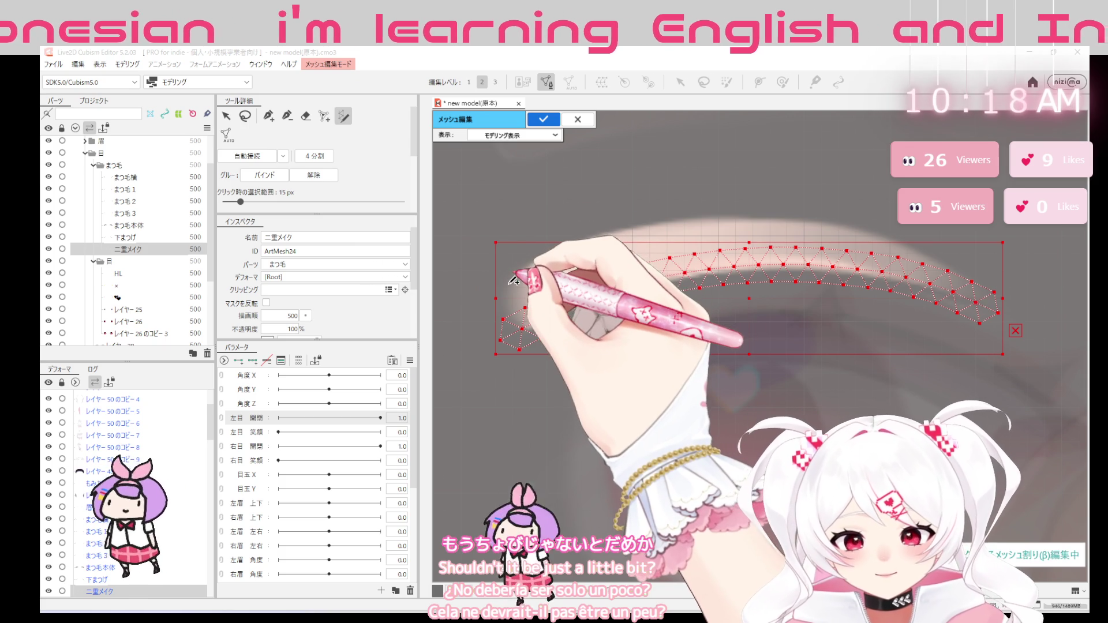
mouse_move(509, 284)
mouse_down()
mouse_move(708, 211)
mouse_move(887, 228)
mouse_up()
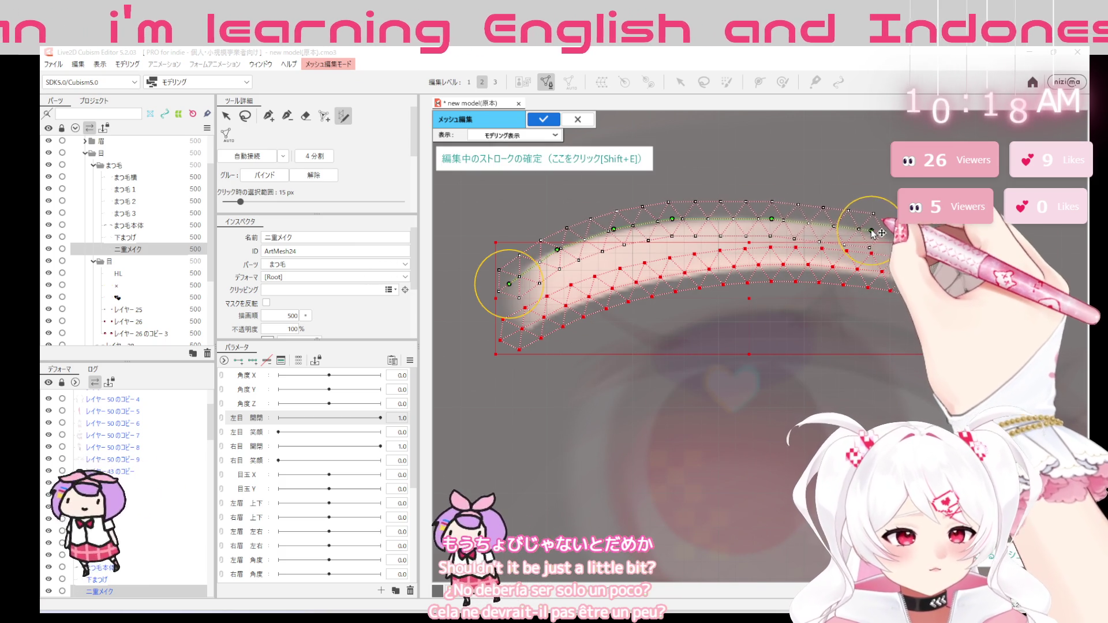
drag(887, 239, 931, 247)
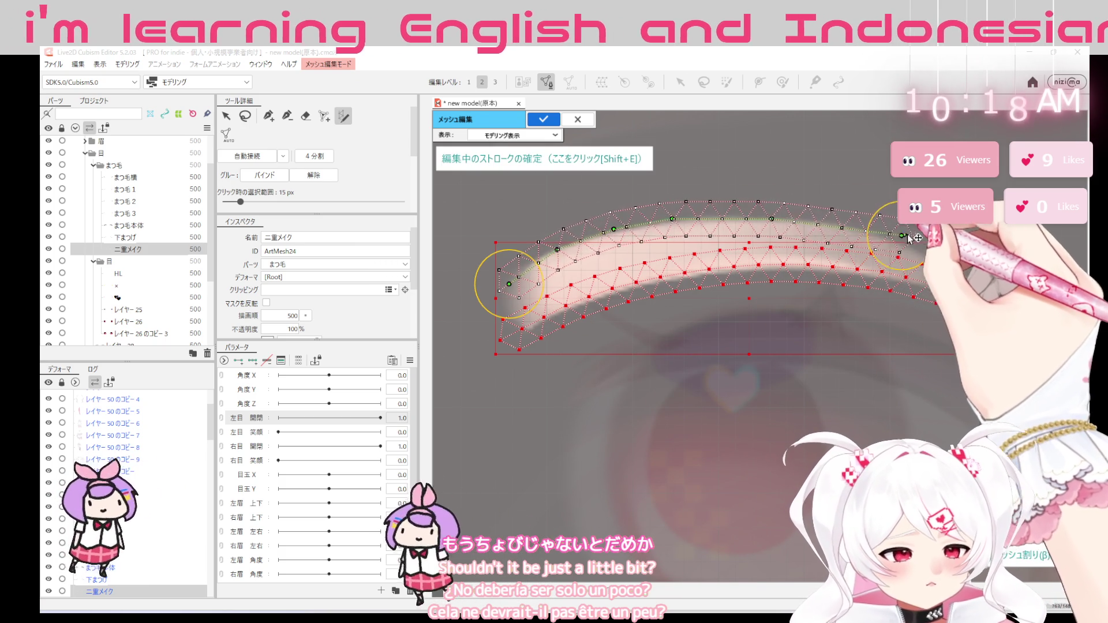
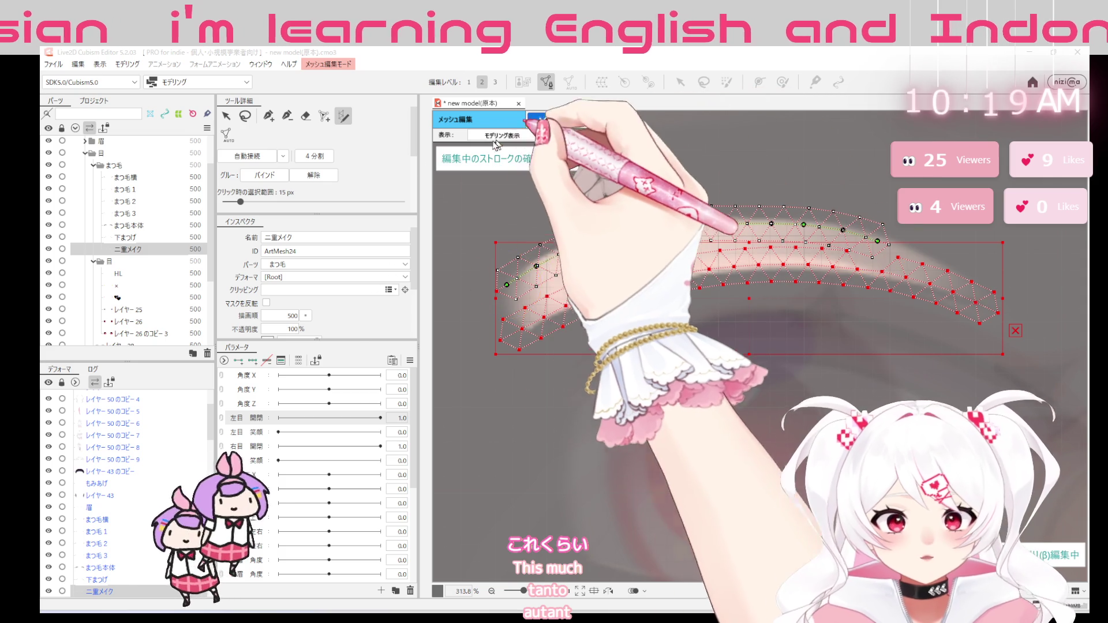
Apply the drawn stroke to ArtMesh24 and hand-place a first new vertex on its upper edge
key(shift+e)
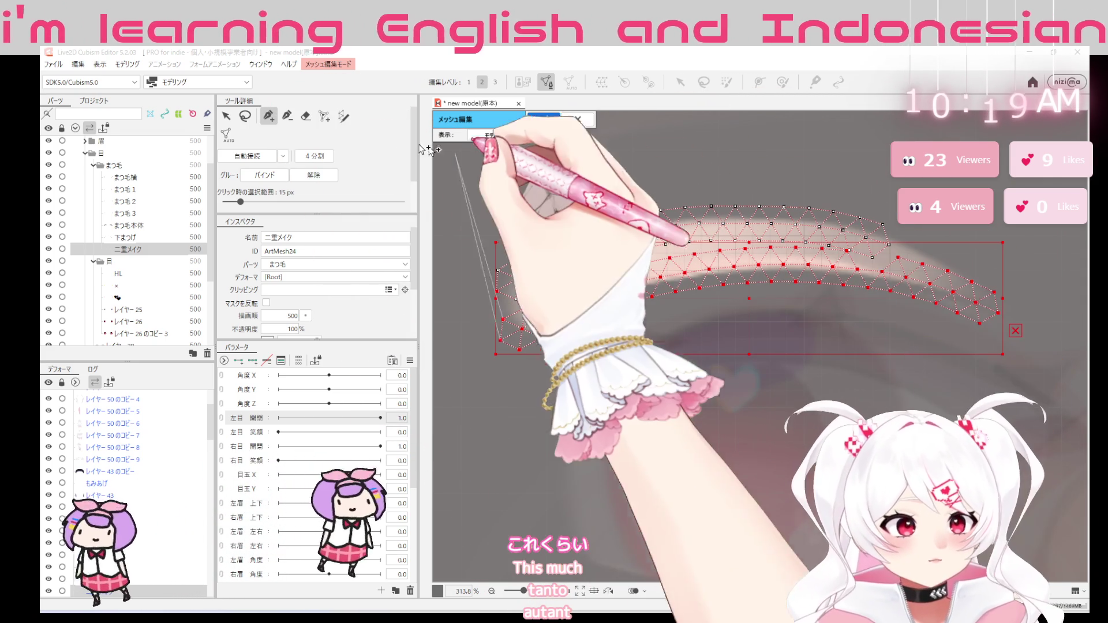
click(287, 116)
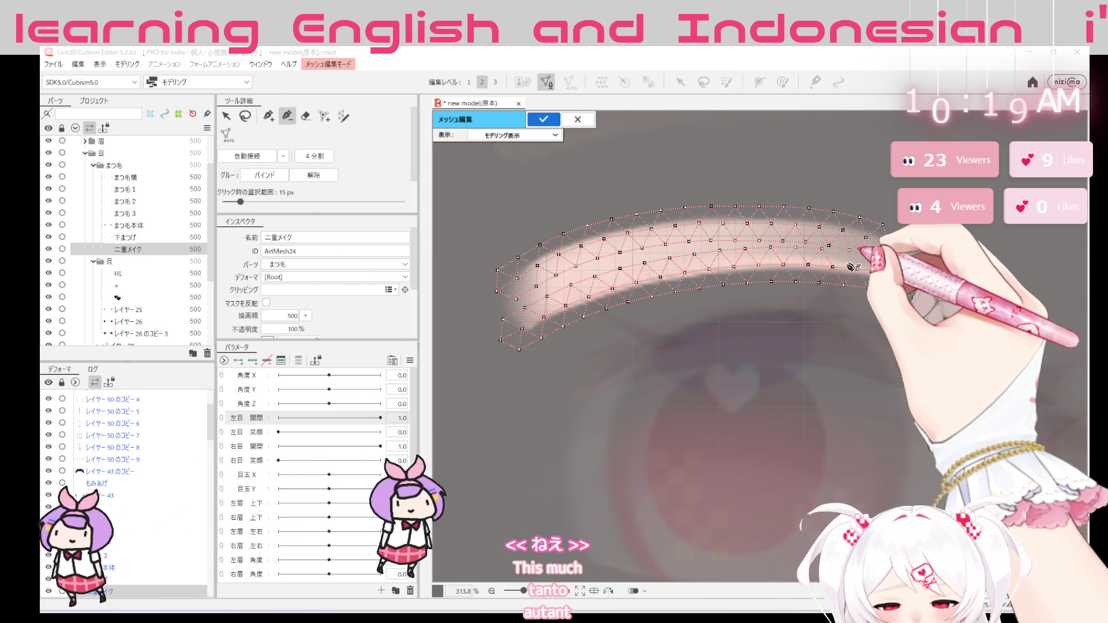
click(269, 116)
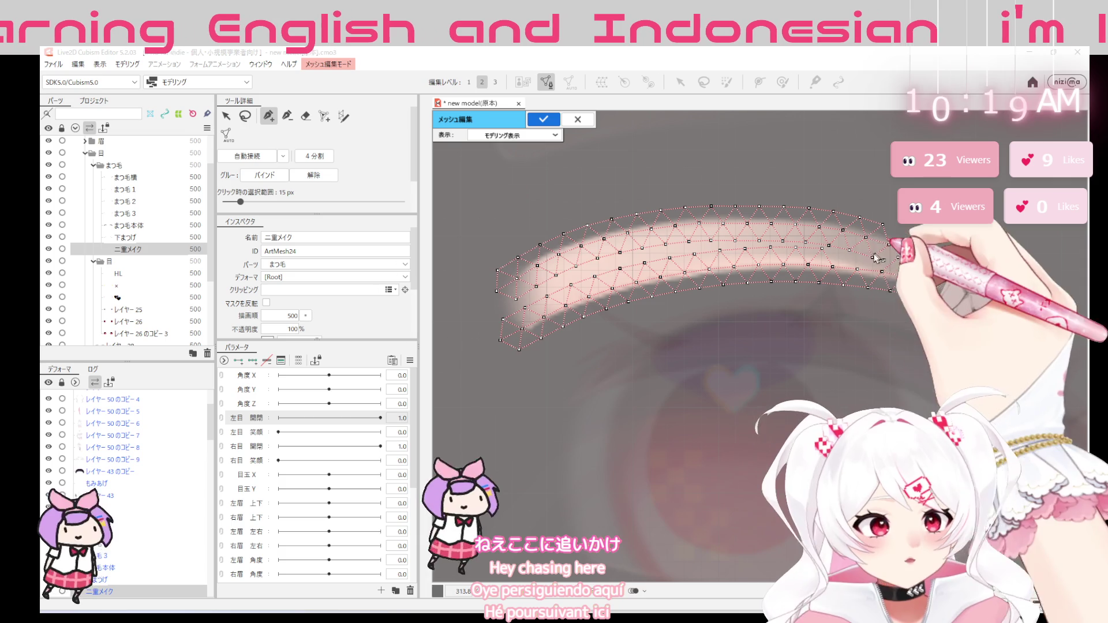
scroll(856, 257, up, 3)
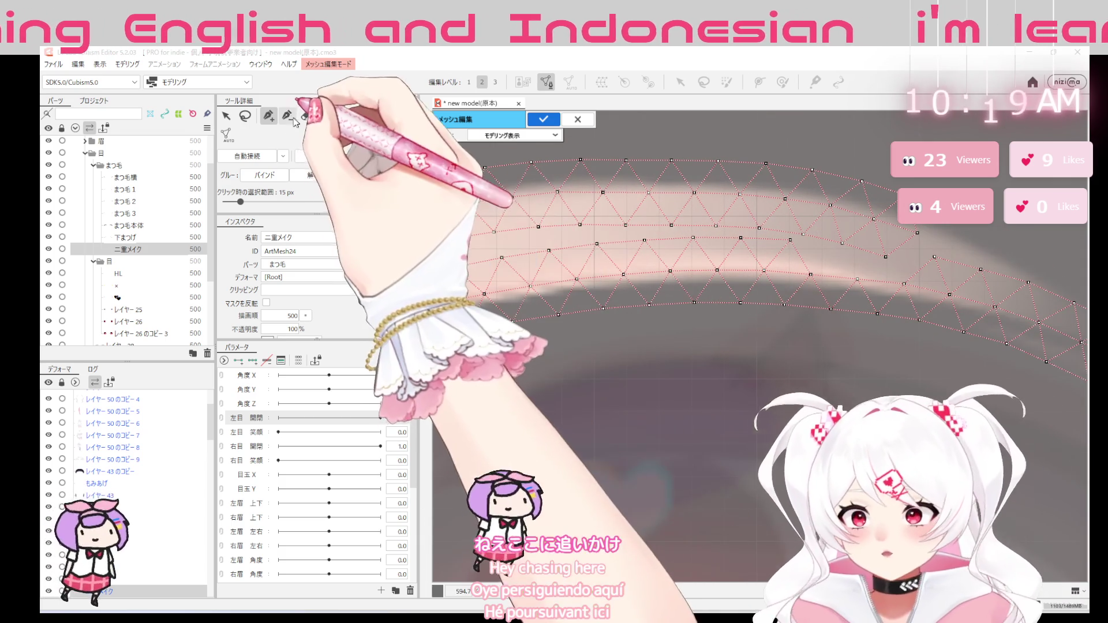
click(287, 116)
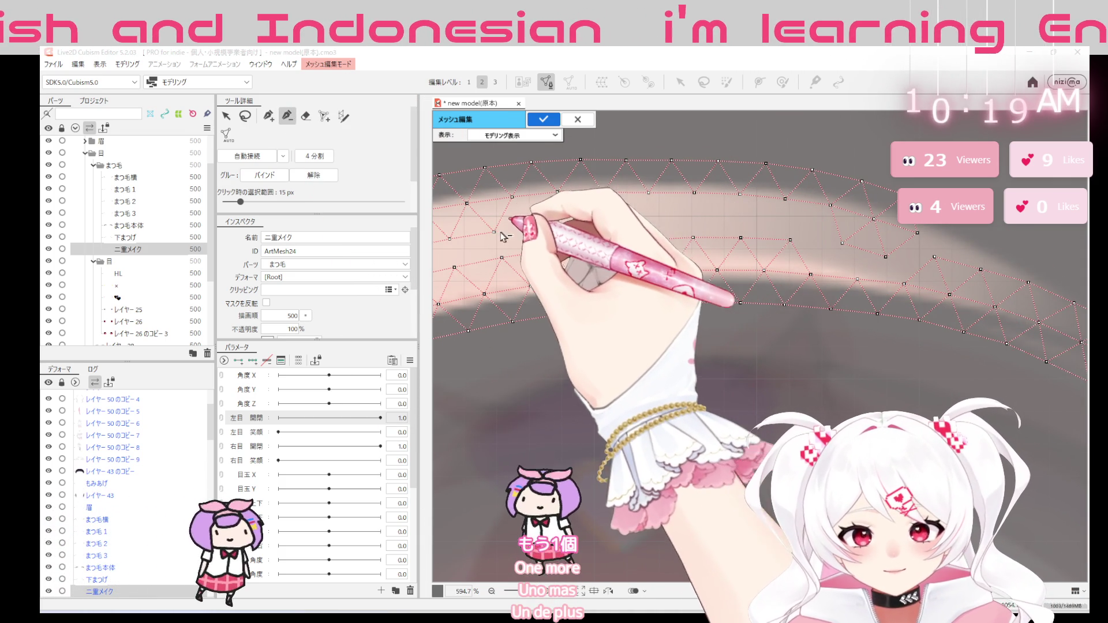
drag(787, 282, 896, 359)
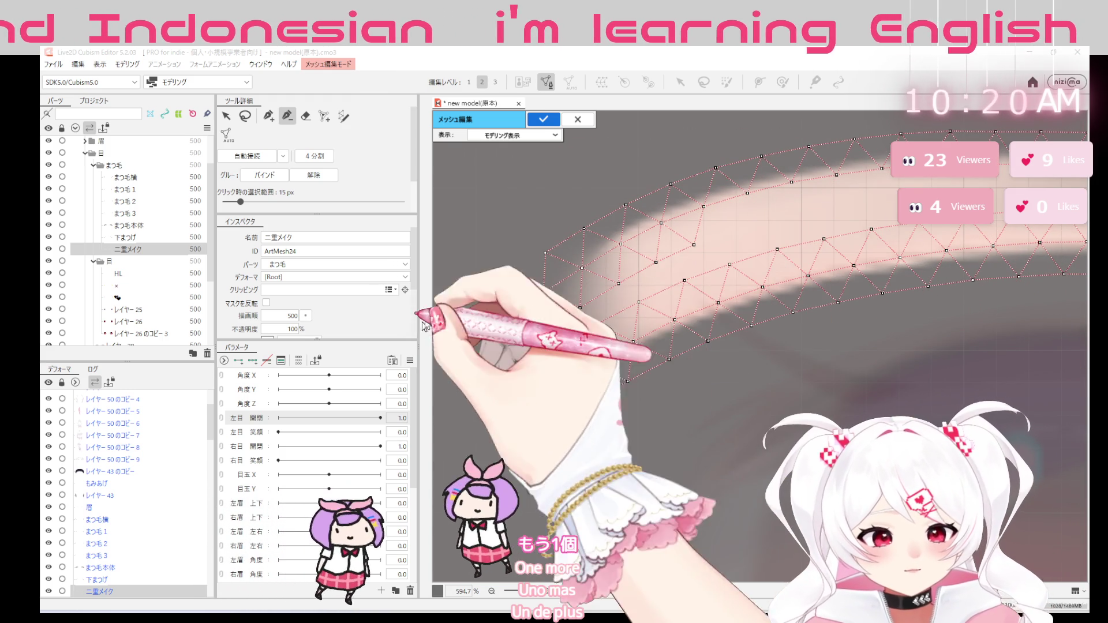
click(270, 115)
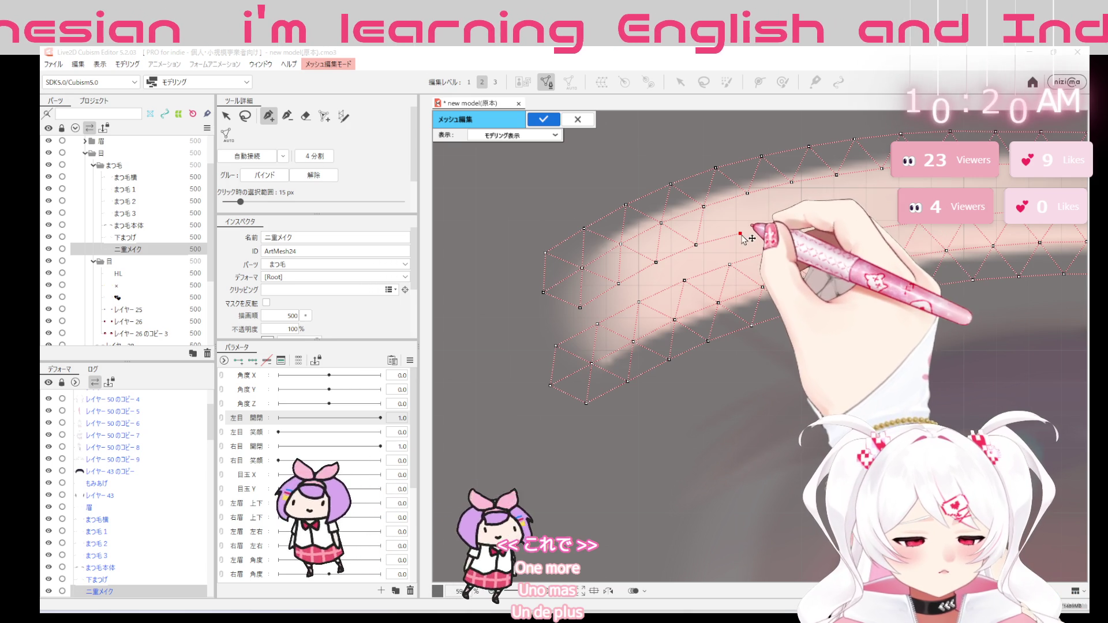
click(787, 215)
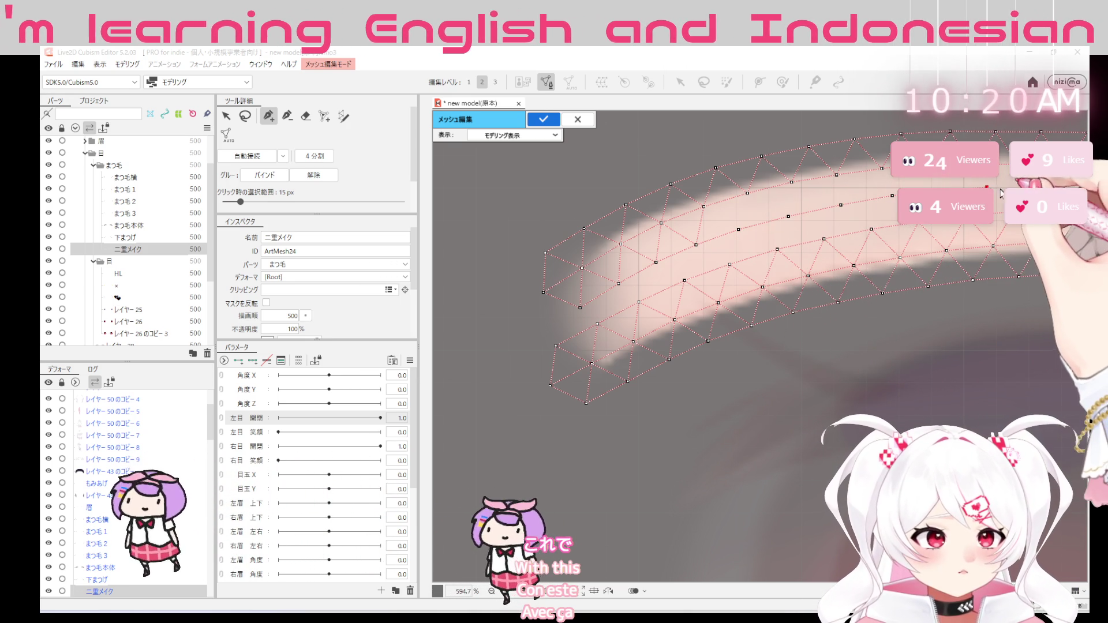
Add vertices along ArtMesh24's centre line and extend them toward its right end
drag(1007, 233, 633, 317)
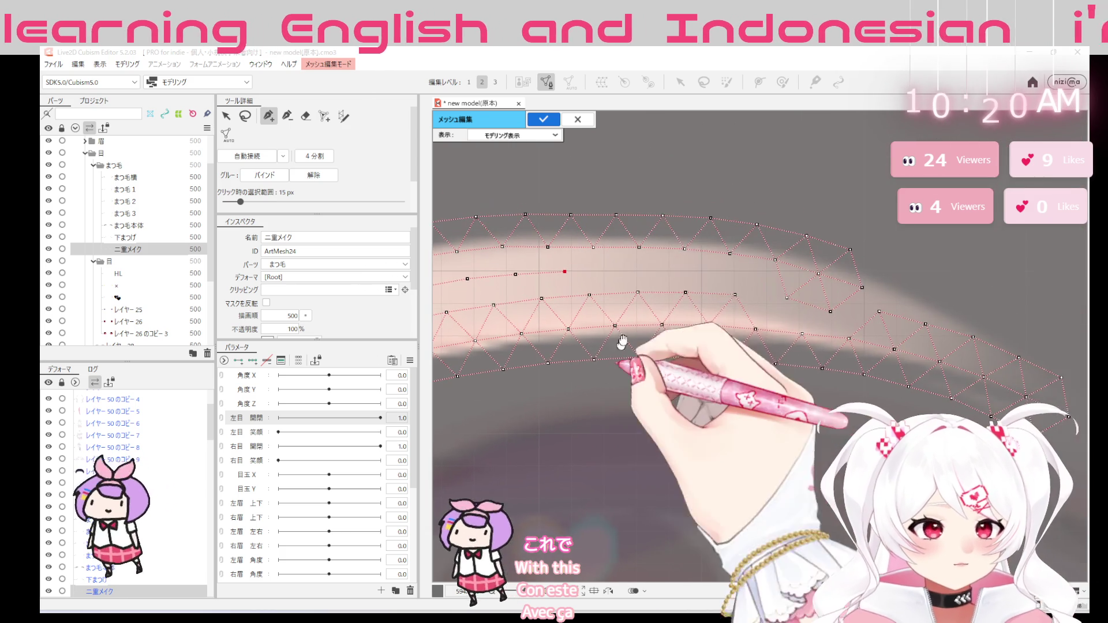
click(662, 271)
click(711, 272)
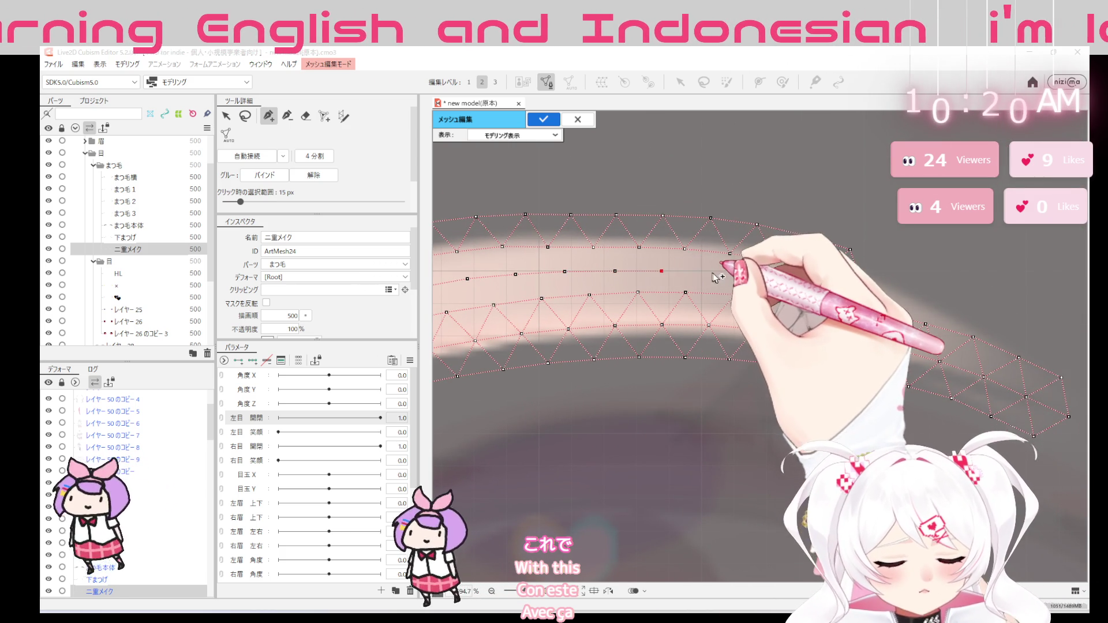
click(755, 276)
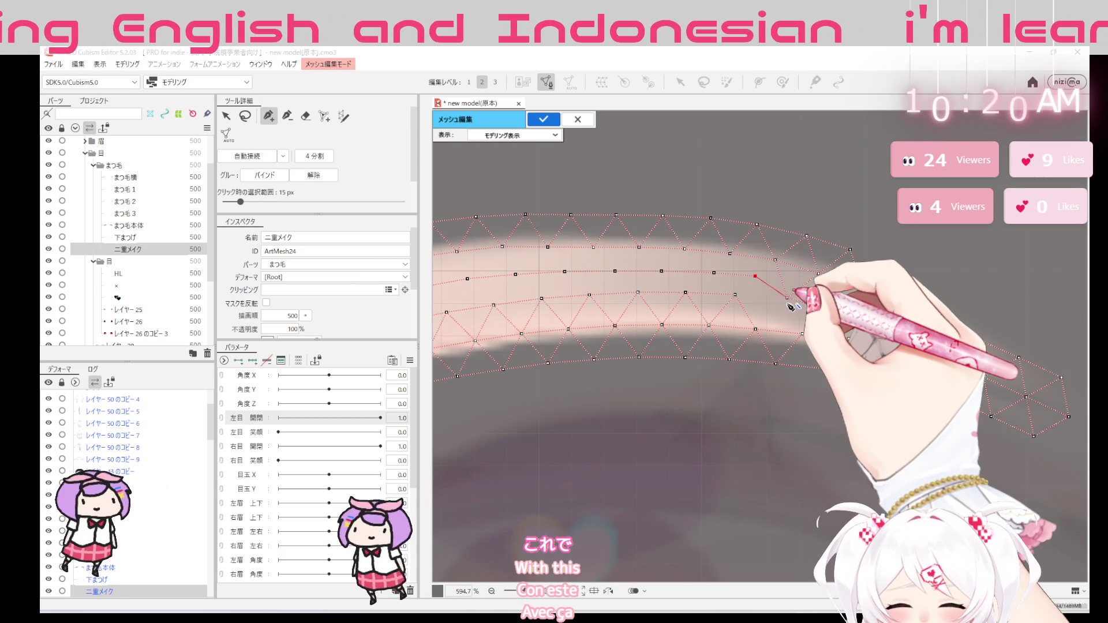
click(879, 311)
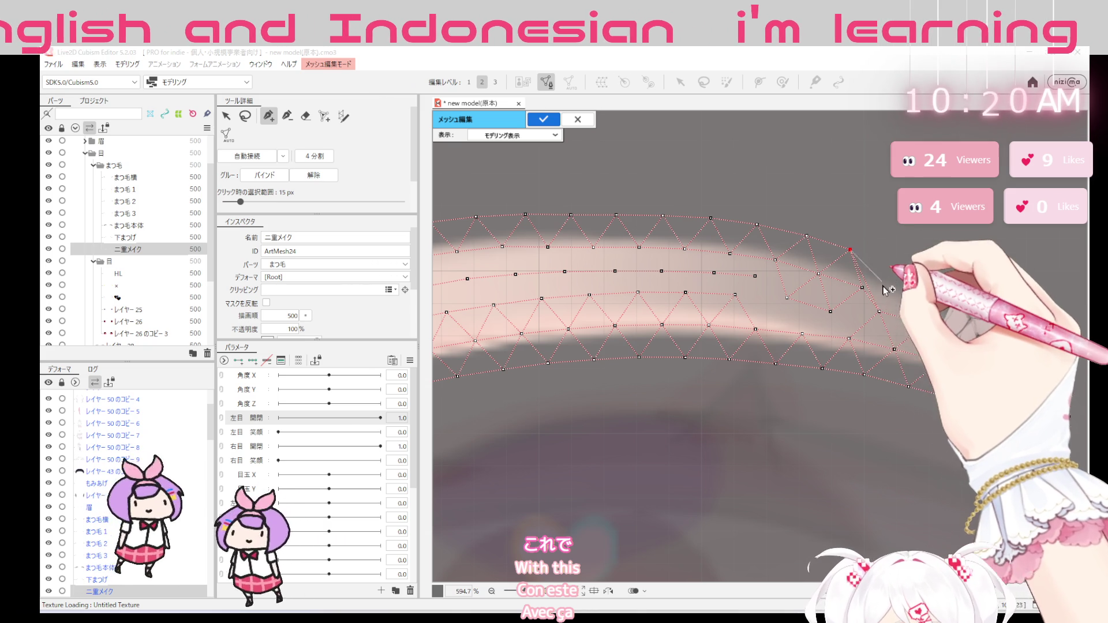
click(904, 305)
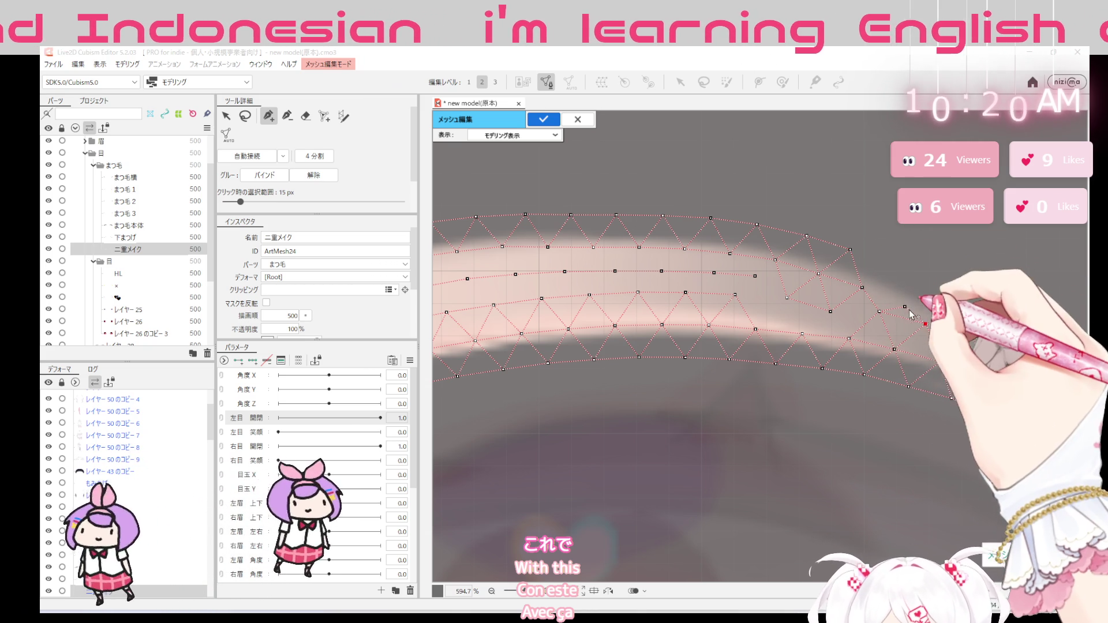
Fill the right end of ArtMesh24 with more vertices along its lower right edge
click(862, 288)
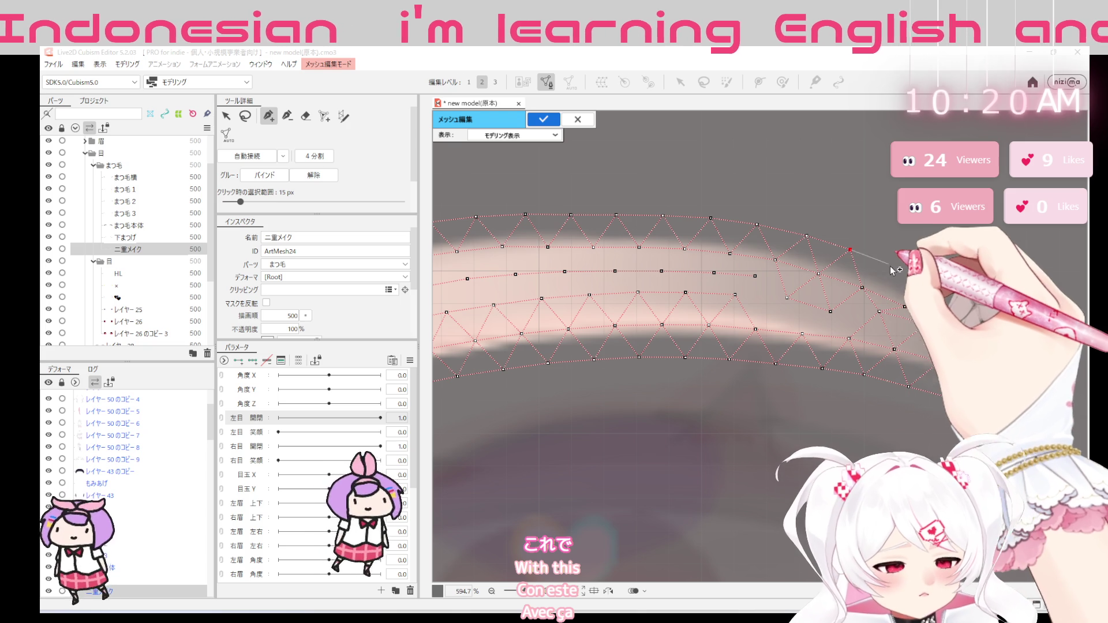
click(893, 272)
click(940, 294)
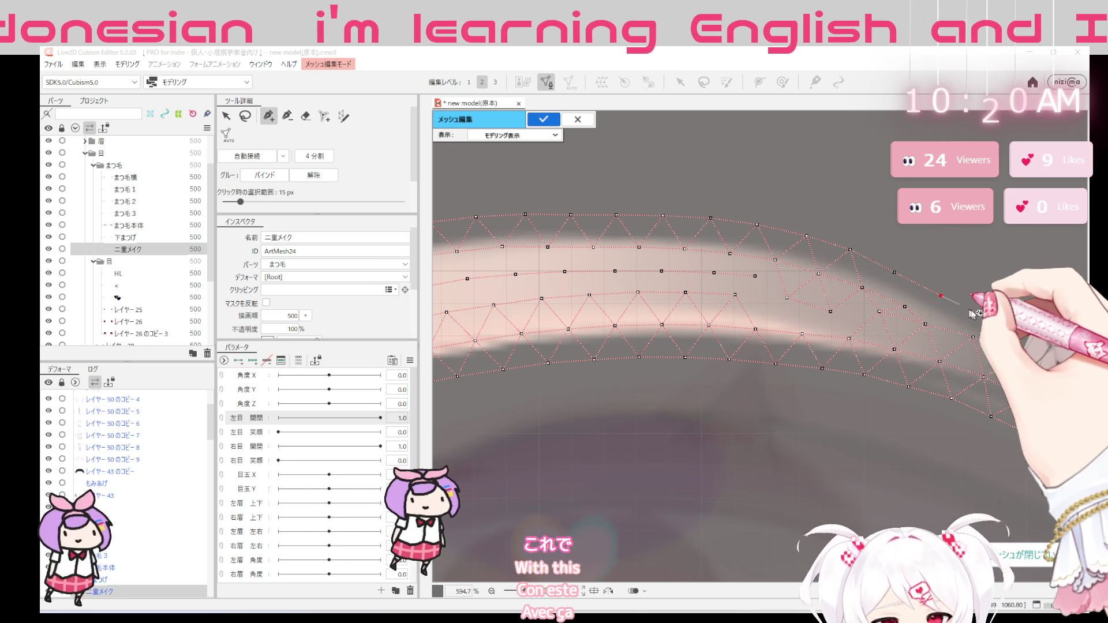
click(984, 315)
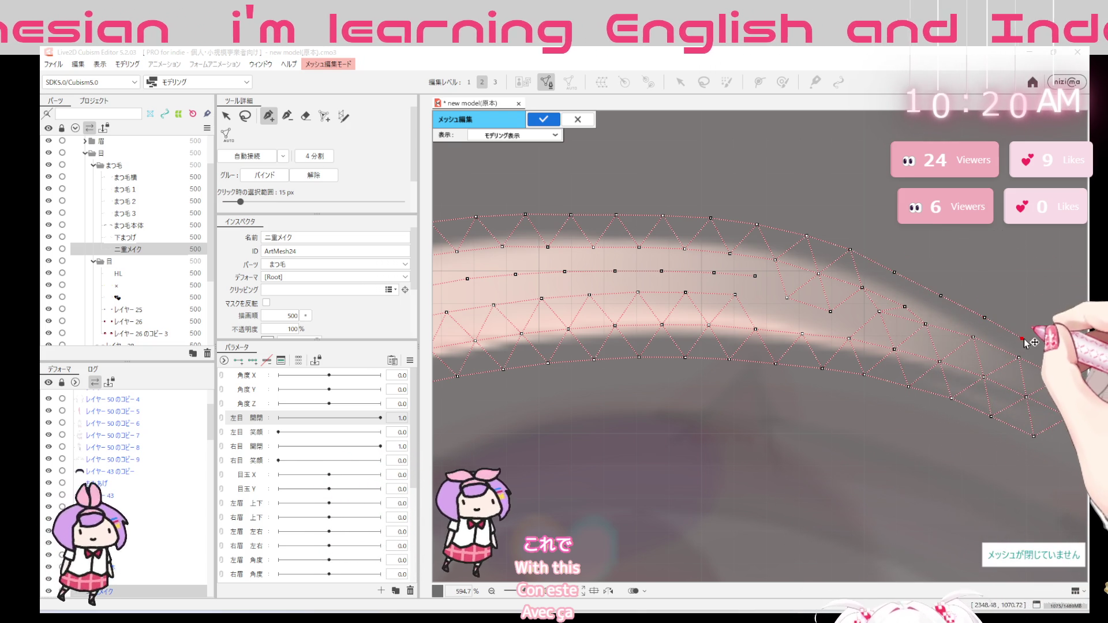
Connect a chain of new vertices down ArtMesh24's right edge and join it back to existing ones
mouse_move(963, 383)
mouse_down()
mouse_move(863, 383)
mouse_move(642, 340)
mouse_up()
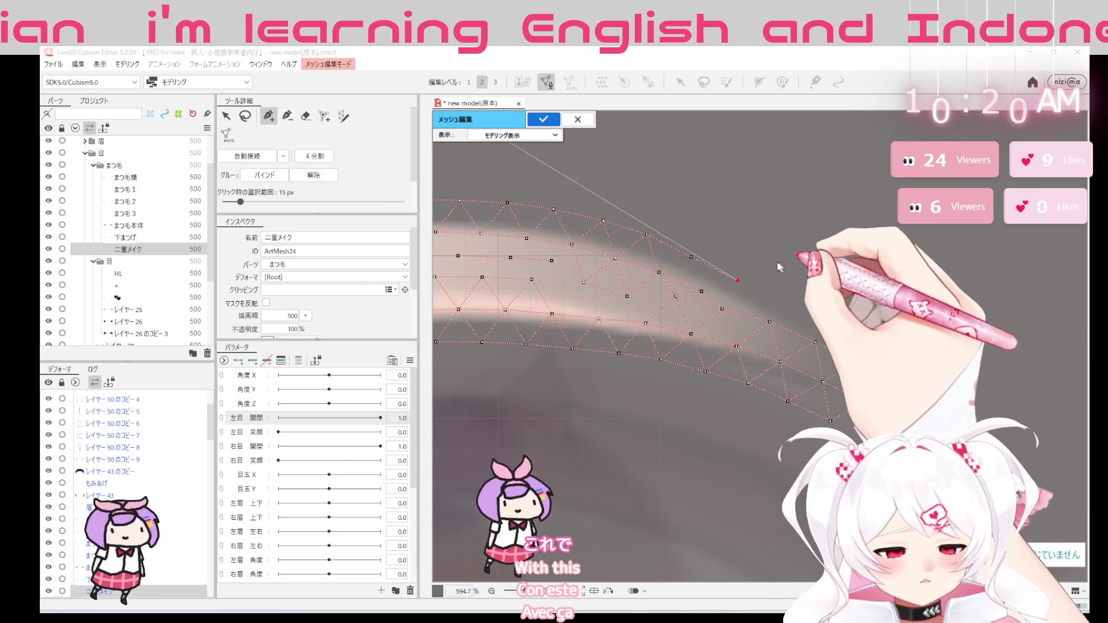
click(647, 234)
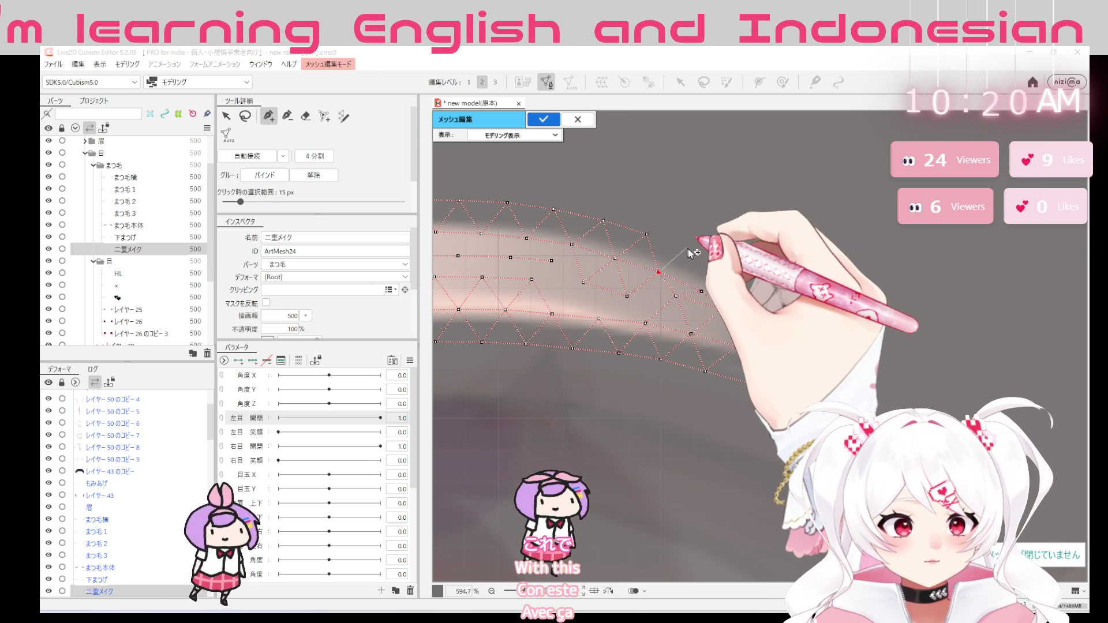
click(692, 253)
click(731, 271)
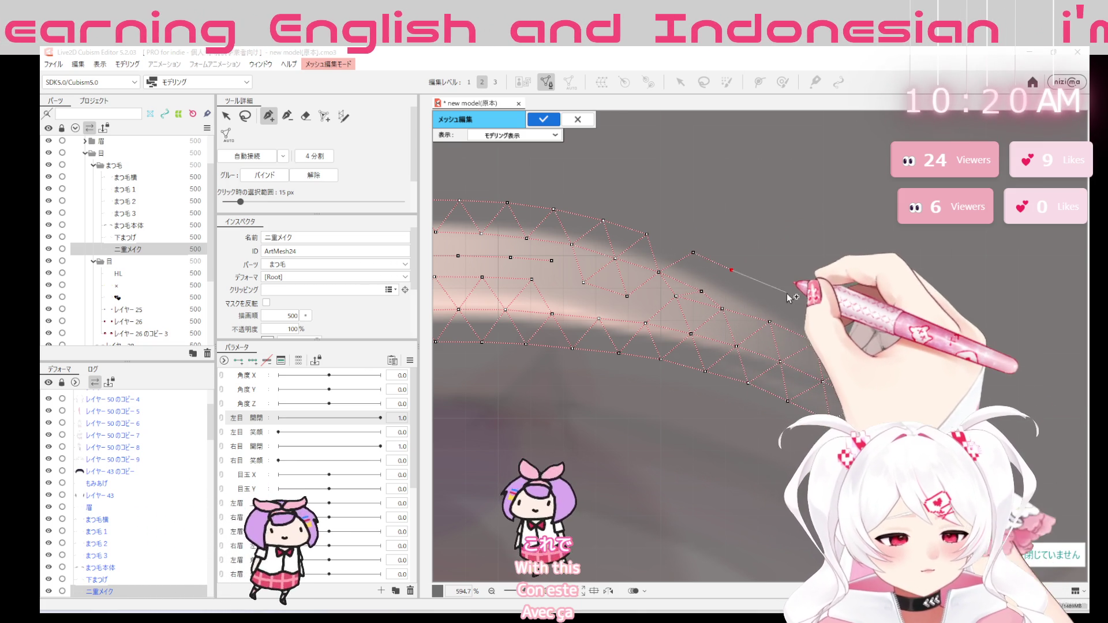
click(804, 307)
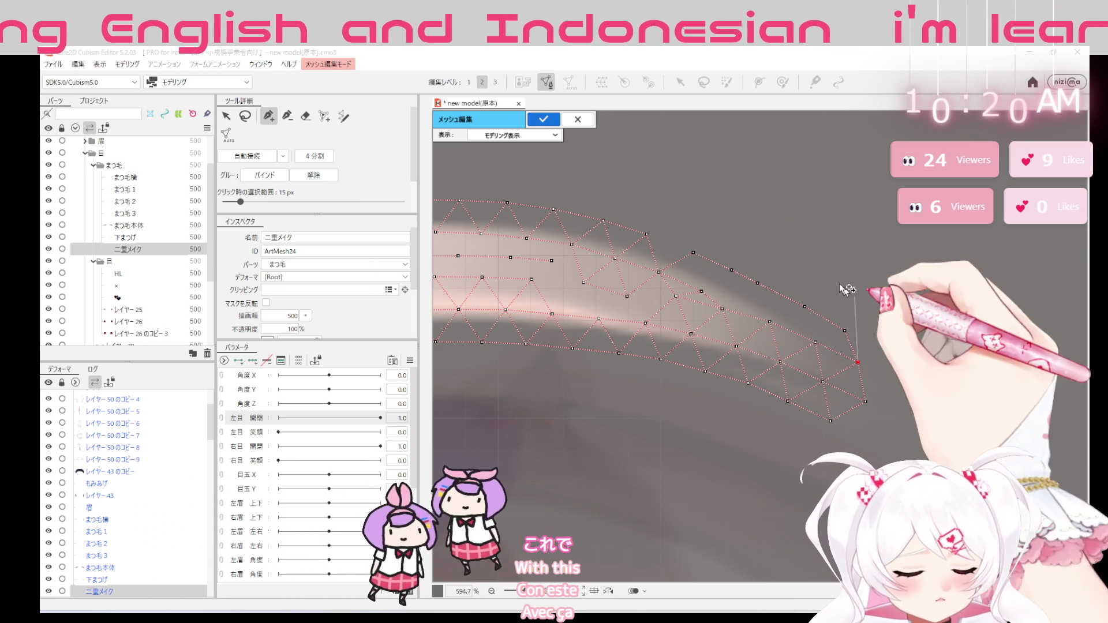
click(693, 253)
click(647, 234)
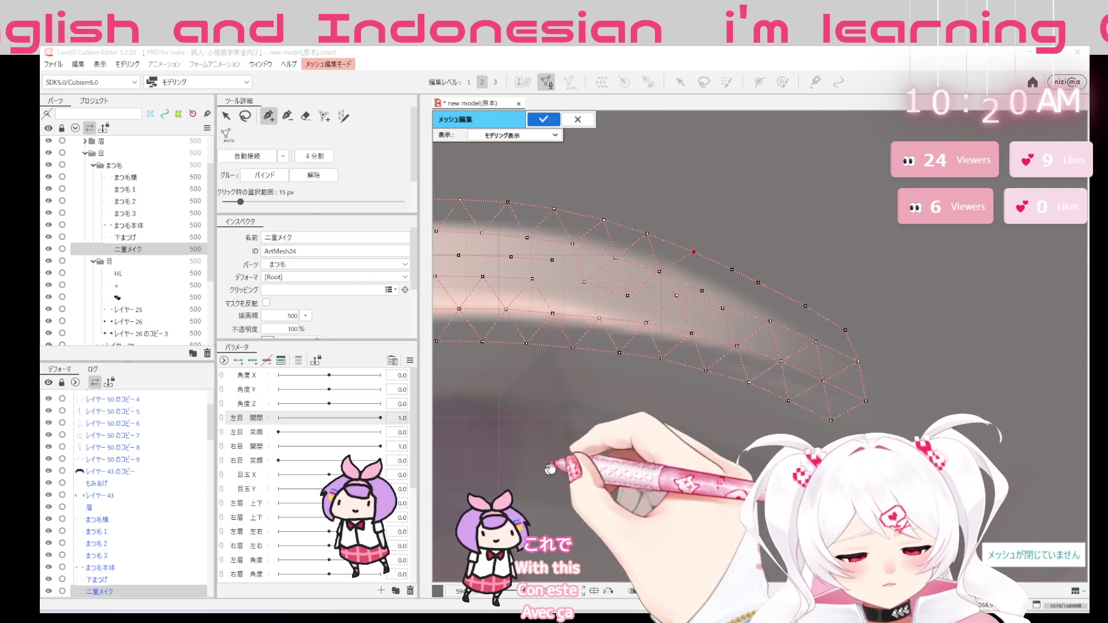
Add vertices at ArtMesh24's left end and join them into the existing mesh
drag(690, 252, 917, 217)
drag(649, 230, 589, 286)
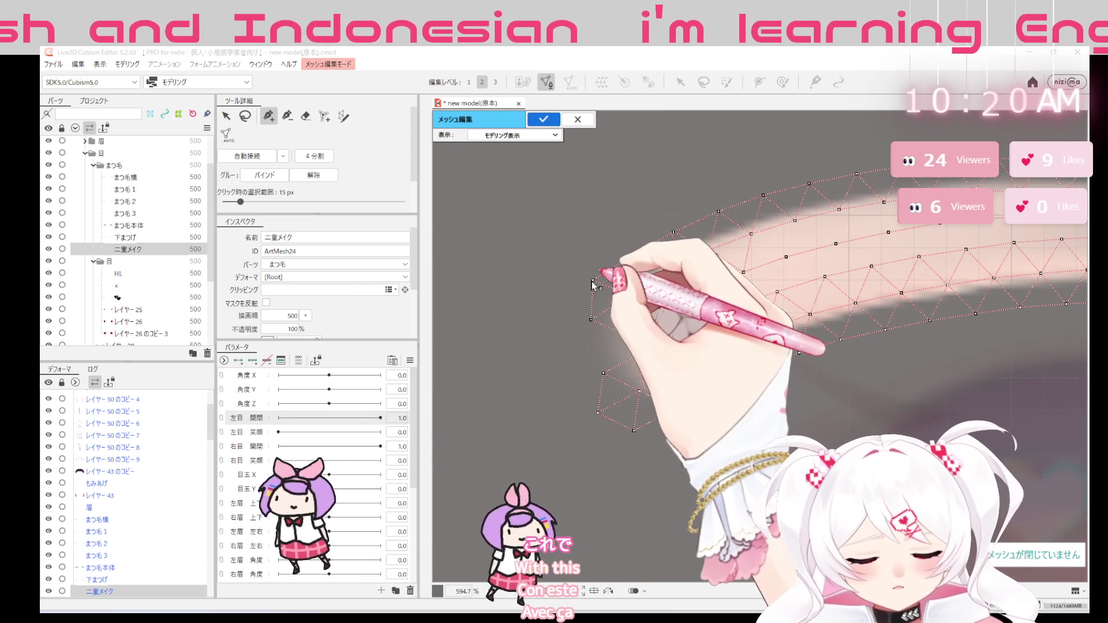
click(554, 308)
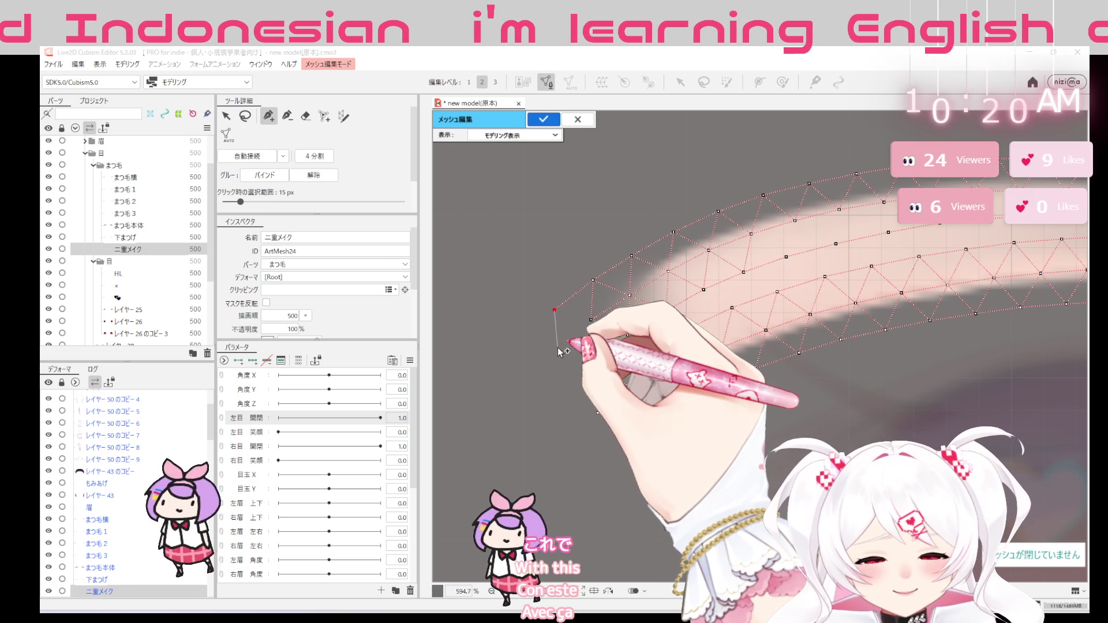
click(556, 346)
click(590, 320)
click(556, 347)
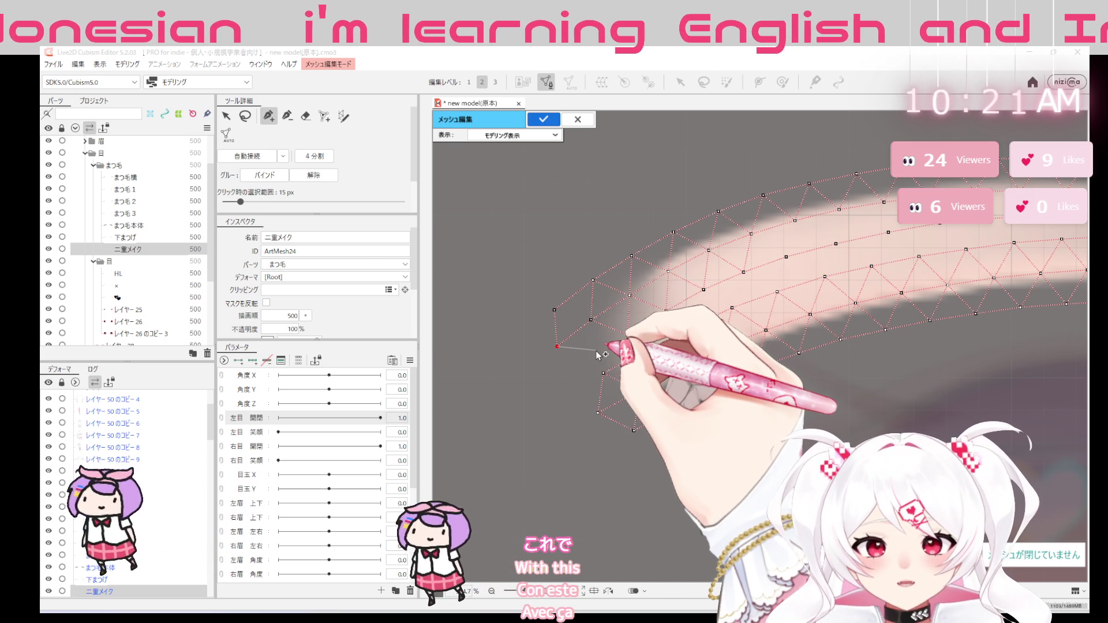
Close the left end of ArtMesh24 with triangles connecting the new vertices
click(596, 346)
click(604, 372)
click(569, 377)
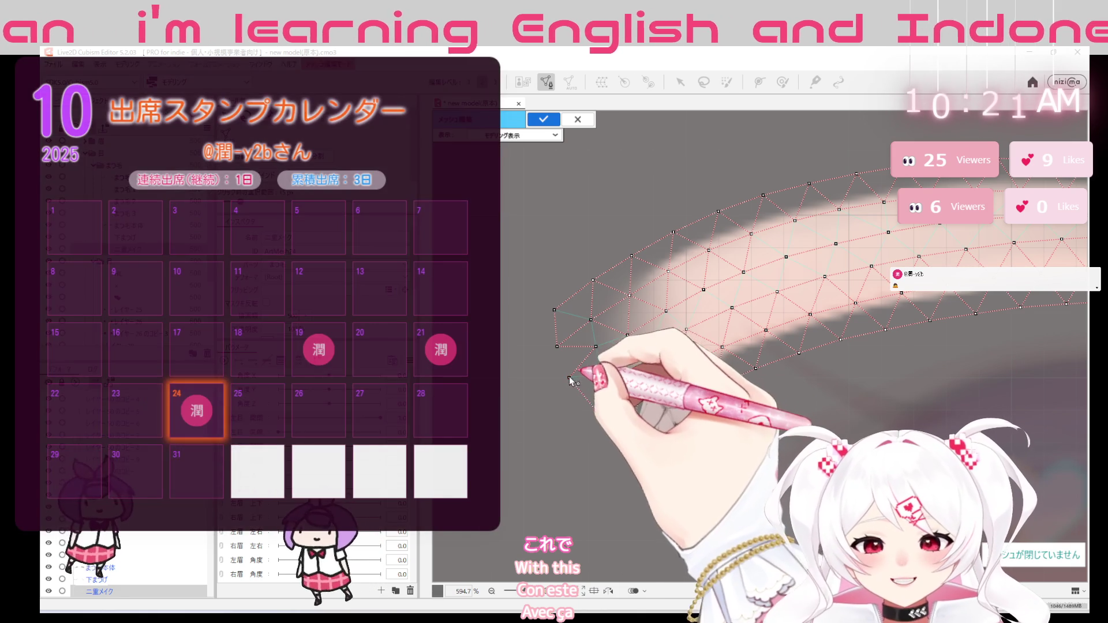
click(556, 346)
scroll(762, 346, down, 2)
scroll(762, 347, down, 2)
scroll(879, 420, down, 1)
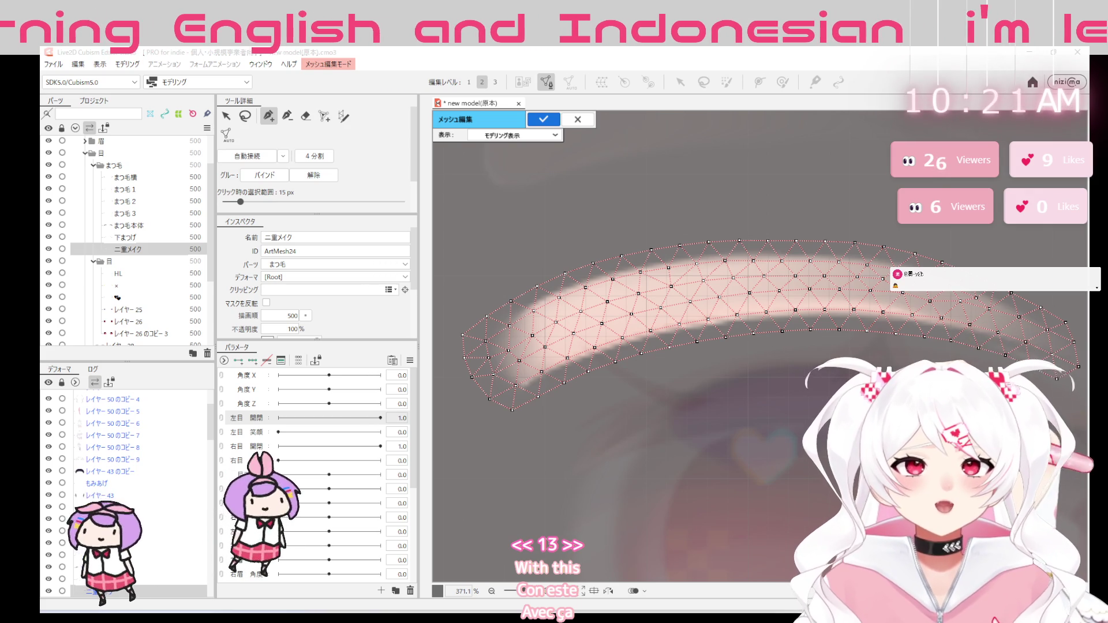
scroll(810, 439, down, 1)
scroll(809, 438, down, 3)
scroll(809, 439, down, 2)
scroll(810, 438, down, 1)
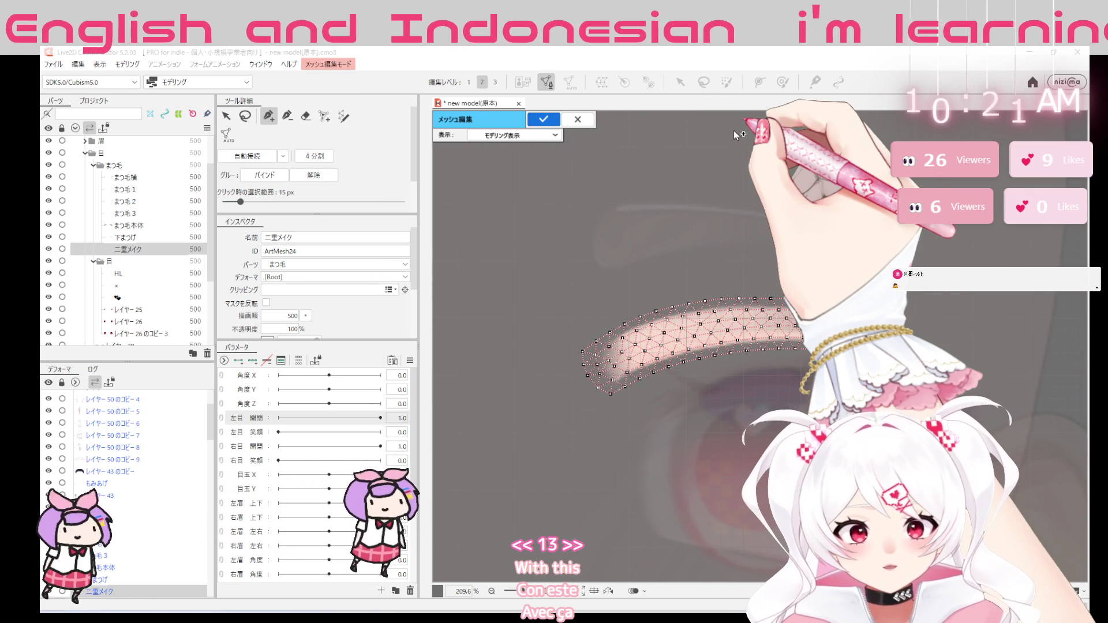
click(543, 120)
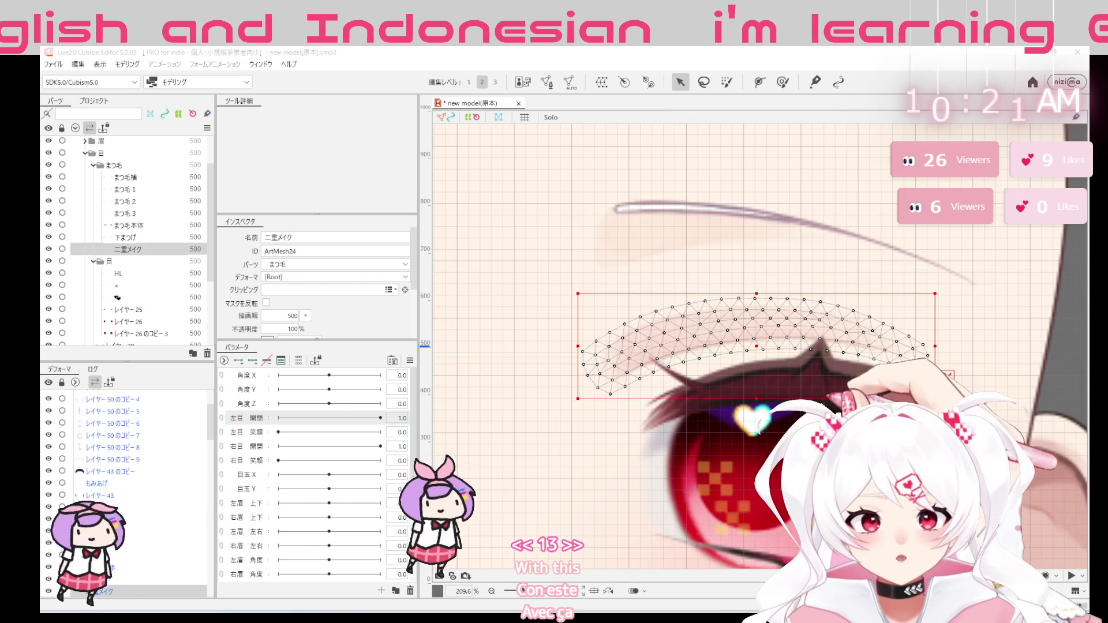
scroll(792, 460, down, 4)
scroll(792, 460, up, 2)
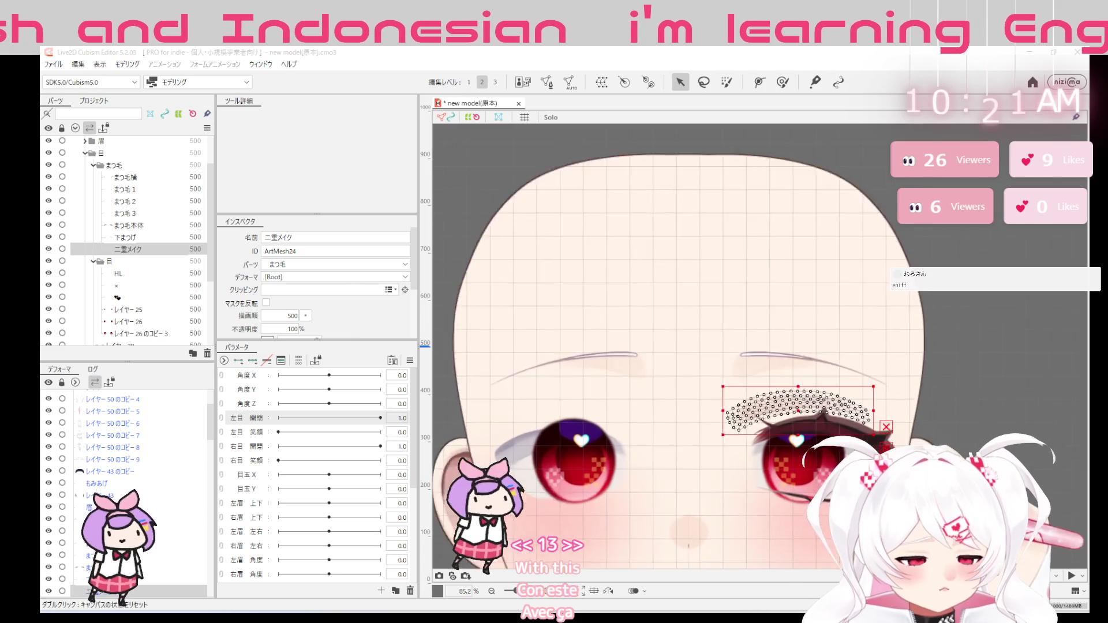
scroll(632, 287, up, 3)
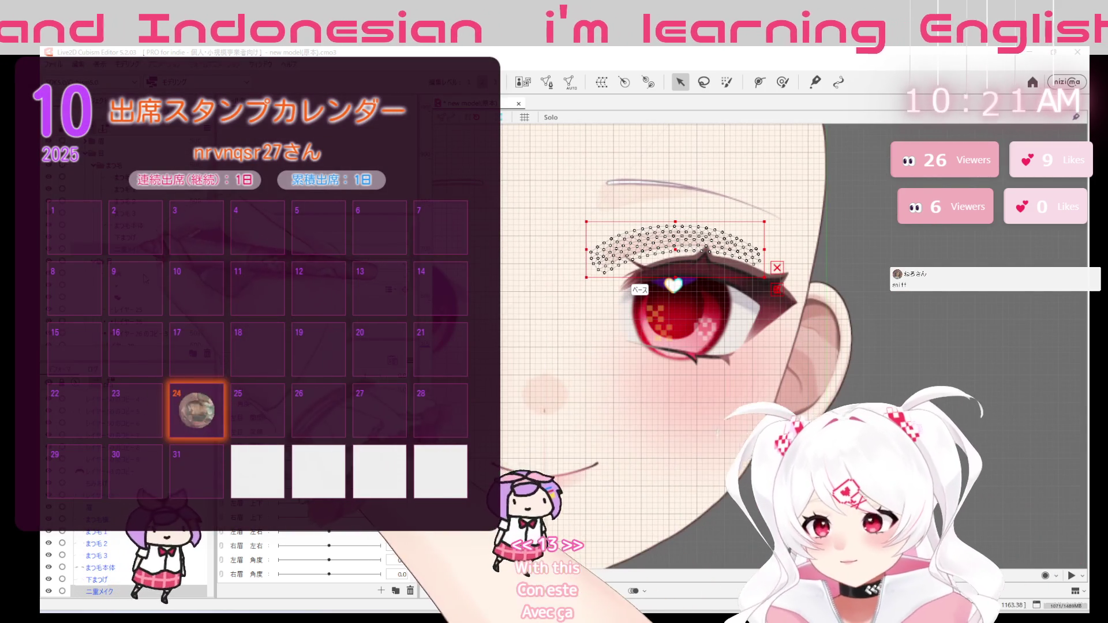
scroll(121, 567, down, 1)
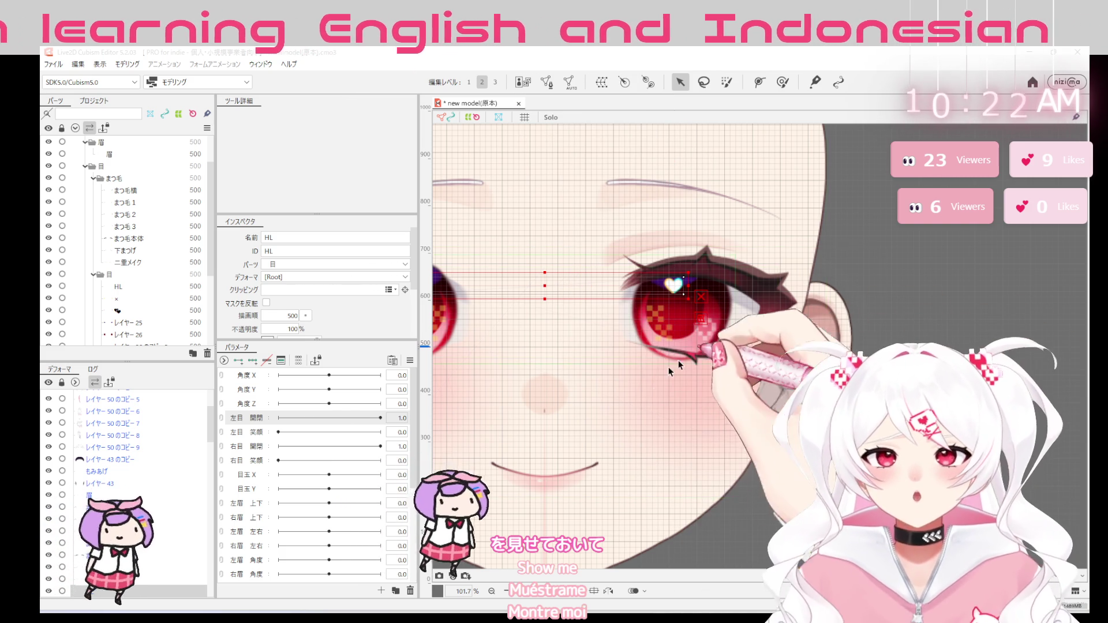
click(545, 81)
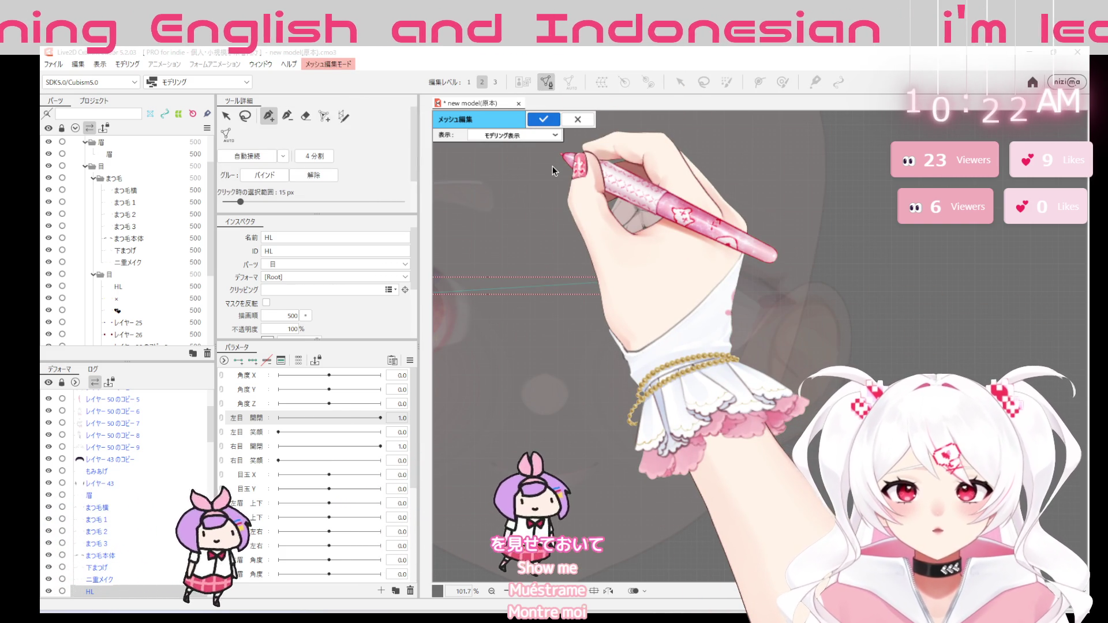
scroll(668, 280, up, 5)
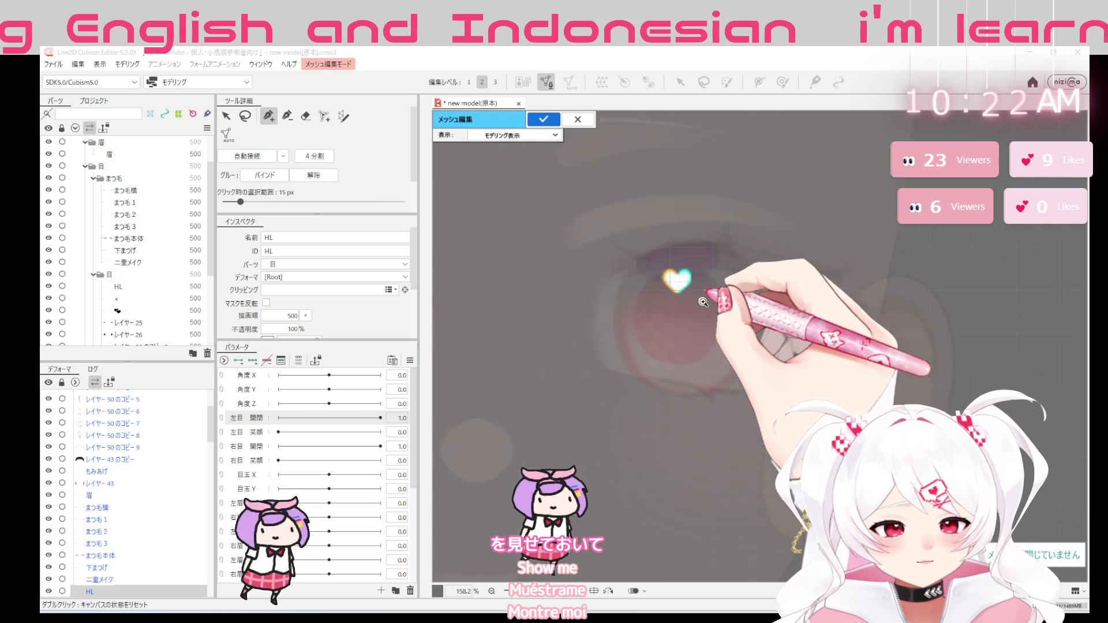
scroll(683, 278, up, 3)
Place trial mesh points outlining the HL heart highlight, then undo the last ones
click(656, 251)
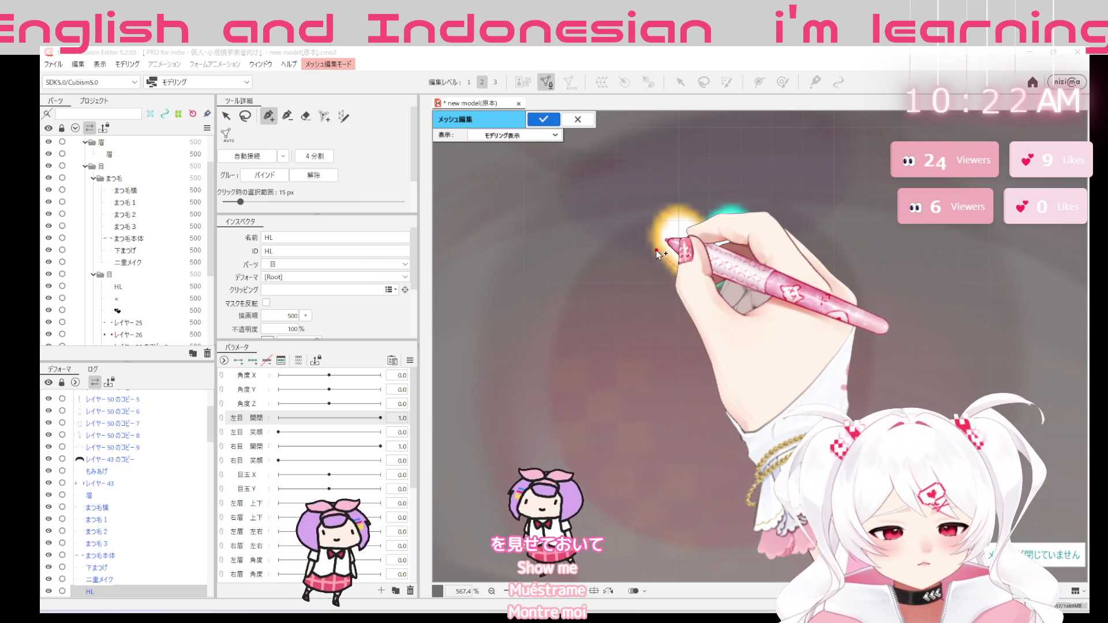
click(674, 209)
click(728, 208)
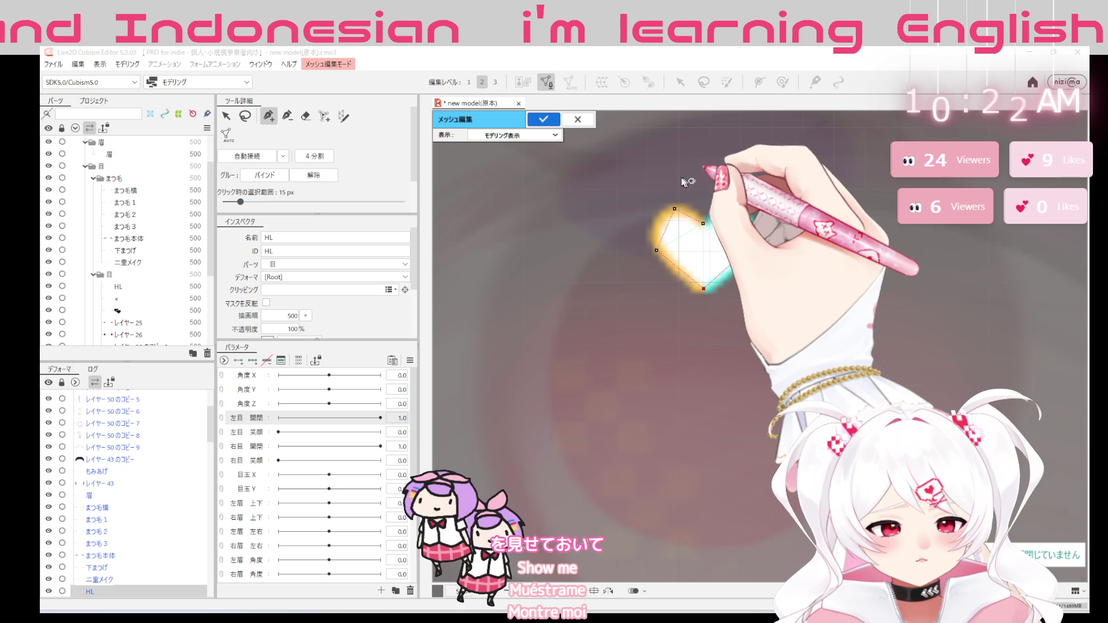
click(642, 180)
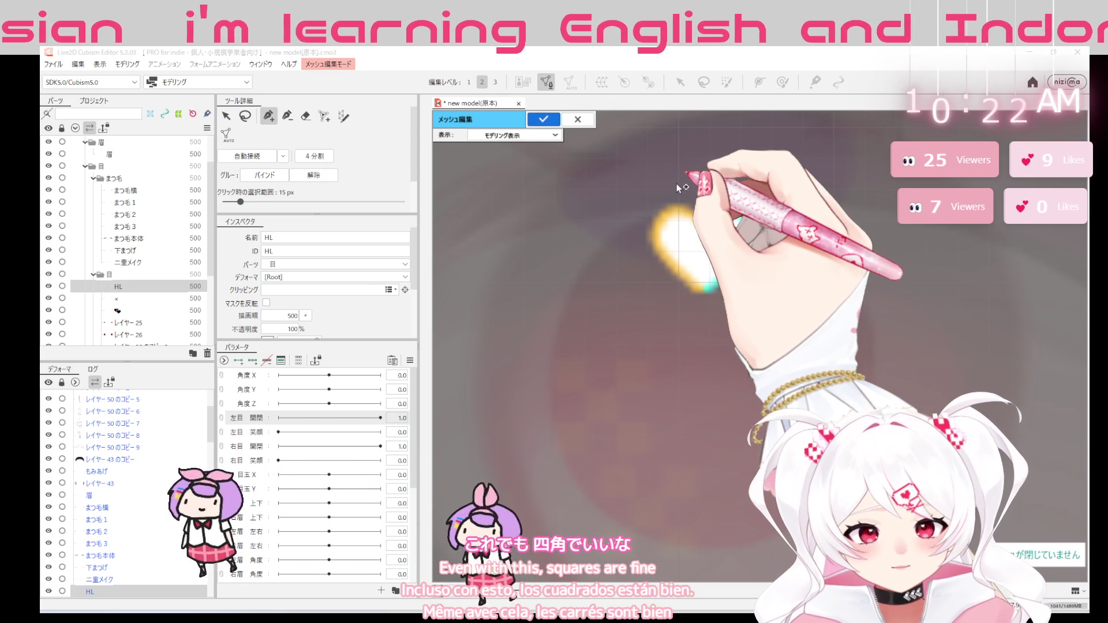
click(636, 184)
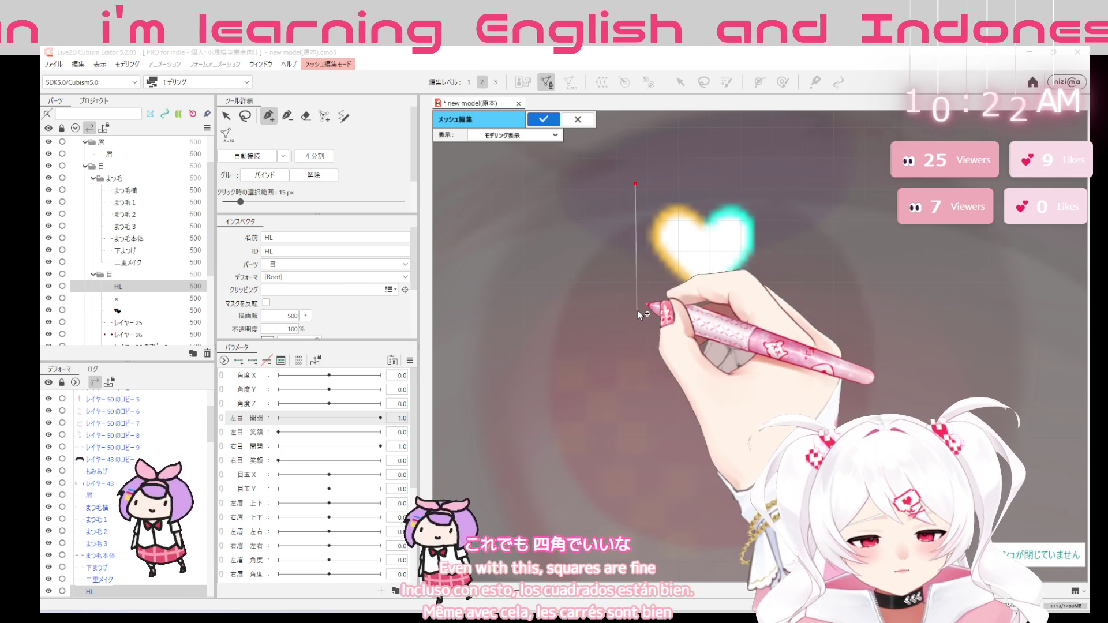
click(637, 295)
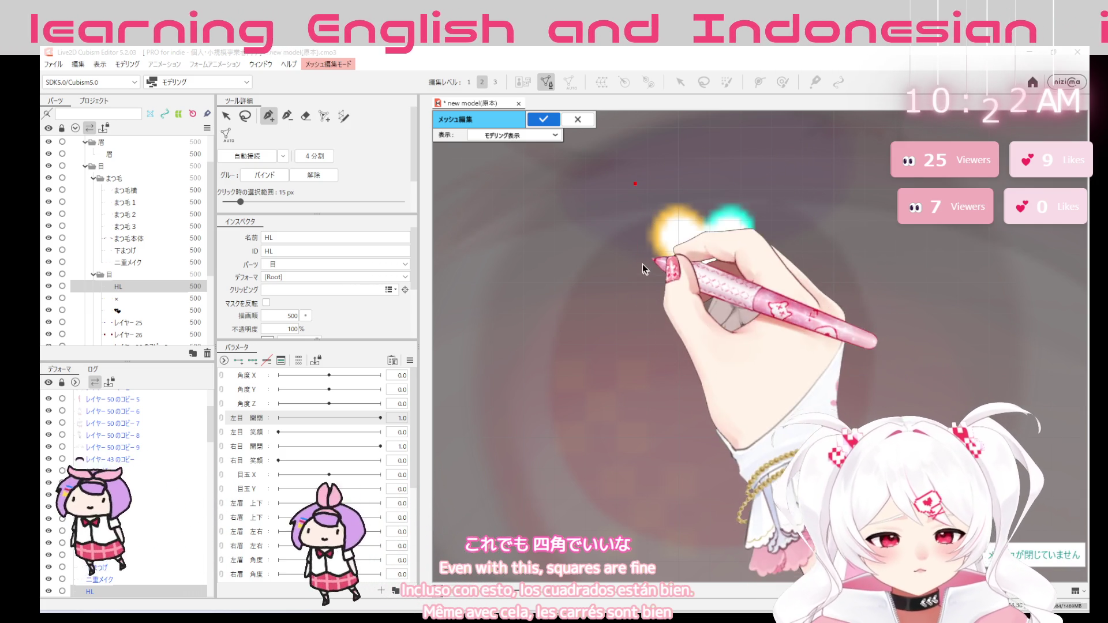
key(ctrl+z)
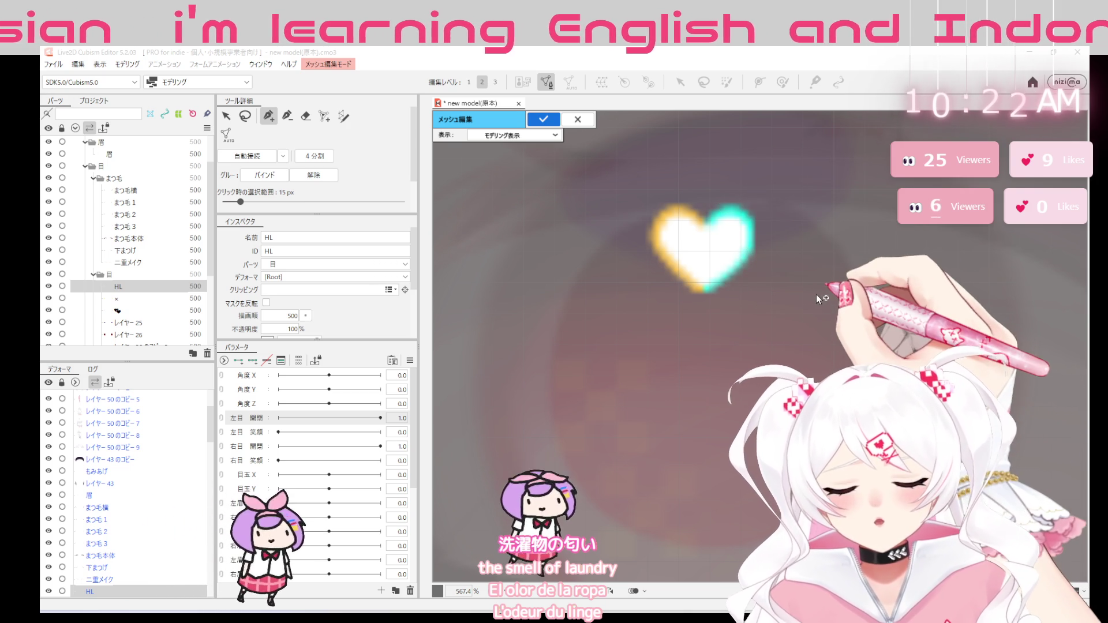
scroll(695, 233, up, 3)
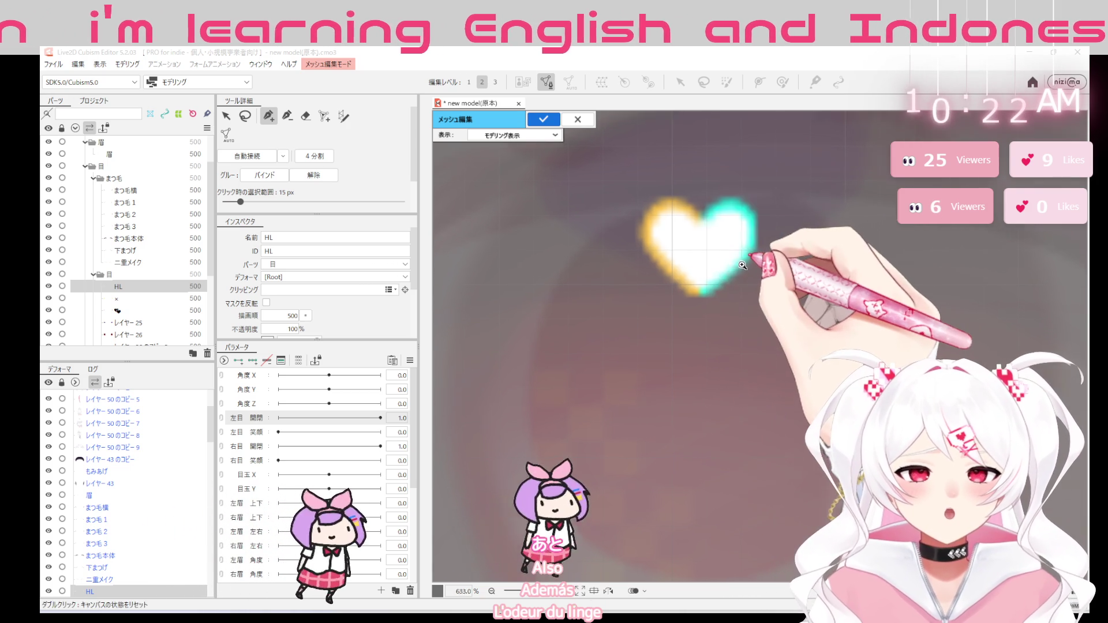
scroll(695, 232, up, 2)
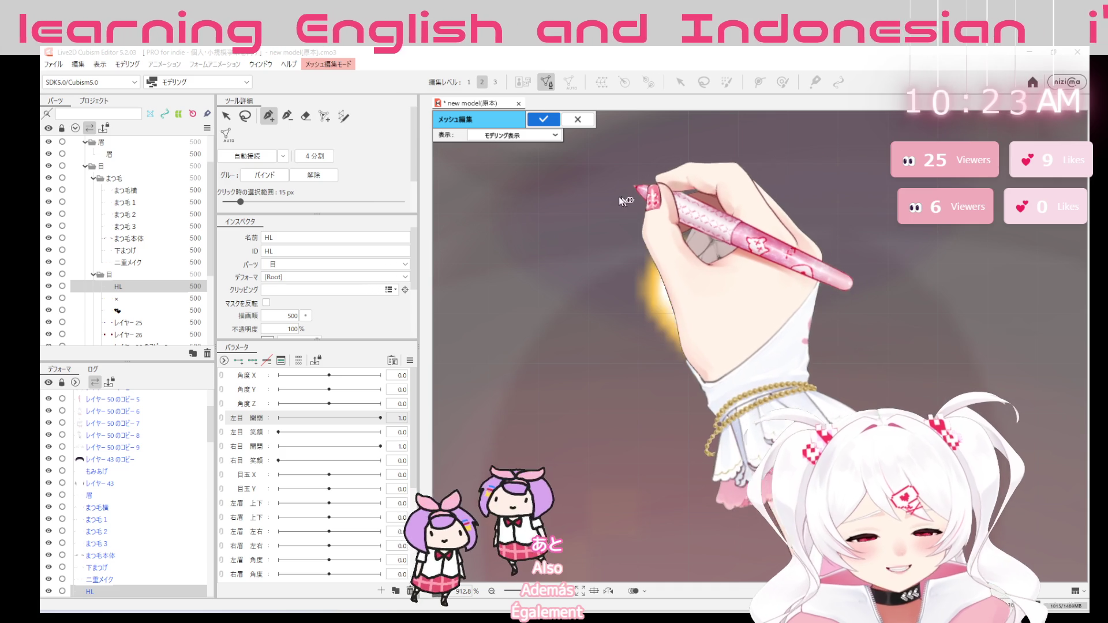
Try a point above and a corner right of the heart, undo the misplaced corner, and change tool
click(603, 195)
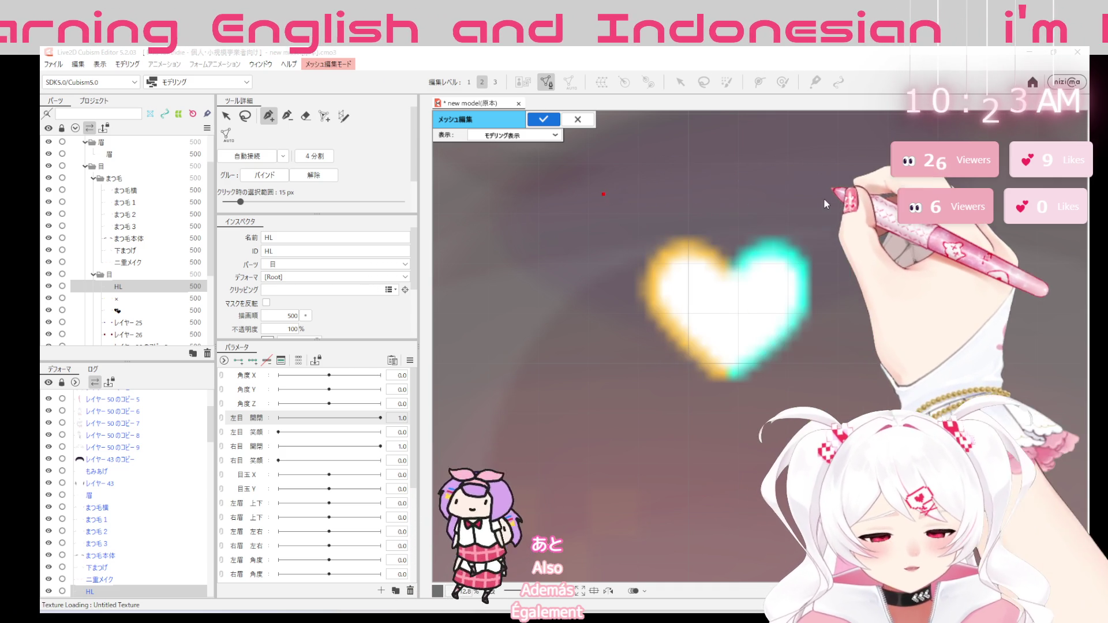
click(837, 194)
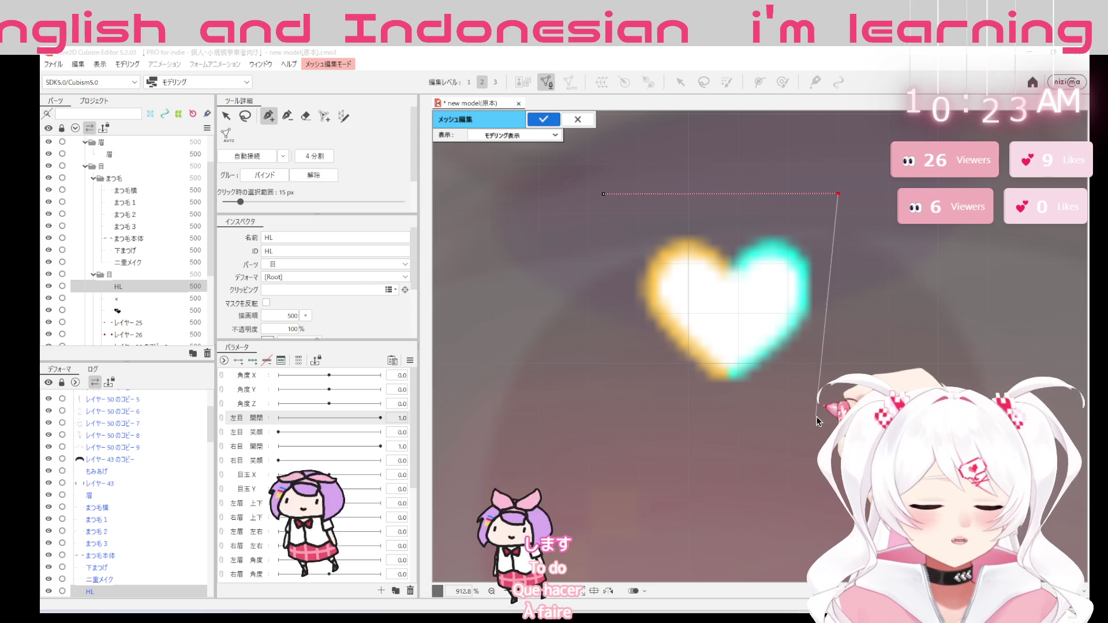
key(ctrl+z)
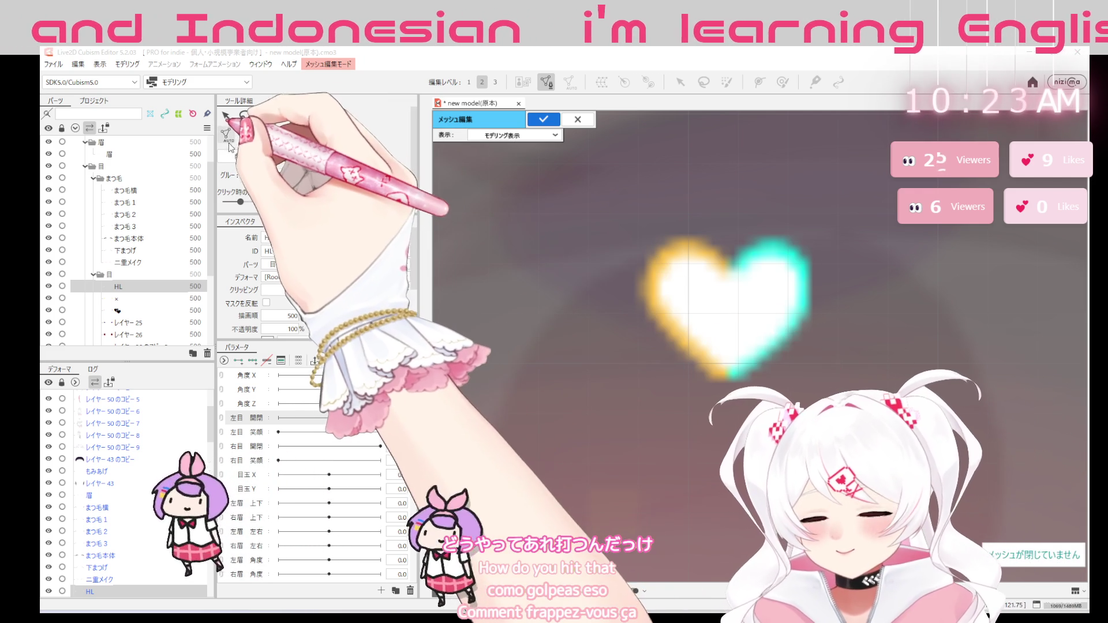
click(325, 116)
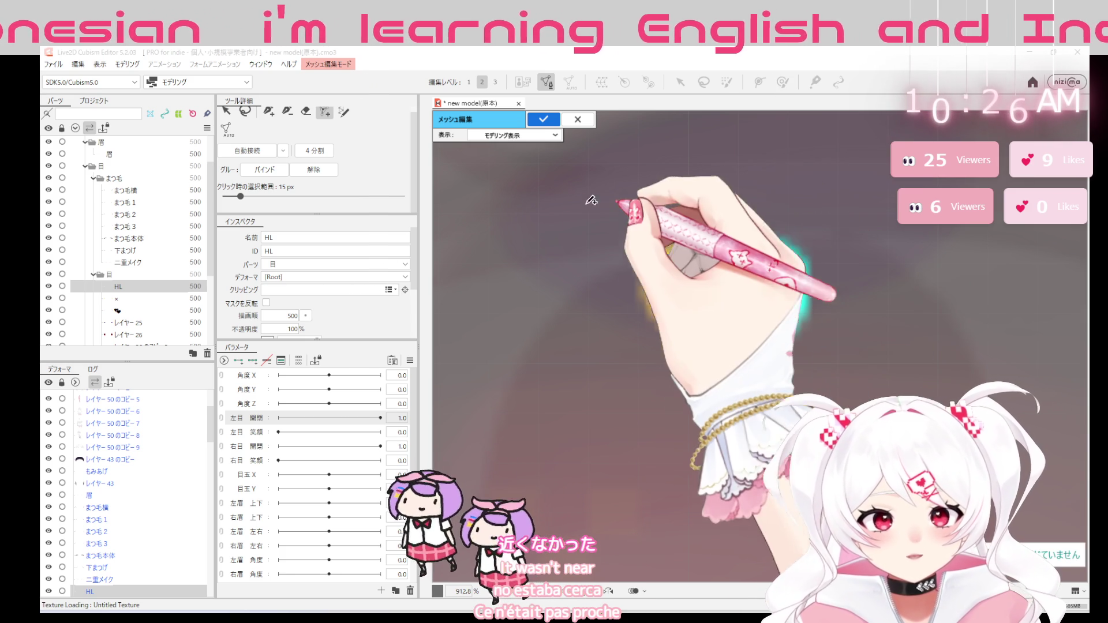
Add a point below right of the heart and drag the mesh box's corners and top edge to fit the heart snugly
key(p)
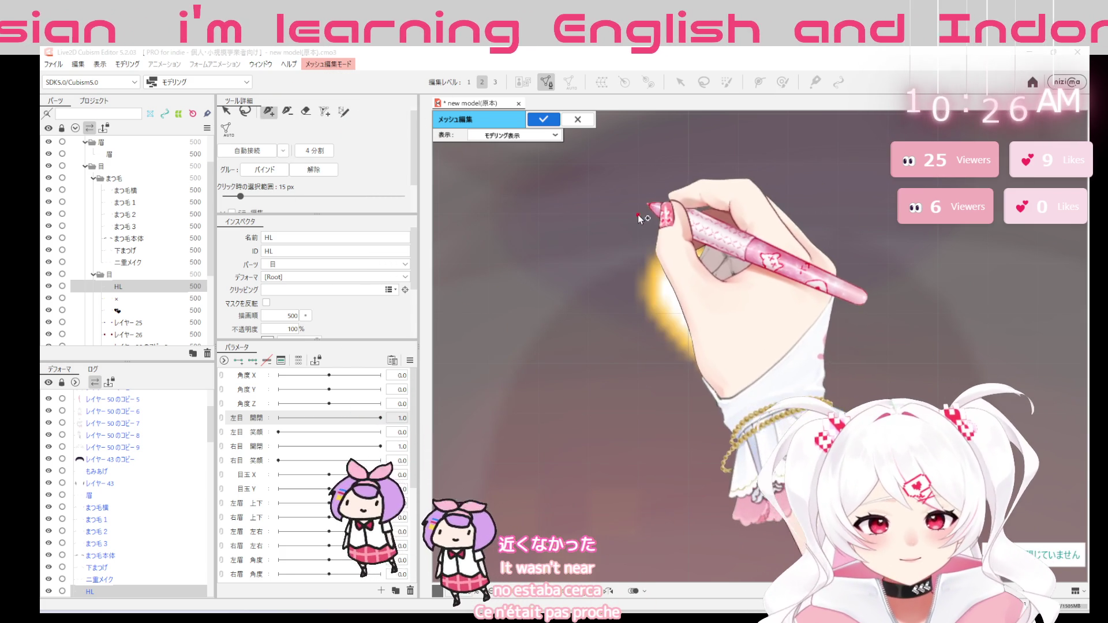
click(837, 413)
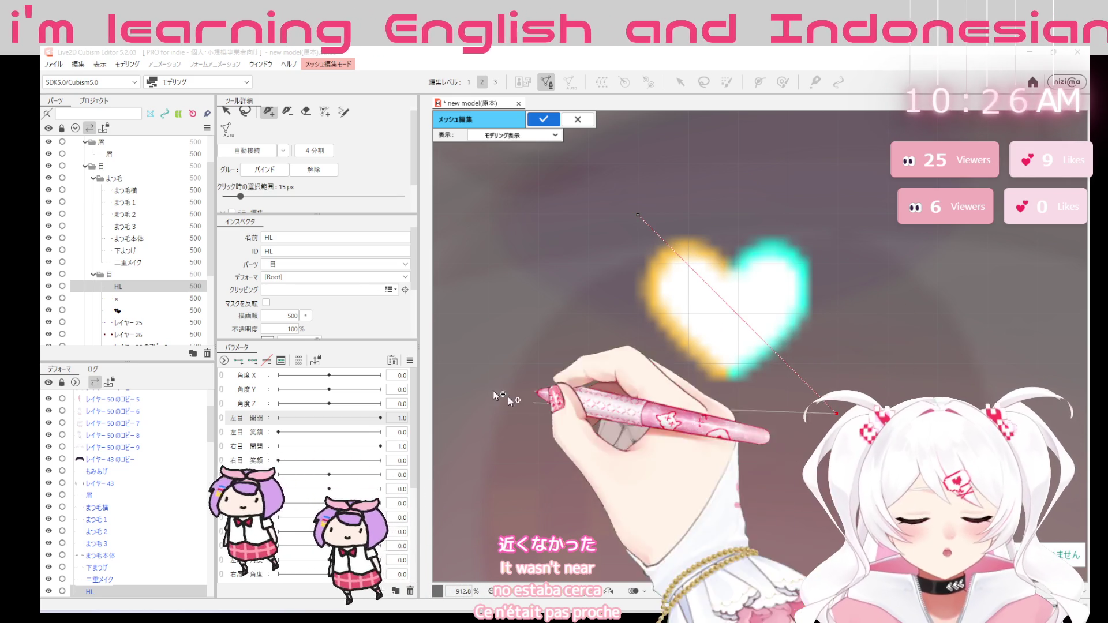
key(b)
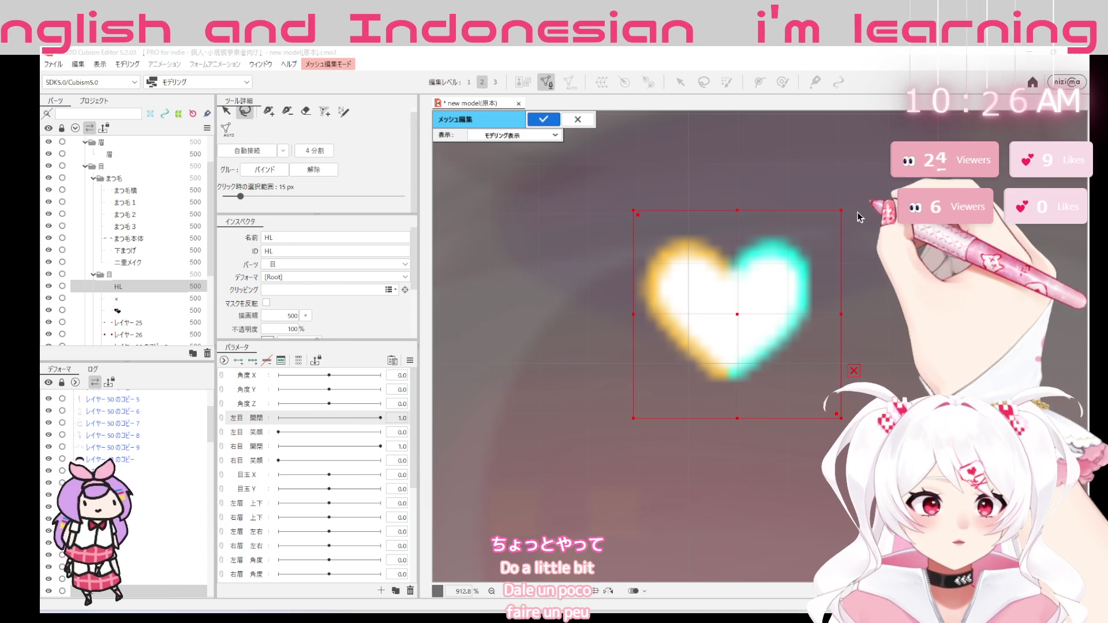
mouse_move(858, 212)
mouse_down()
mouse_move(731, 162)
mouse_move(639, 204)
mouse_up()
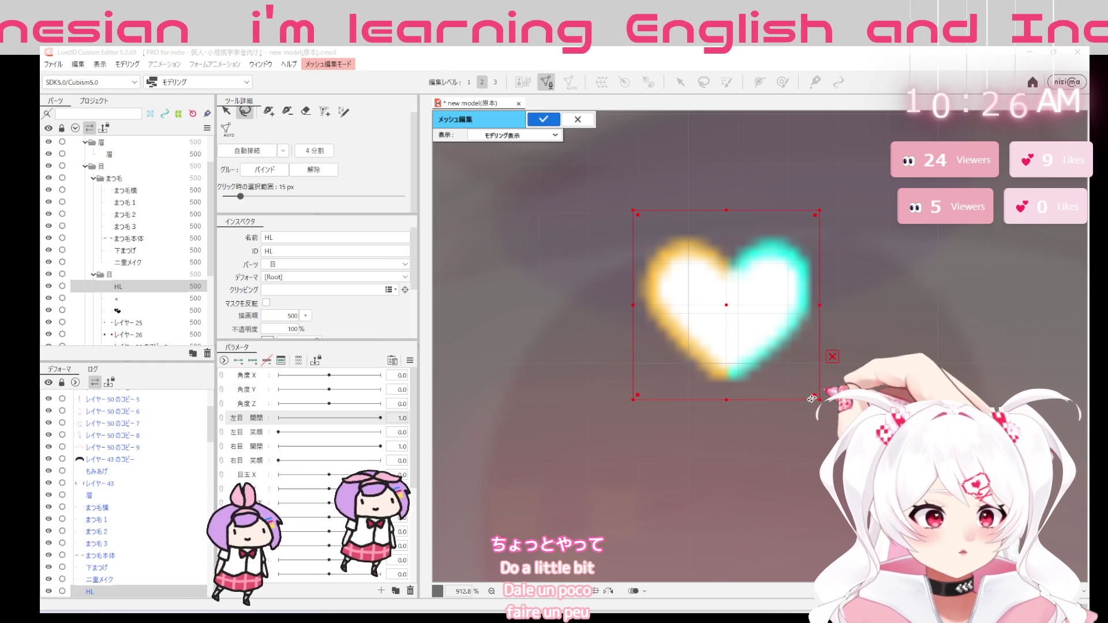
drag(636, 398, 625, 405)
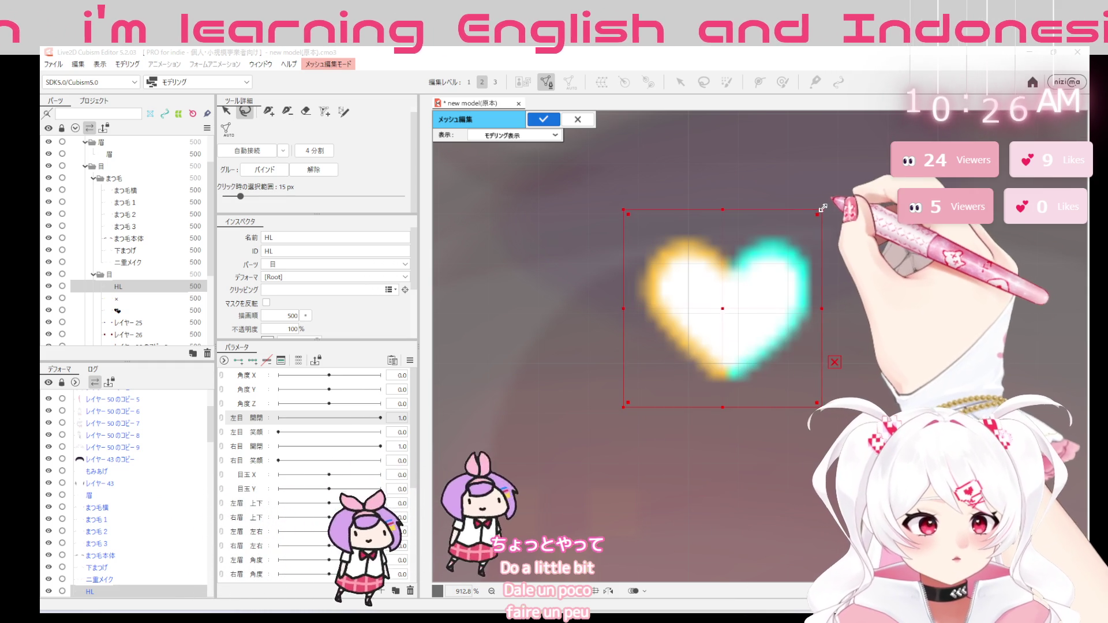
drag(819, 212, 825, 208)
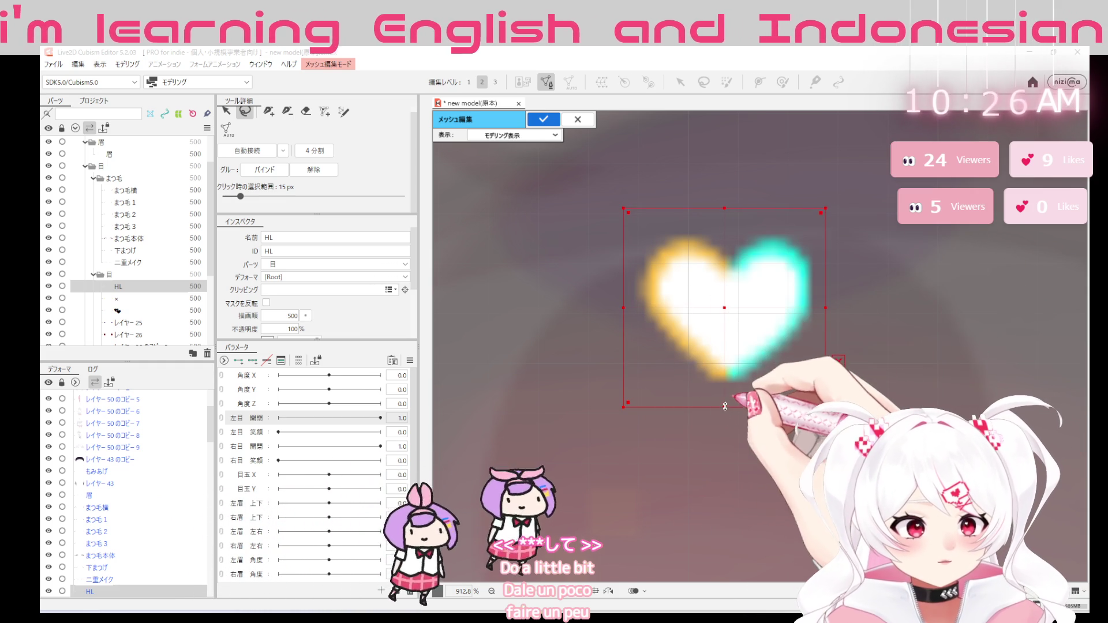
drag(724, 209, 724, 222)
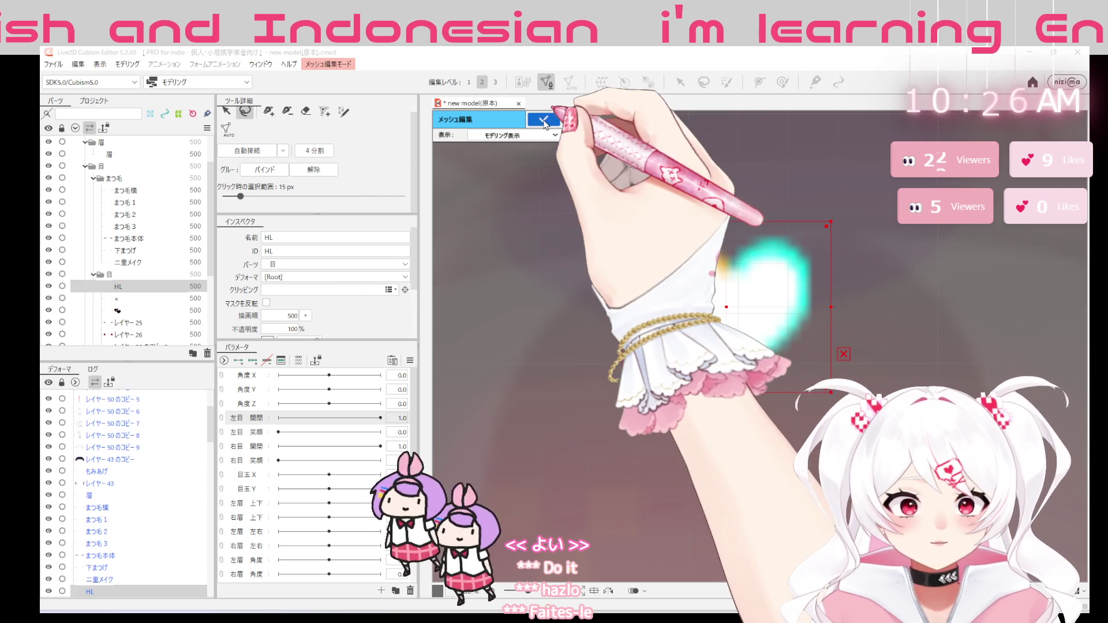
Apply the heart mesh, reopen editing and outline the heart for an automatic rectangular mesh
click(543, 119)
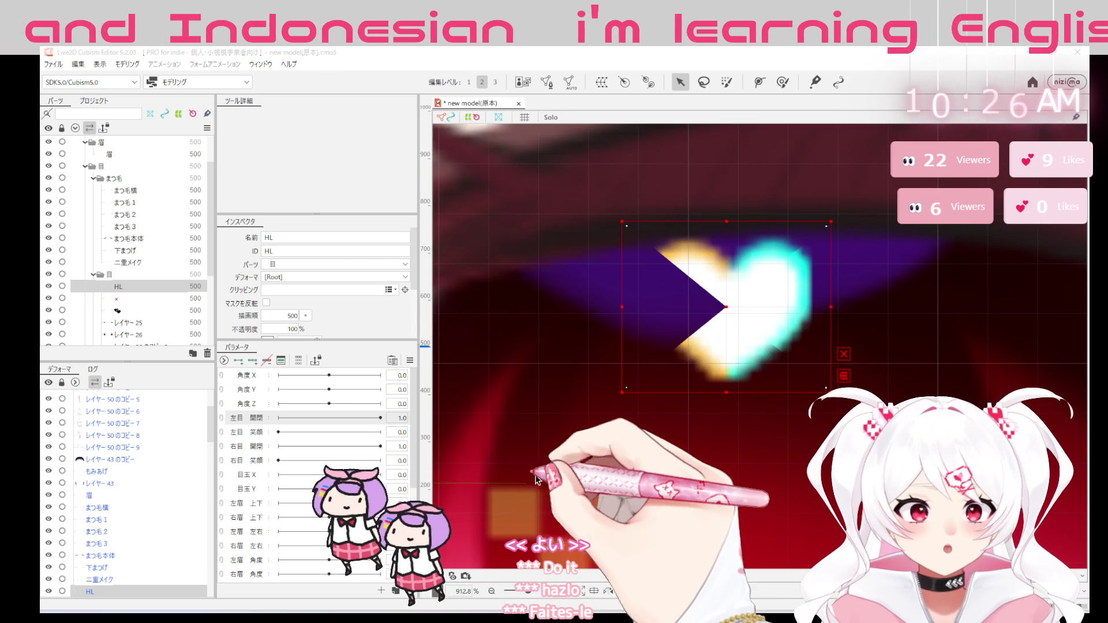
click(548, 84)
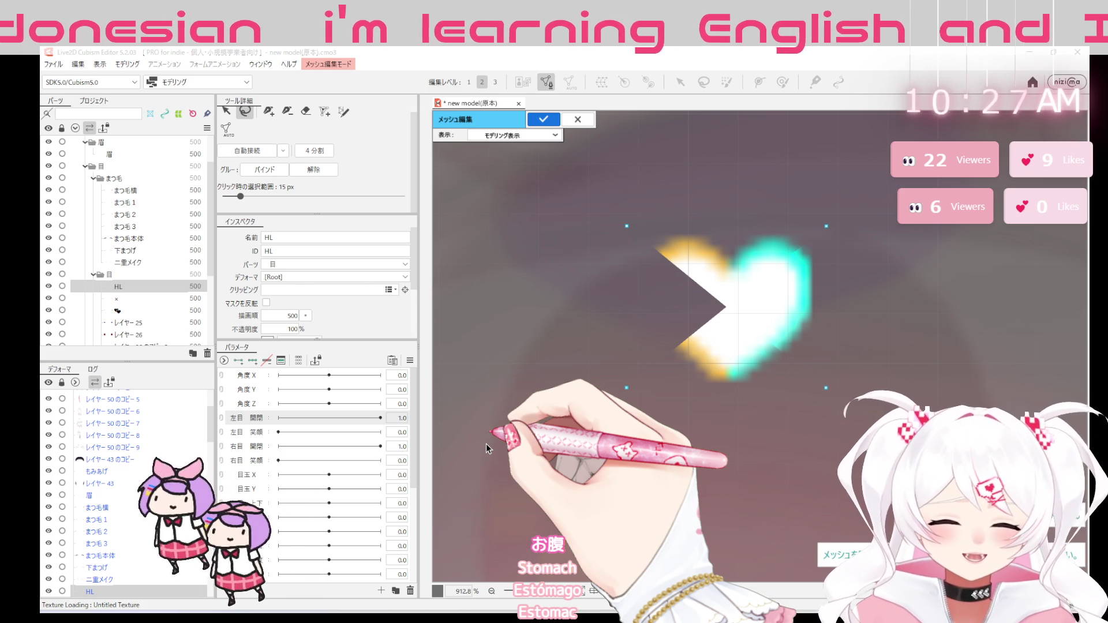
drag(541, 276, 554, 253)
mouse_move(536, 337)
mouse_down()
mouse_move(853, 129)
mouse_move(754, 138)
mouse_up()
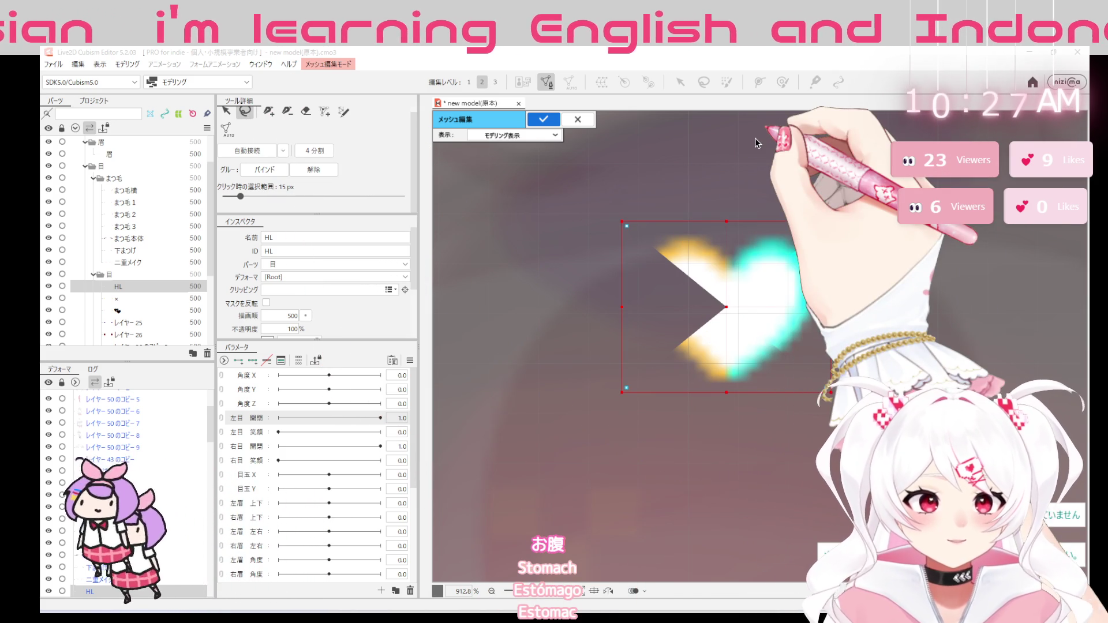
Reconnect the rectangle's edges with one diagonal across the heart, apply it, and select the × layer
click(269, 111)
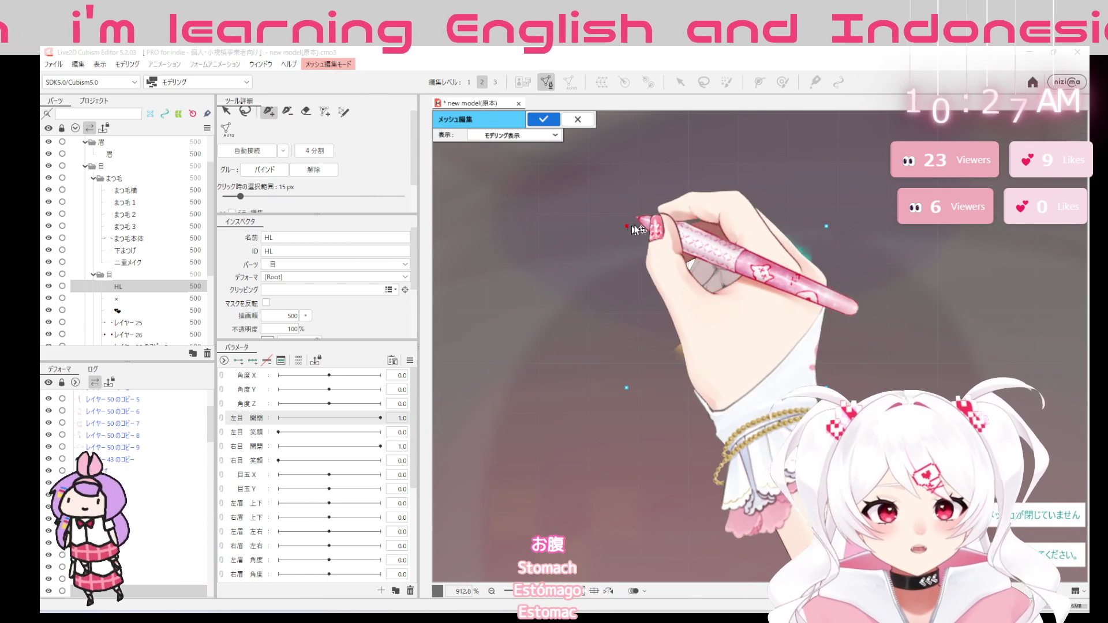
click(827, 225)
click(826, 389)
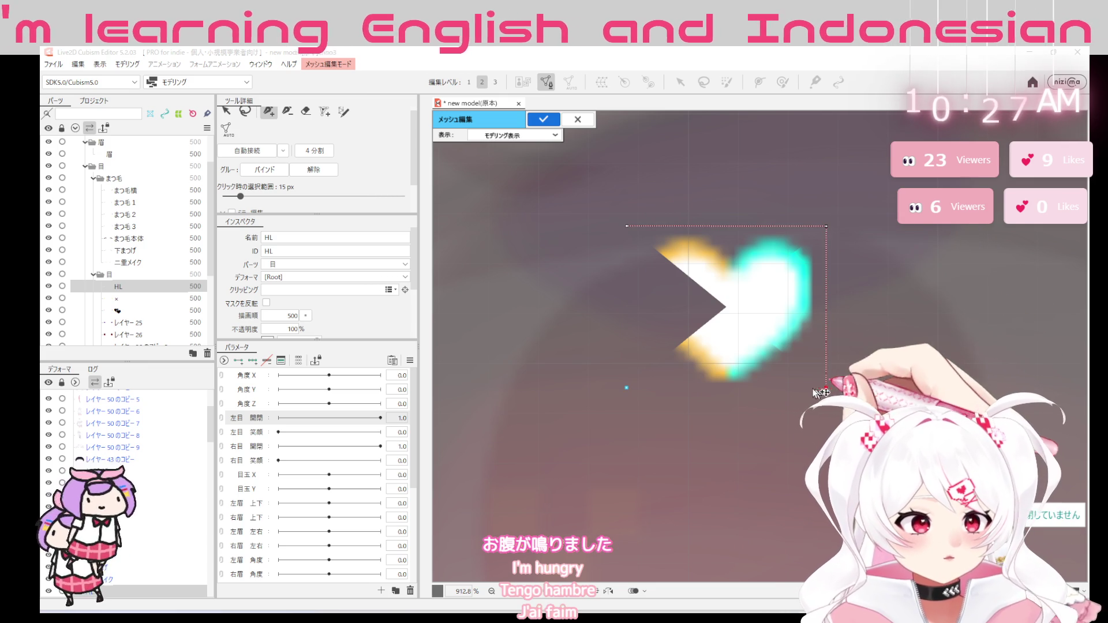
click(626, 388)
click(627, 227)
click(826, 388)
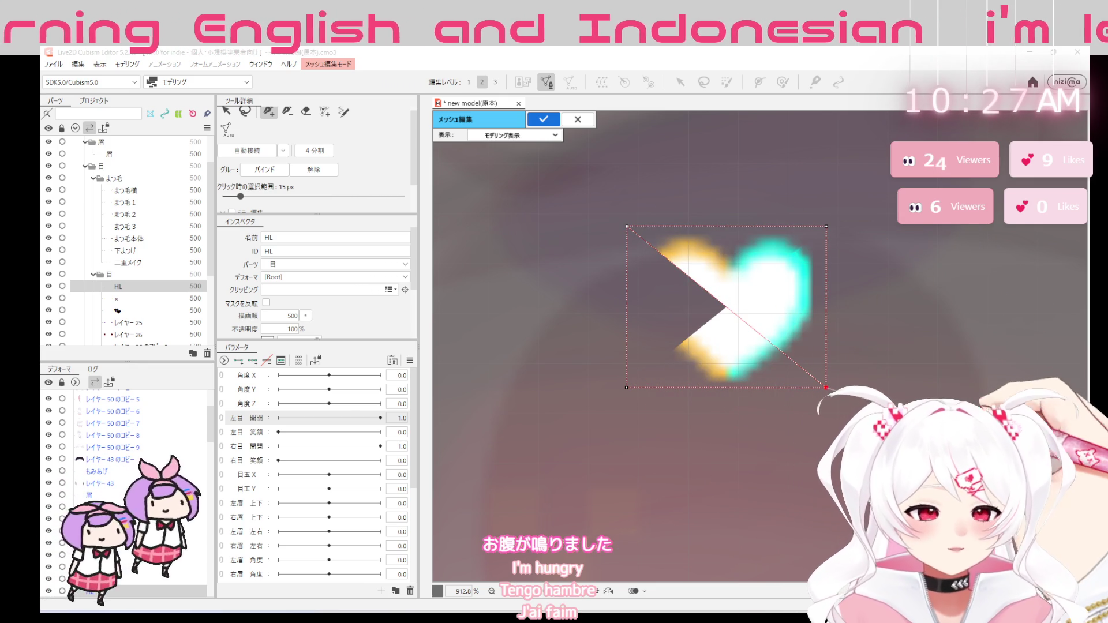
click(543, 118)
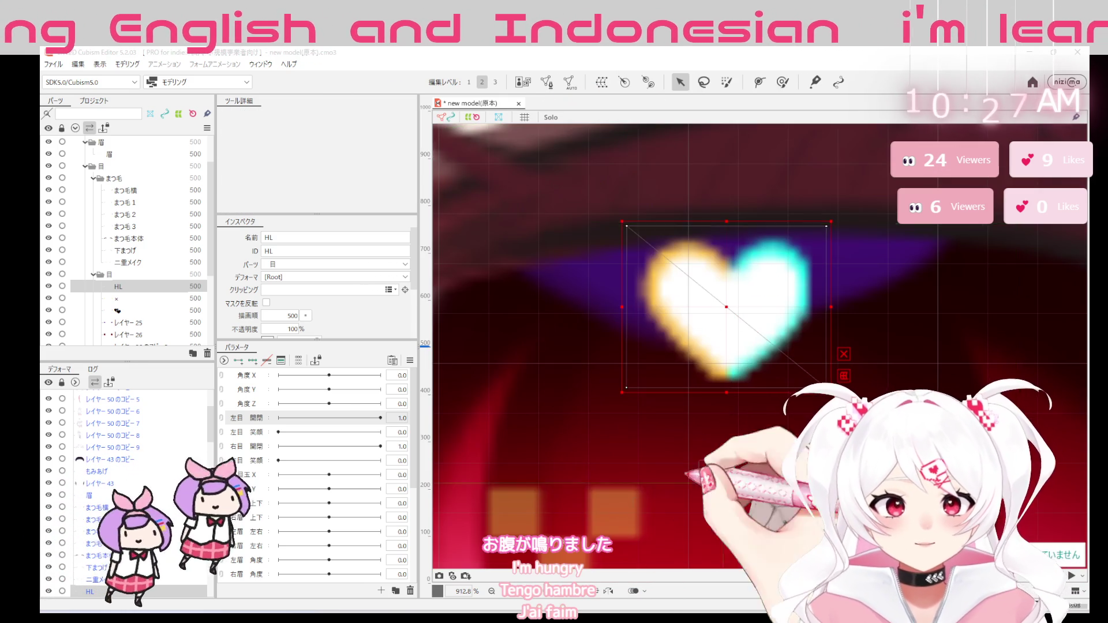
scroll(714, 335, down, 2)
scroll(714, 335, down, 1)
scroll(714, 335, down, 1)
scroll(714, 335, down, 1)
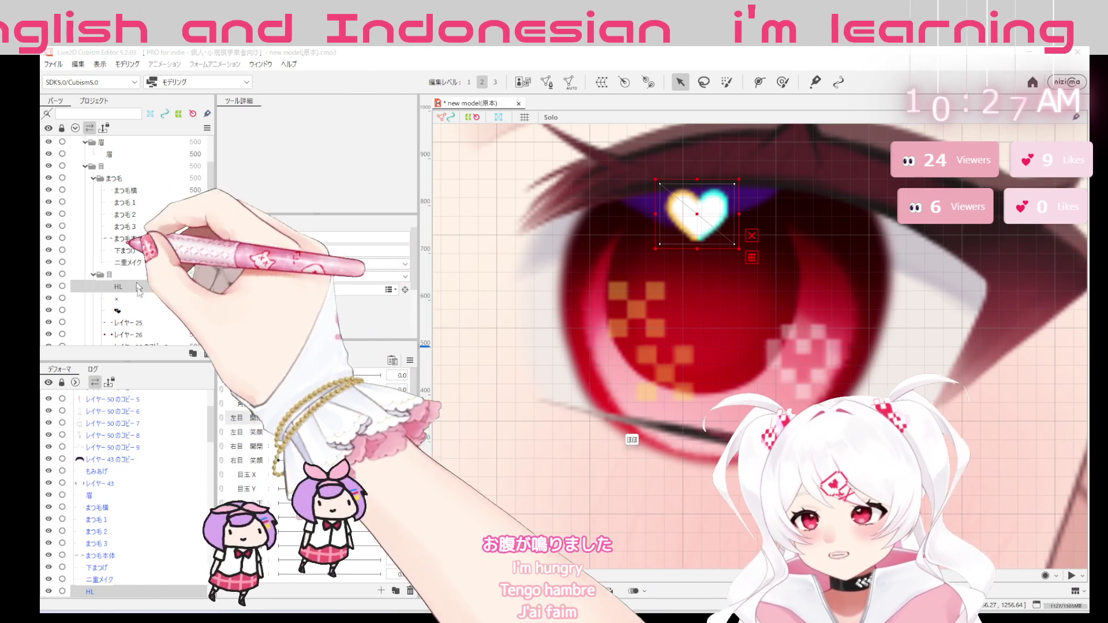
click(140, 298)
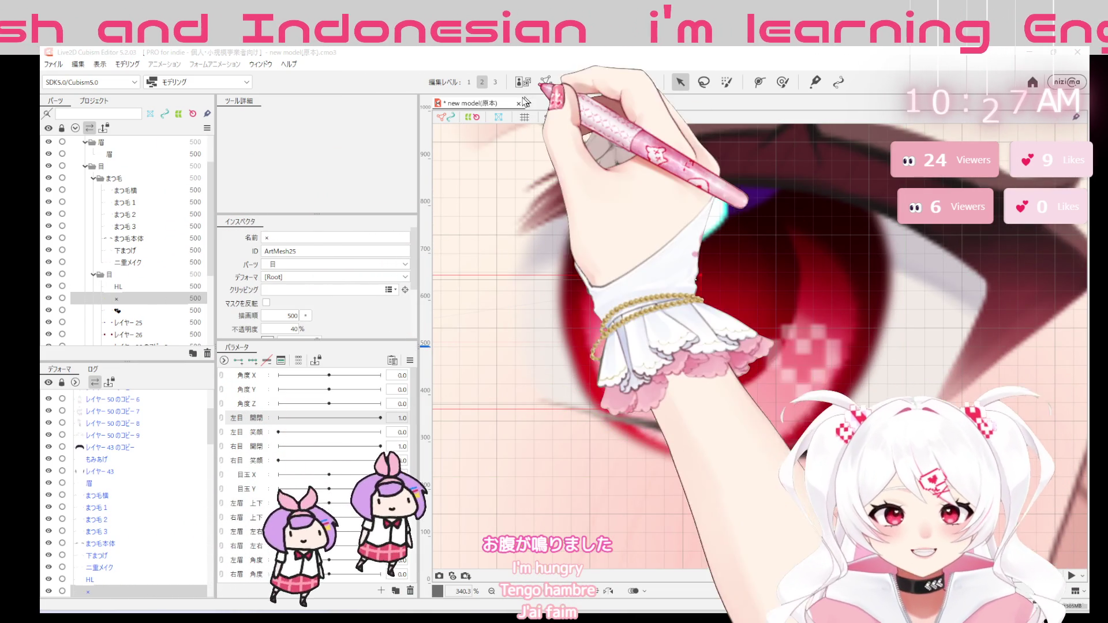
Start mesh editing for the × mark, place two vertices around it and select them all
click(544, 81)
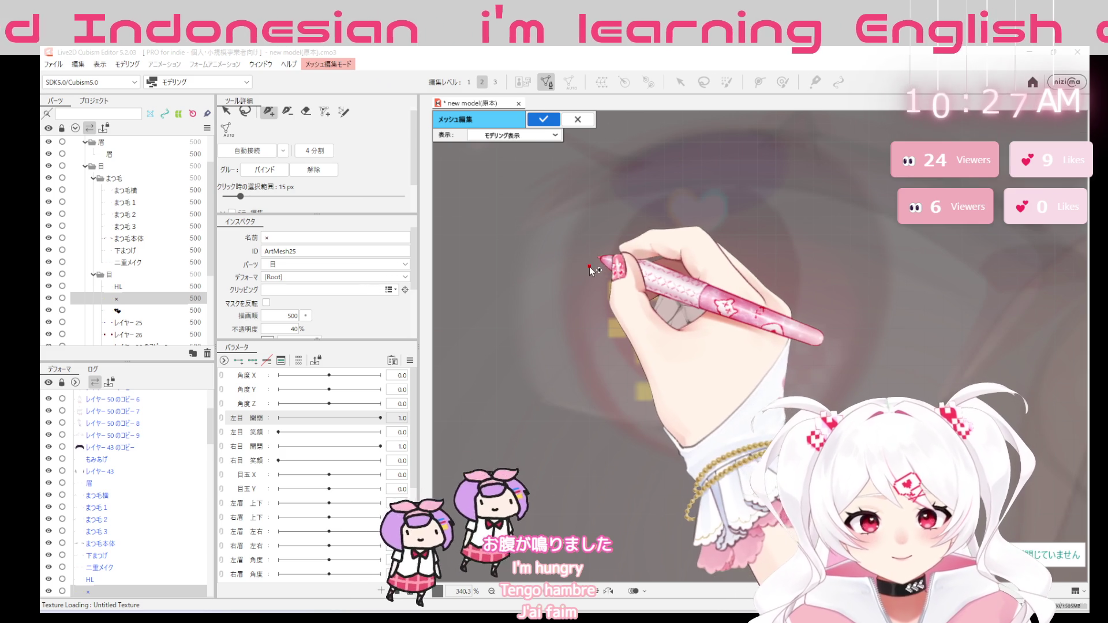
click(589, 267)
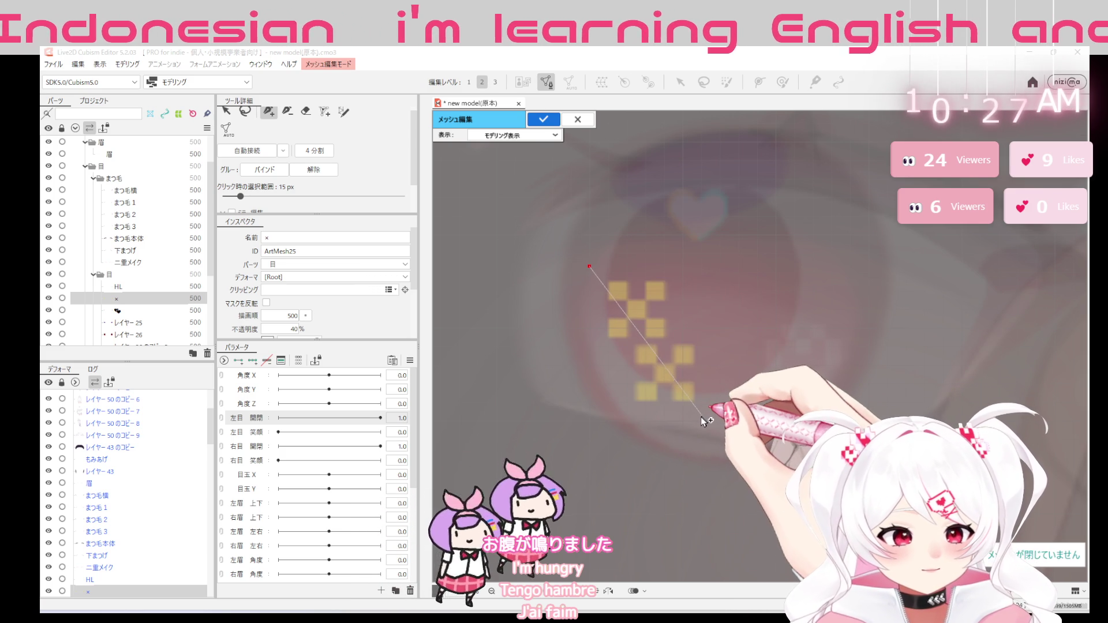
click(700, 416)
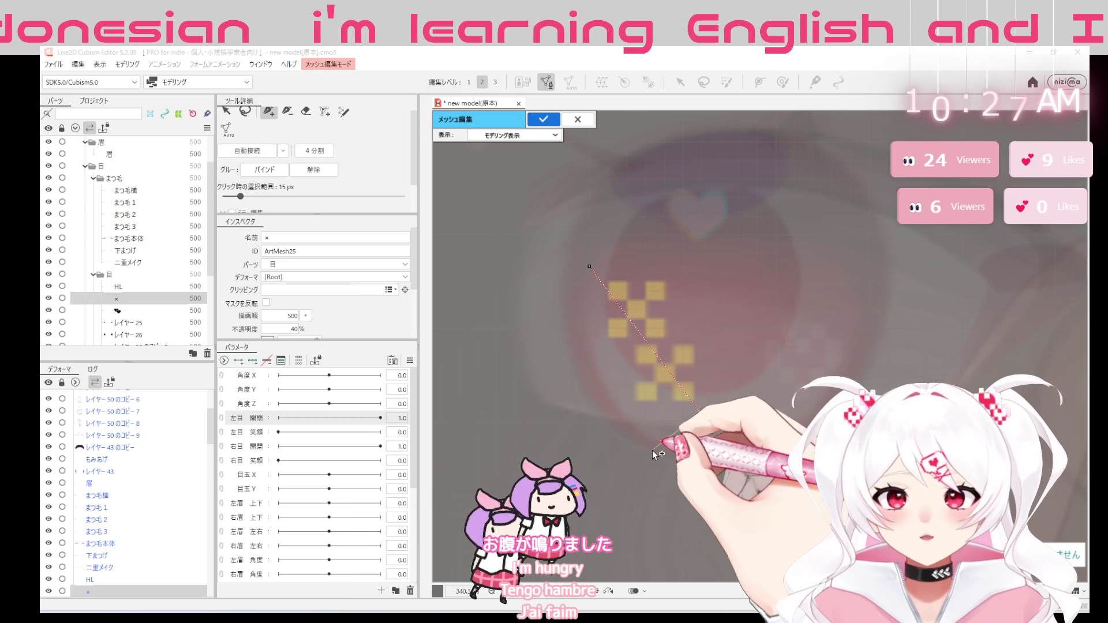
click(288, 111)
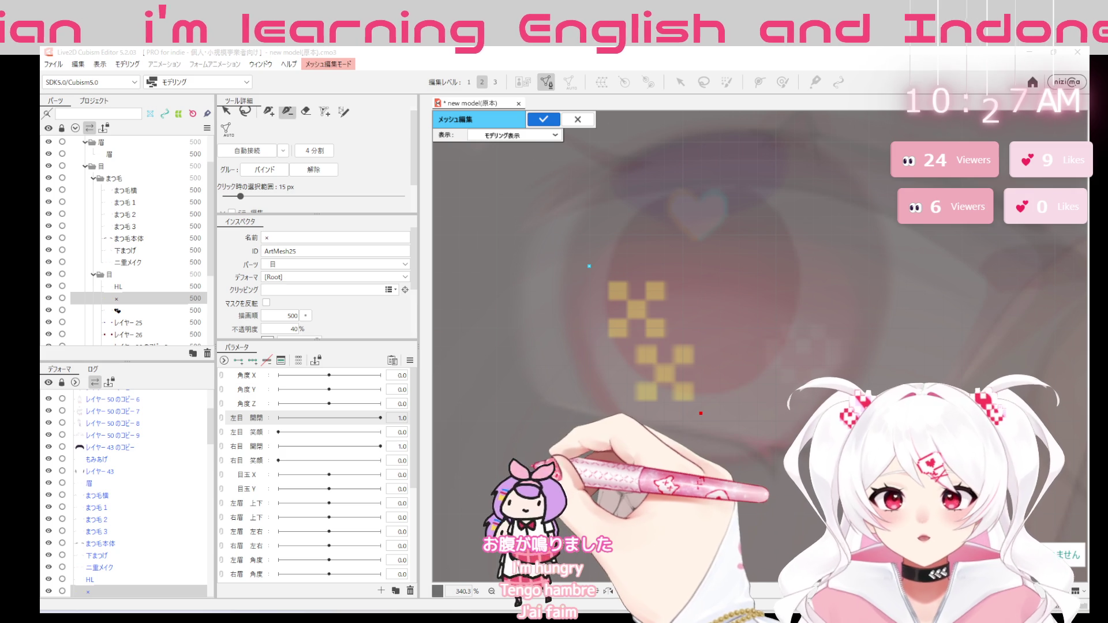
key(ctrl+a)
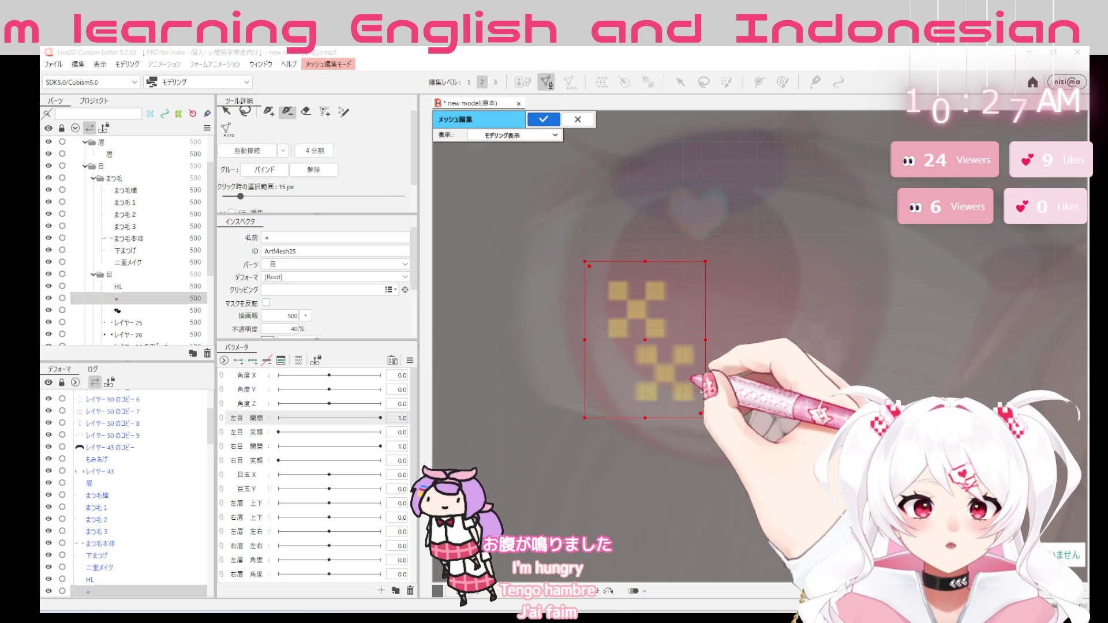
Accidentally rotate and shift the × mark's vertices, then undo the transform
mouse_move(711, 423)
mouse_down()
mouse_move(673, 232)
mouse_move(721, 254)
mouse_up()
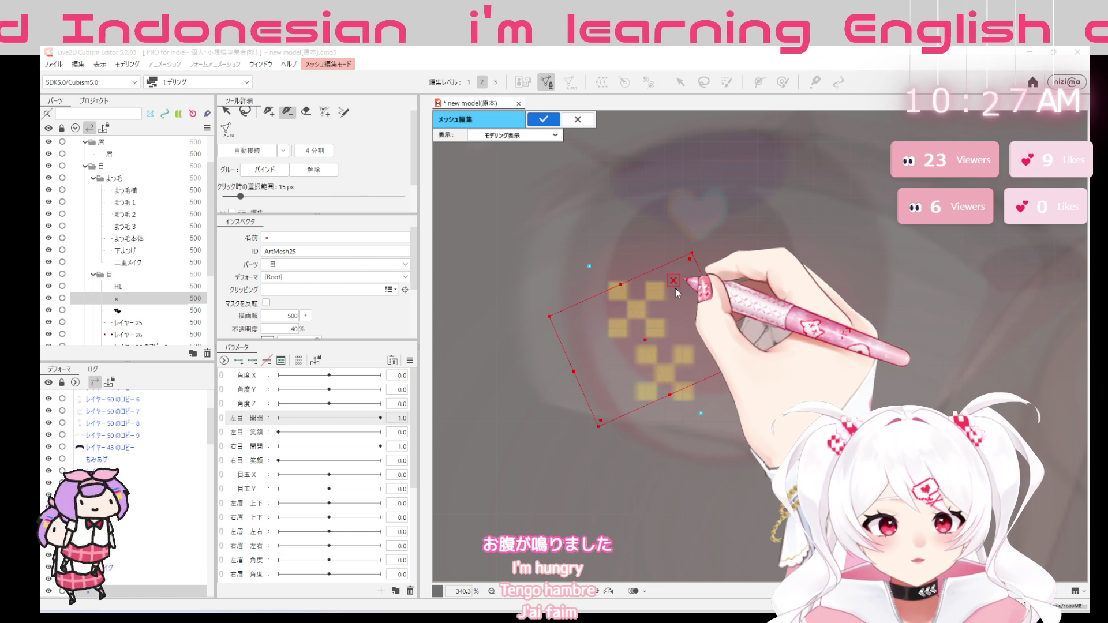
mouse_move(692, 320)
mouse_down()
mouse_move(732, 351)
mouse_move(813, 348)
mouse_up()
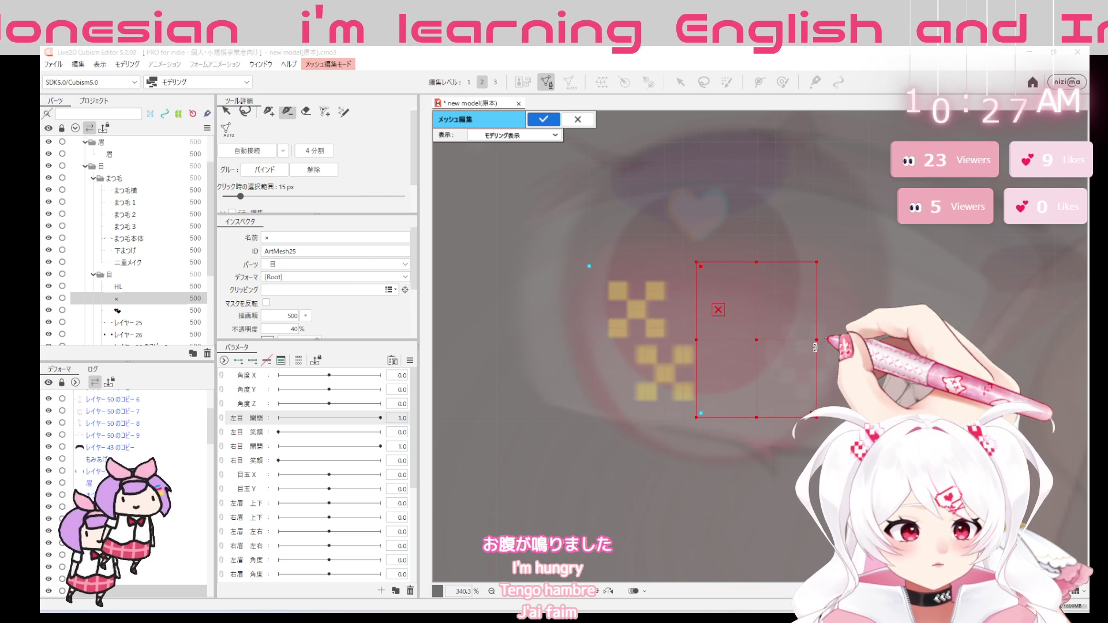
drag(757, 347, 644, 349)
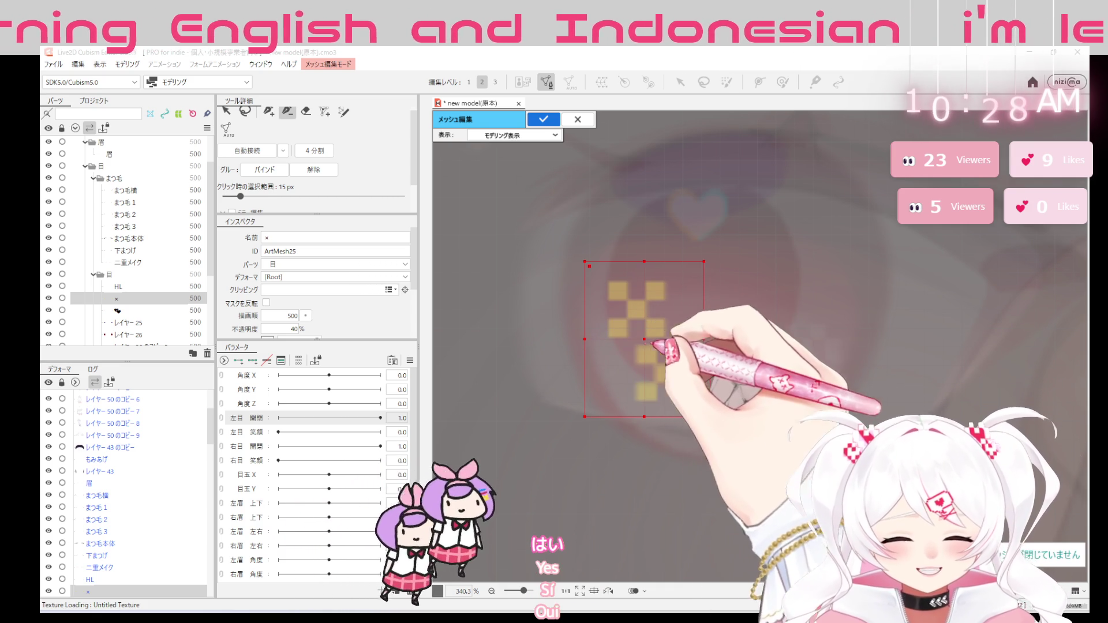
drag(663, 327, 775, 328)
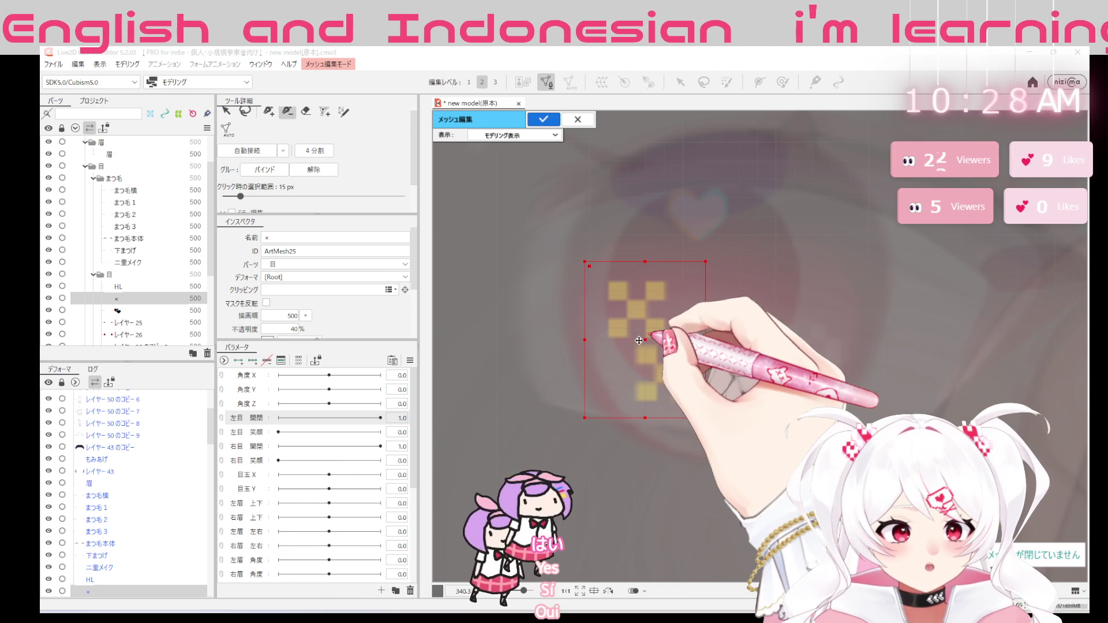
mouse_move(646, 340)
mouse_down()
mouse_move(755, 341)
mouse_move(604, 355)
mouse_up()
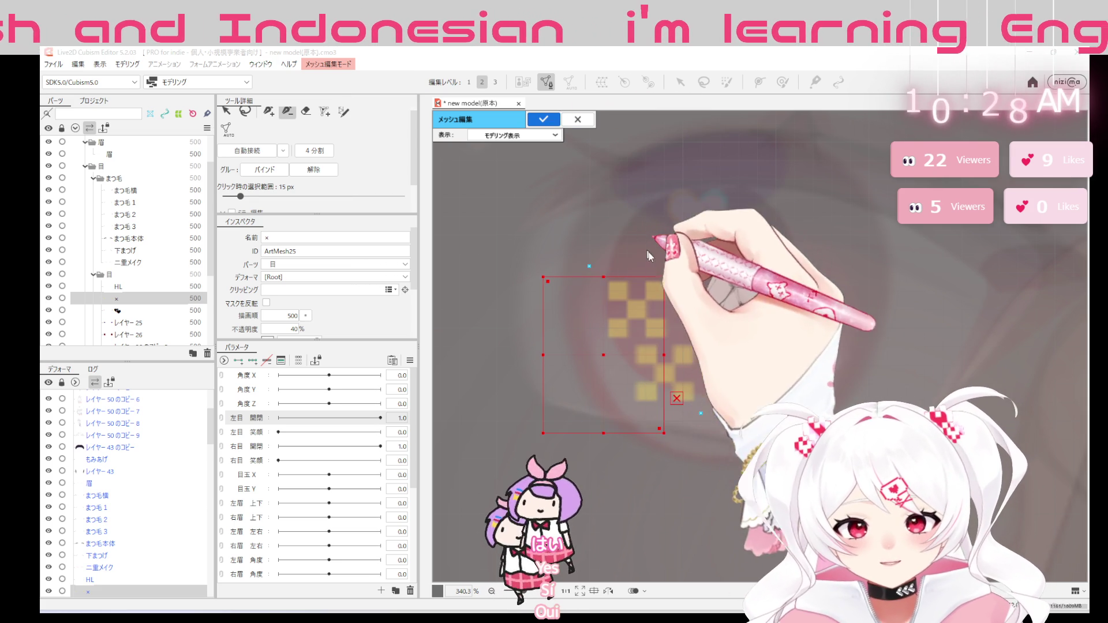
key(ctrl+z)
key(ctrl+z)
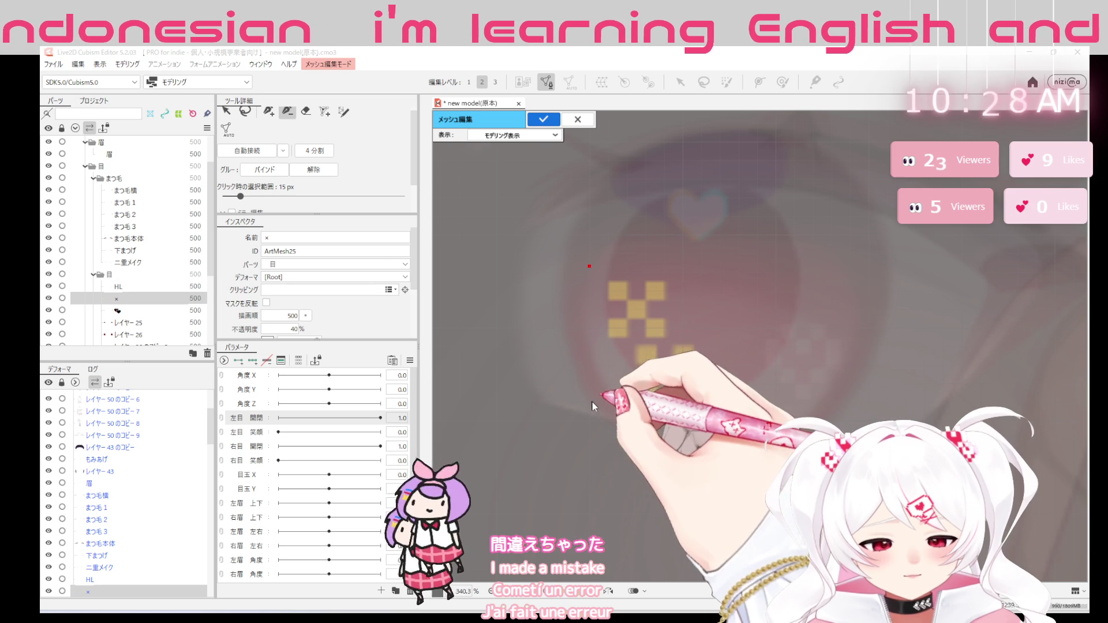
Place the remaining corner vertices to form a rectangle around the × mark
click(269, 111)
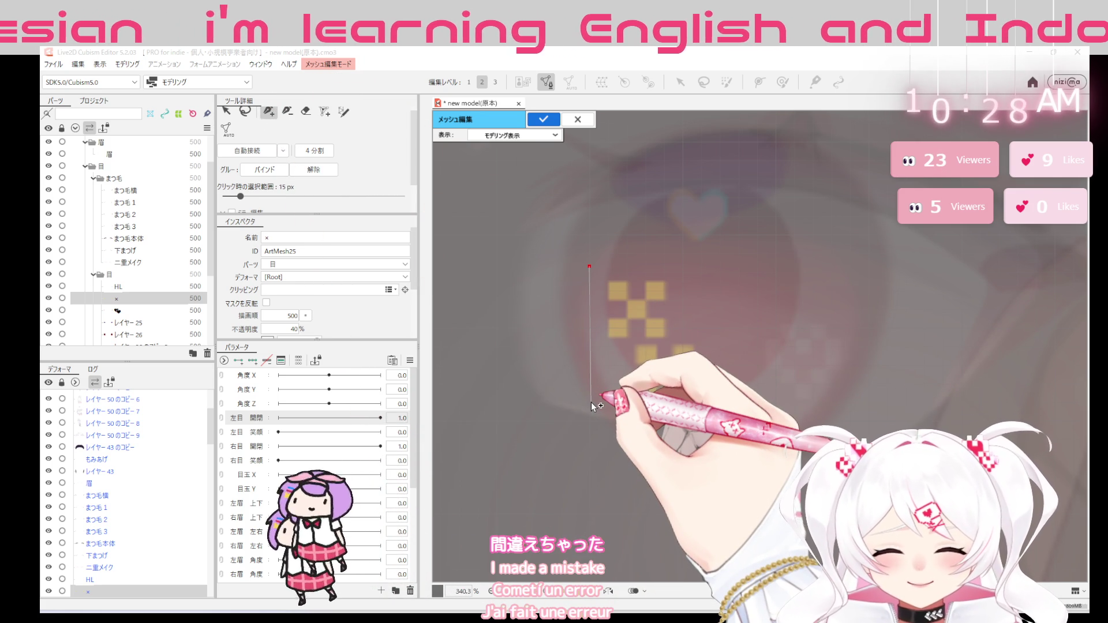
click(591, 403)
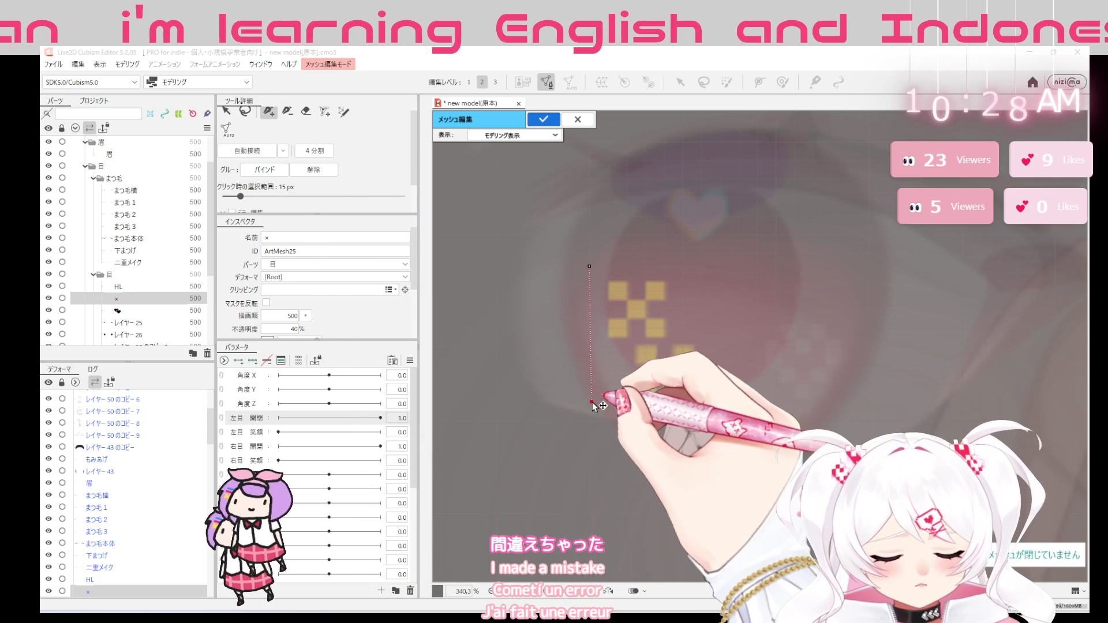
click(590, 414)
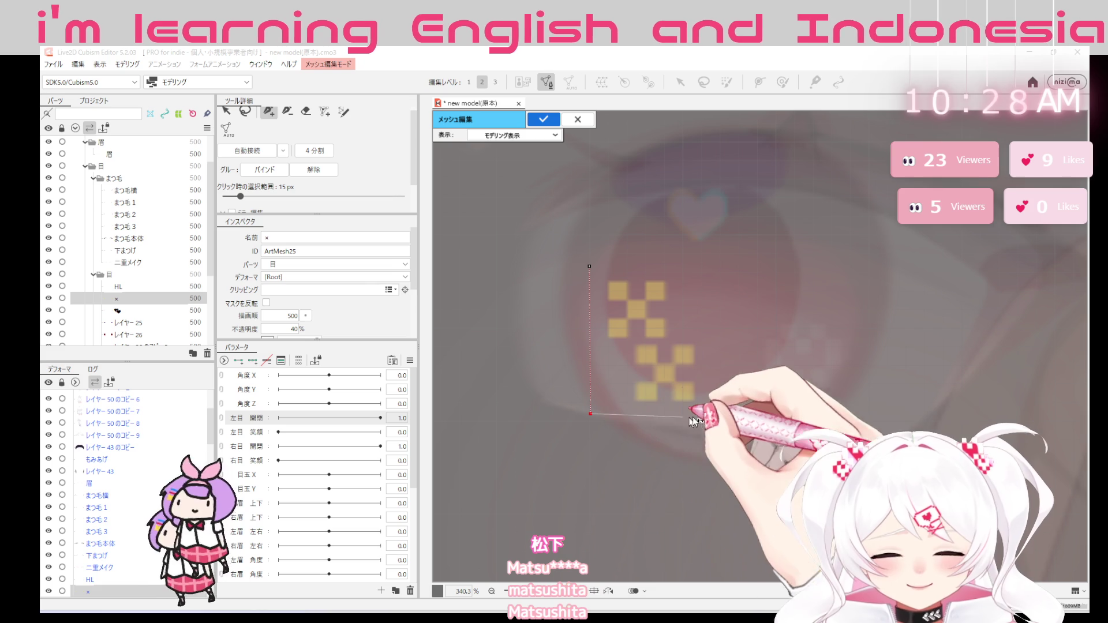
click(702, 417)
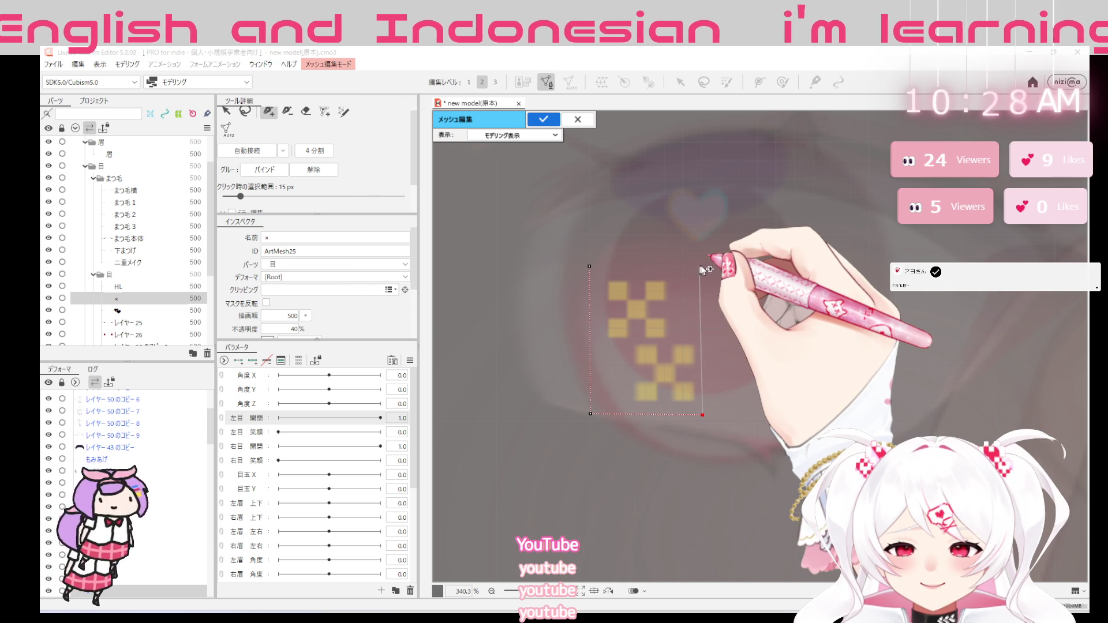
click(701, 265)
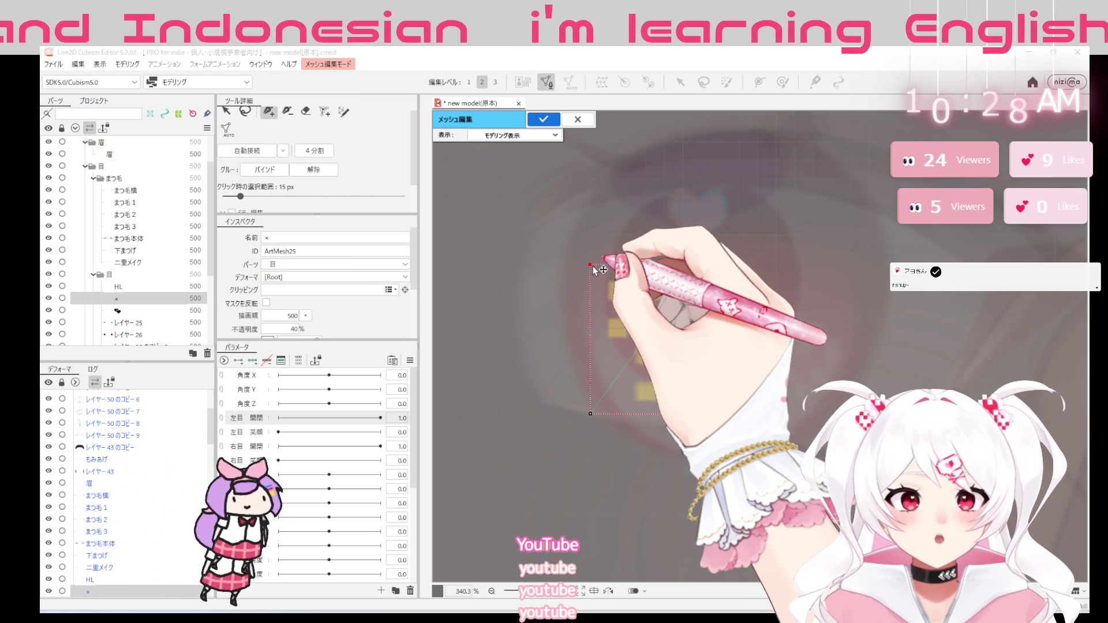
Adjust the rectangle's bottom corner vertices and apply the × mark's mesh edit
drag(591, 413, 706, 265)
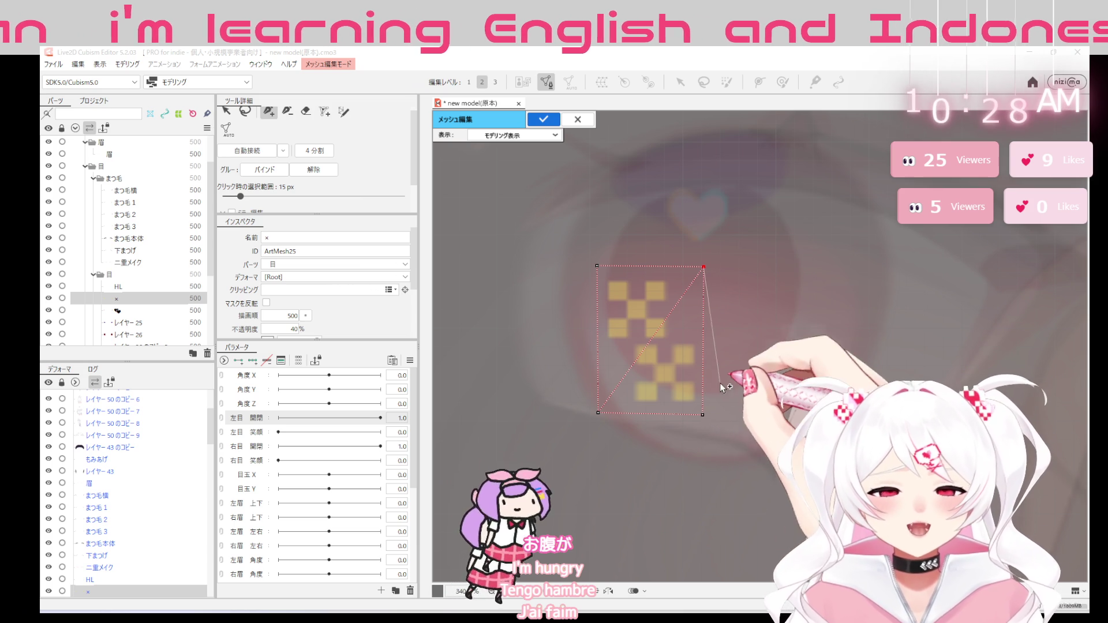
click(702, 413)
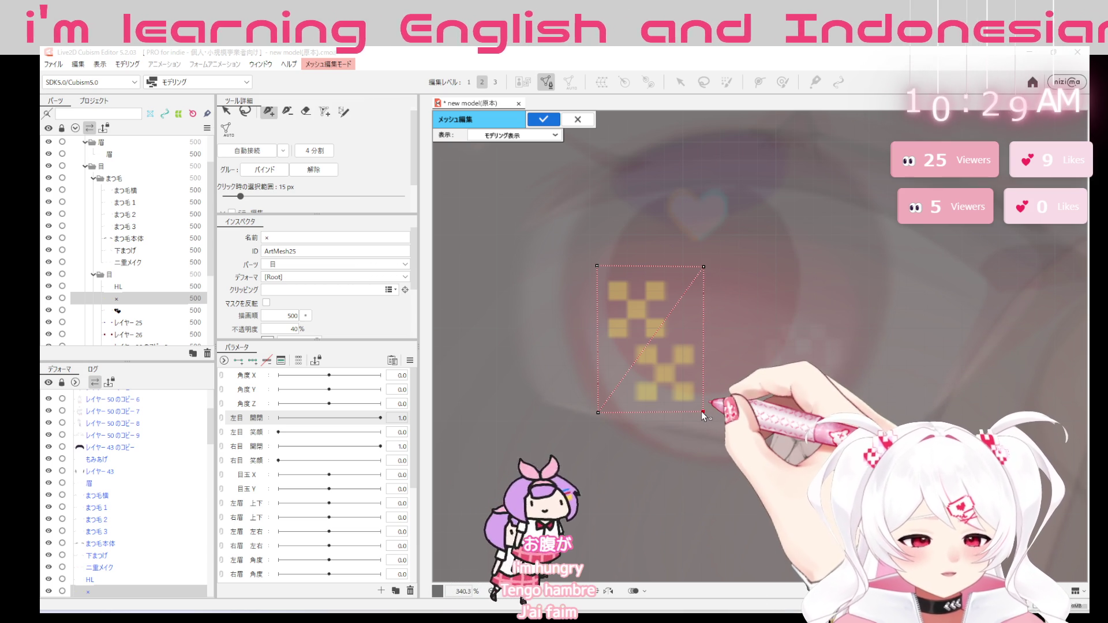
click(597, 413)
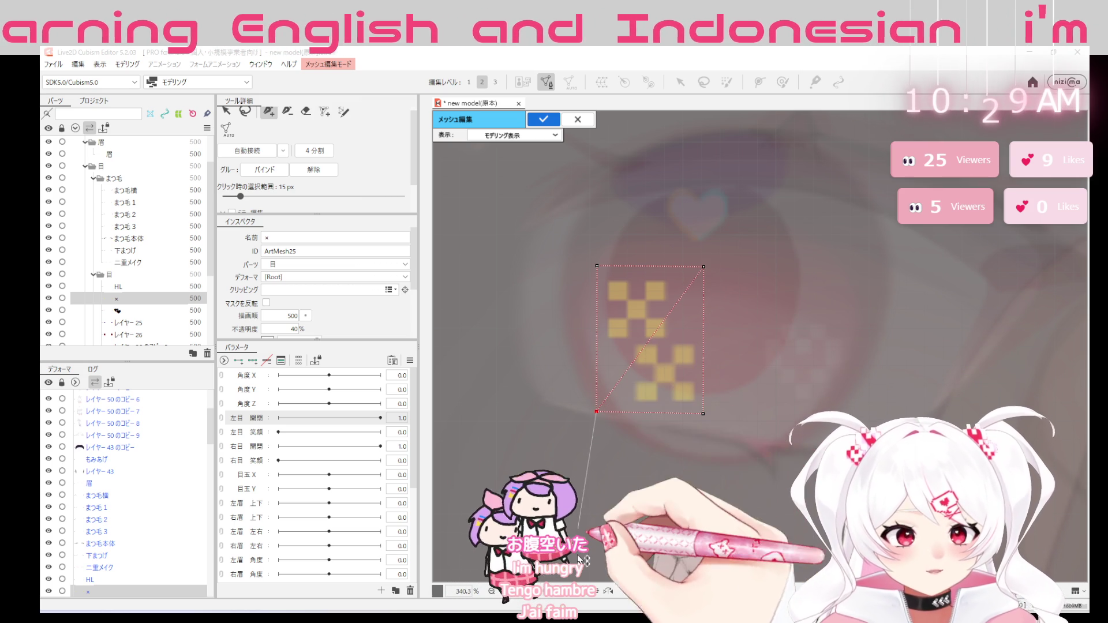
click(544, 119)
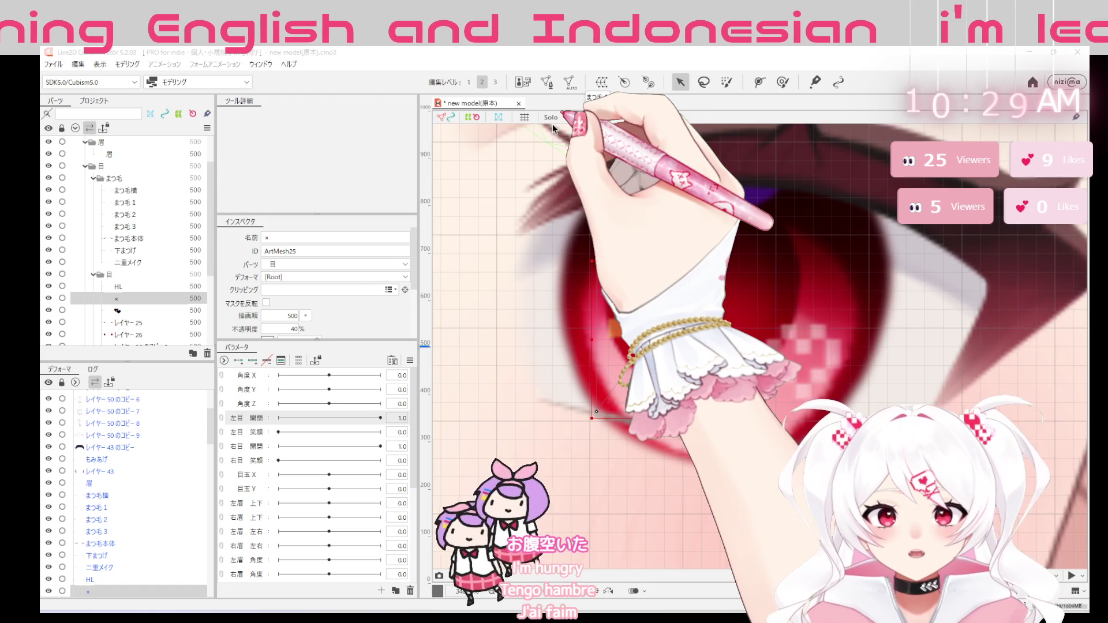
scroll(552, 123, down, 3)
scroll(552, 123, down, 2)
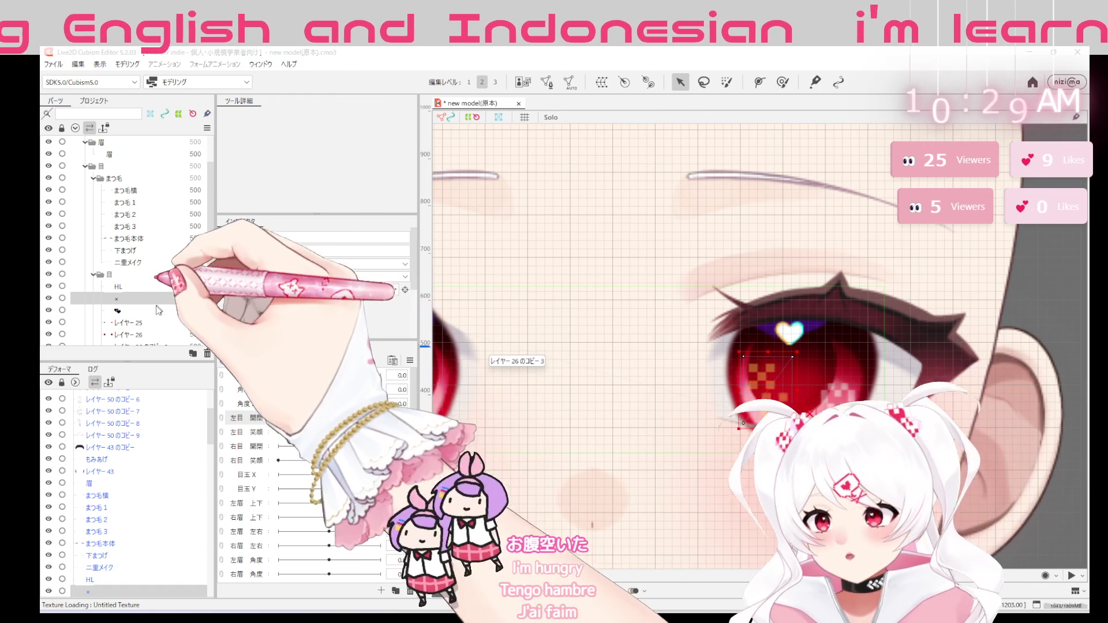
Start mesh editing for heart layer ArtMesh26 and place its first vertices, undoing a misplaced one
click(128, 322)
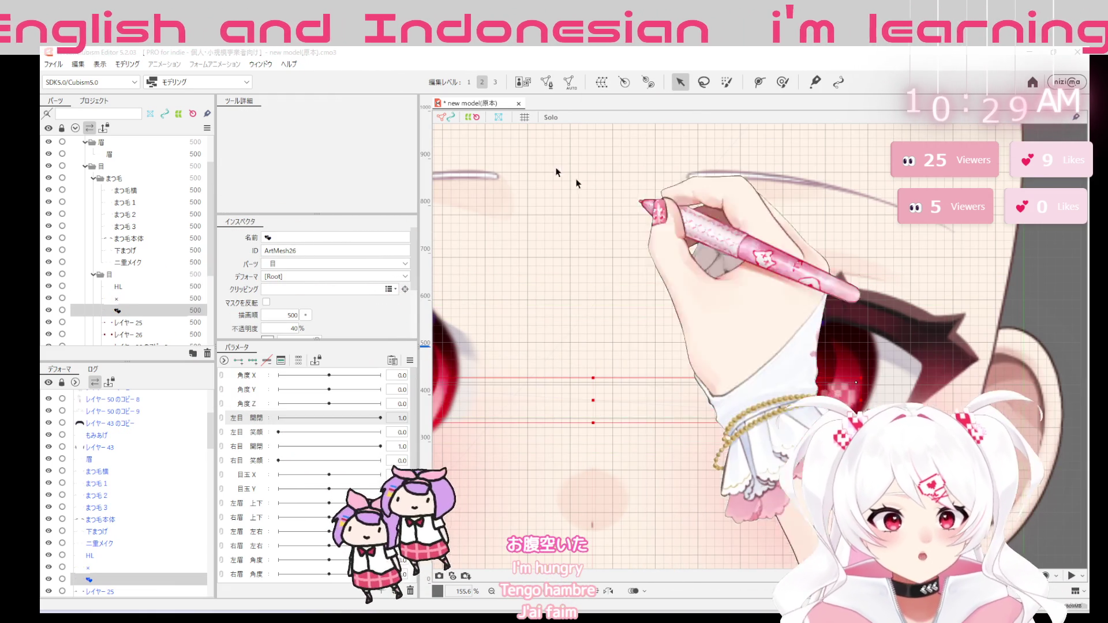
click(481, 82)
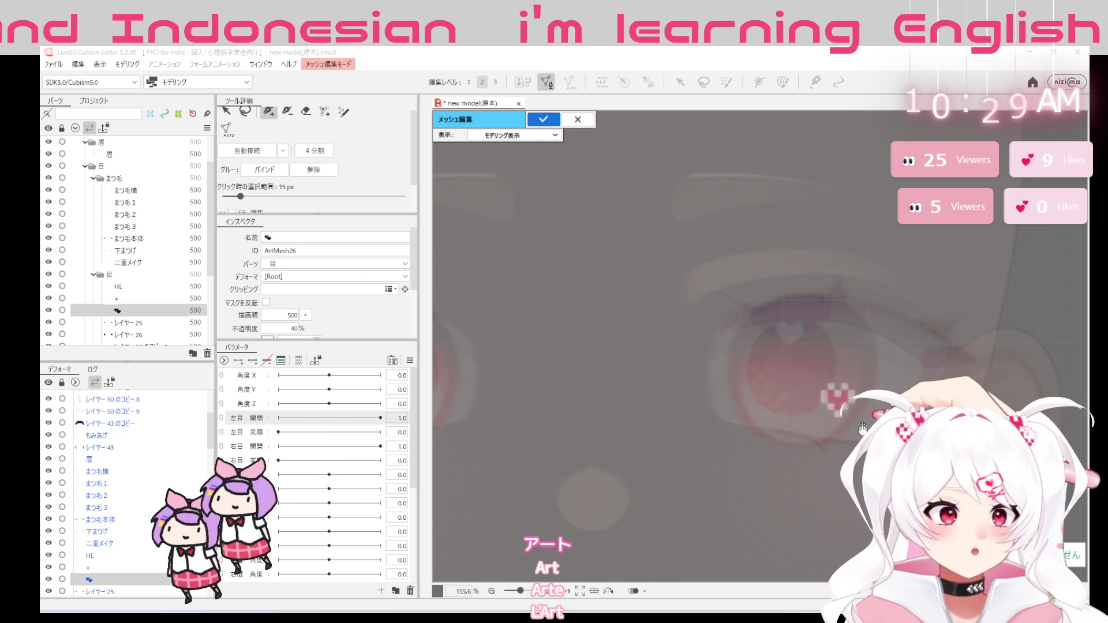
drag(843, 446, 725, 411)
scroll(725, 411, up, 2)
scroll(725, 411, up, 4)
scroll(600, 232, up, 2)
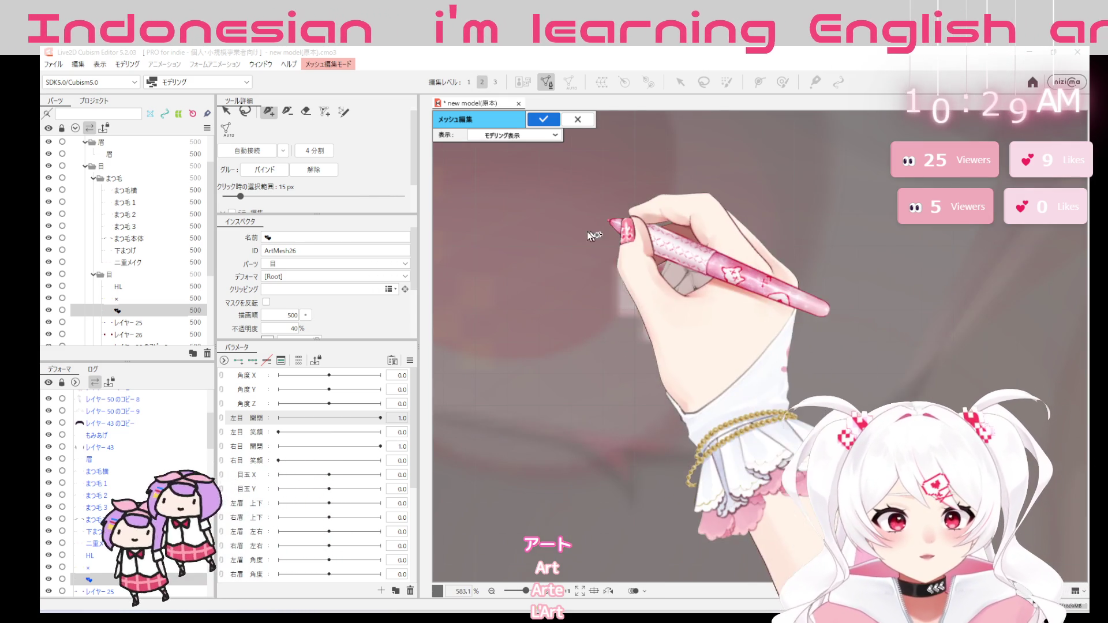
click(595, 229)
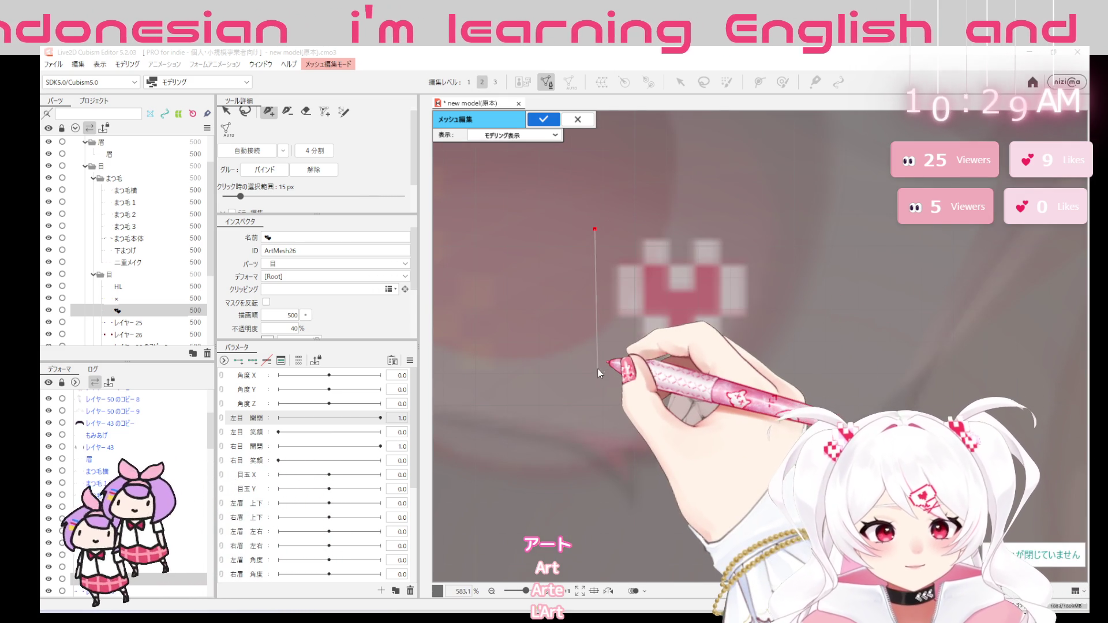
key(ctrl+z)
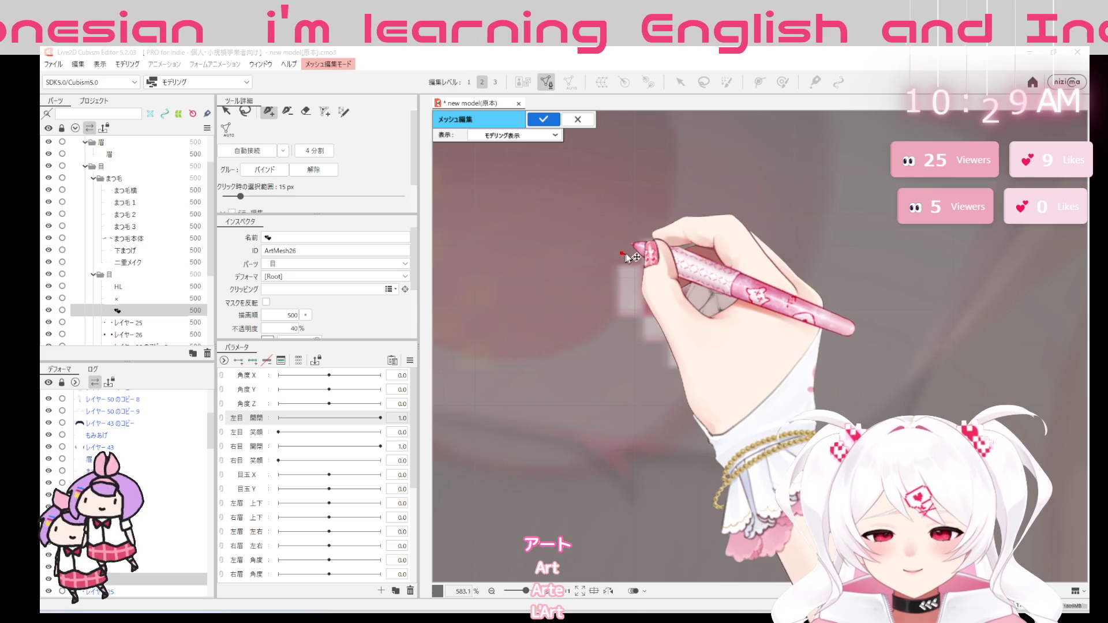
click(635, 373)
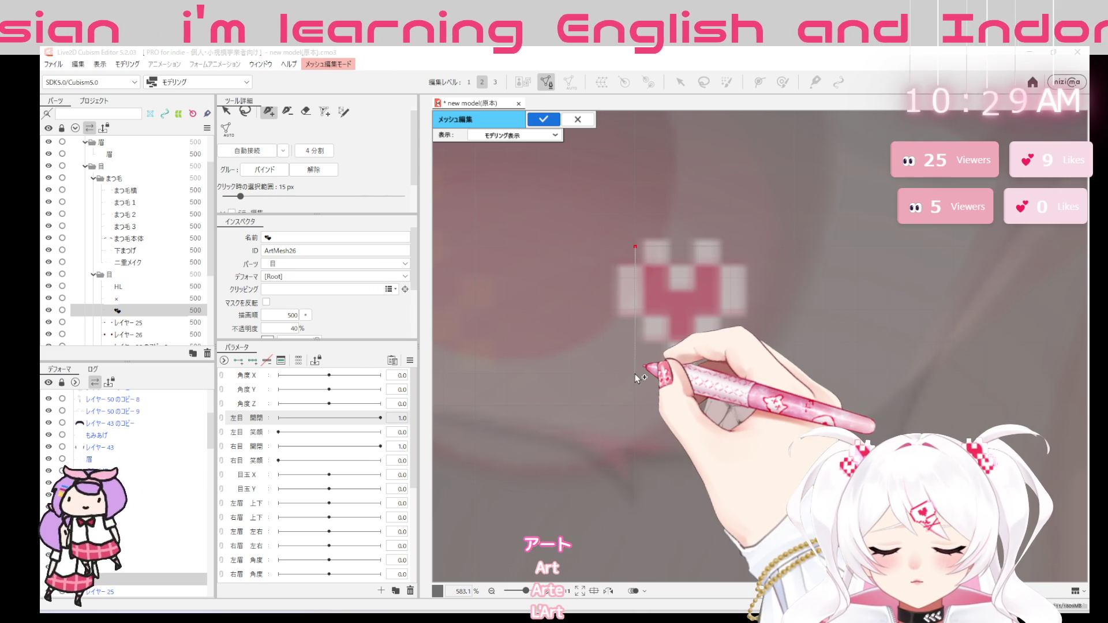
click(635, 246)
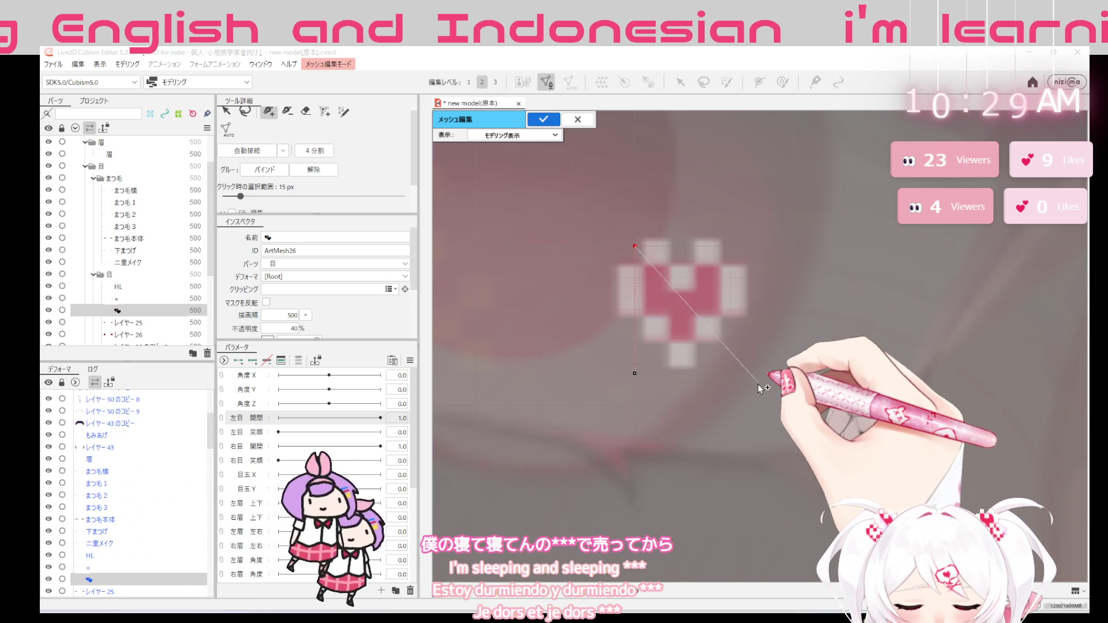
scroll(780, 391, up, 2)
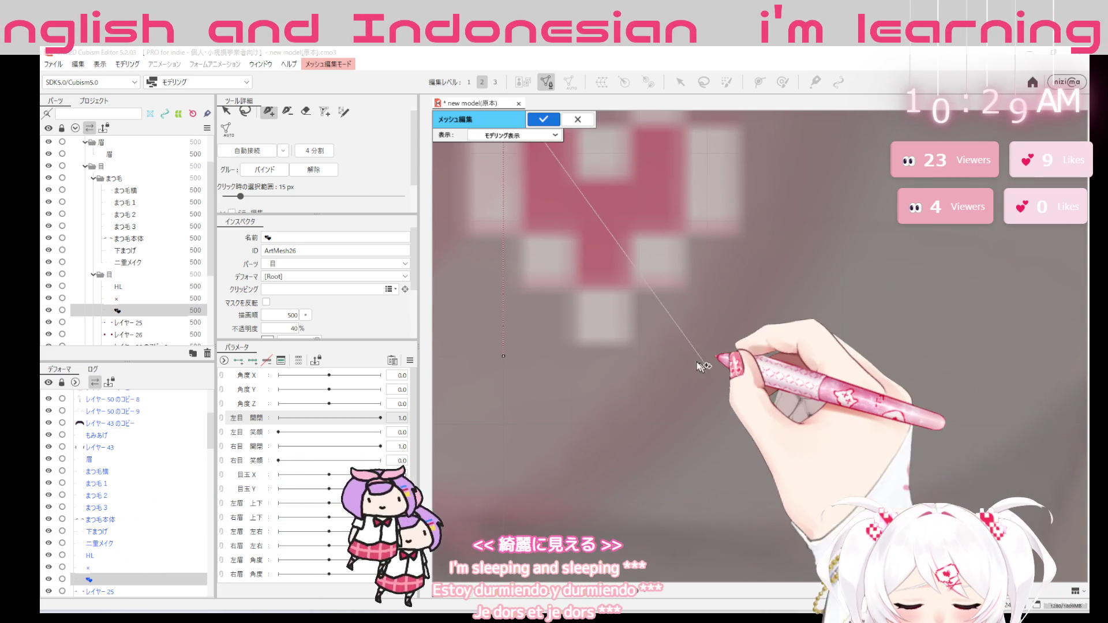
Complete the rectangle's corners around the heart, widen it with grid vertices, and confirm the mesh
click(756, 357)
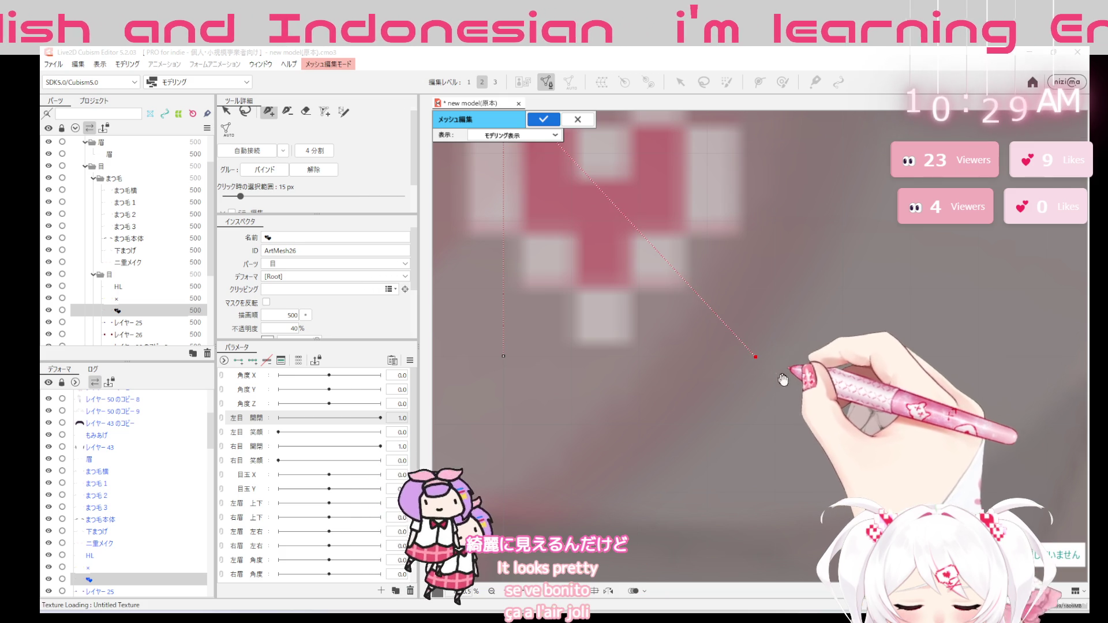
scroll(753, 295, up, 2)
click(747, 233)
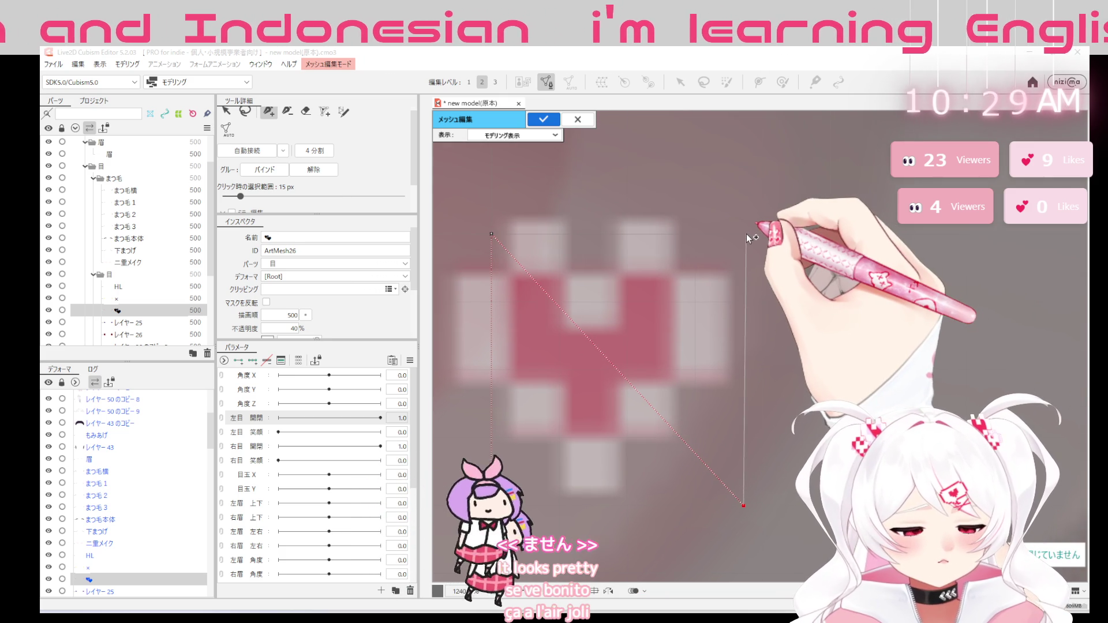
click(492, 235)
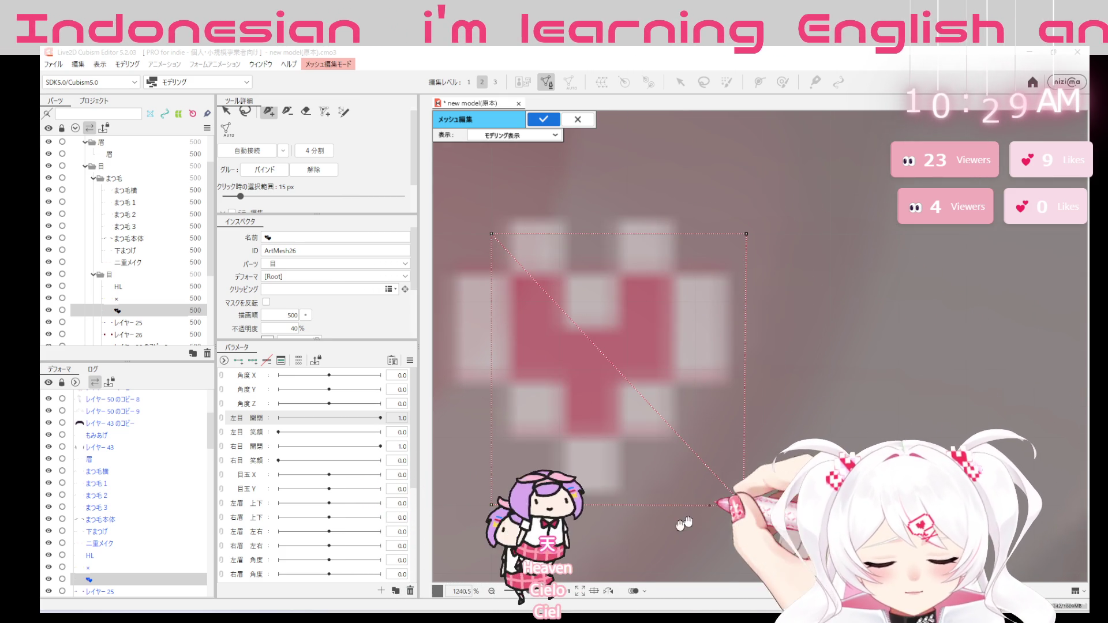
scroll(705, 518, down, 3)
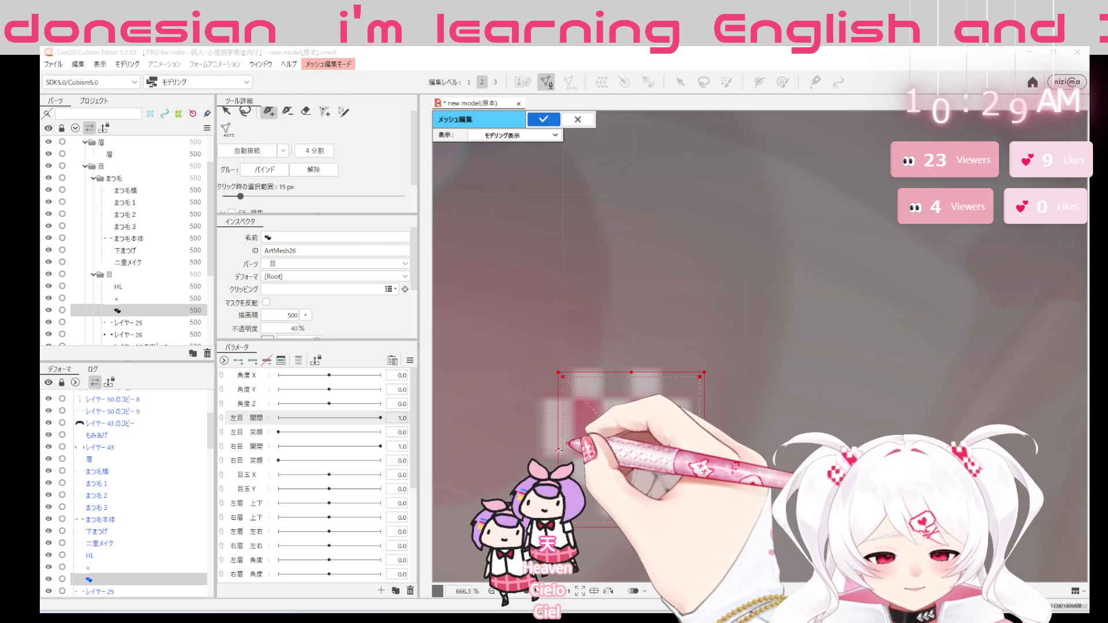
drag(560, 448, 614, 356)
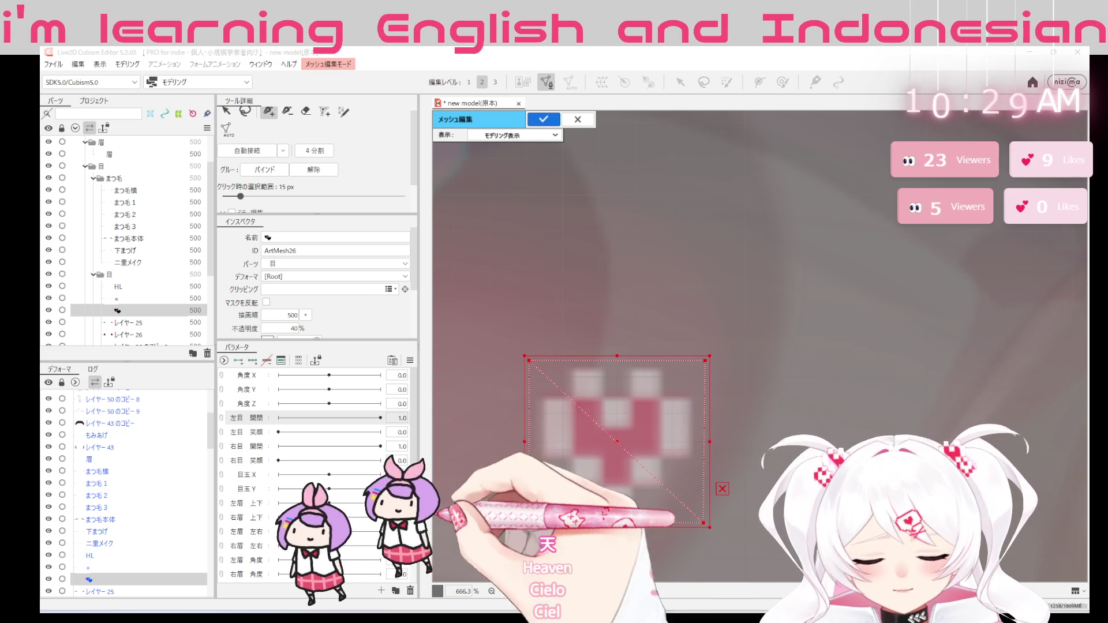
scroll(767, 420, down, 5)
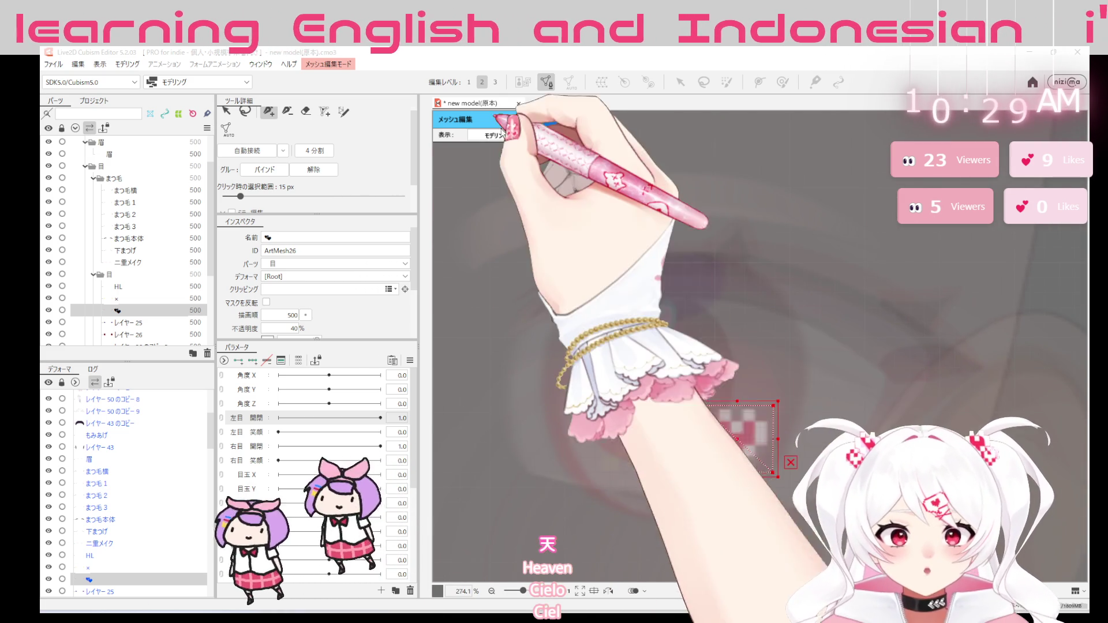
click(543, 118)
scroll(1064, 458, down, 6)
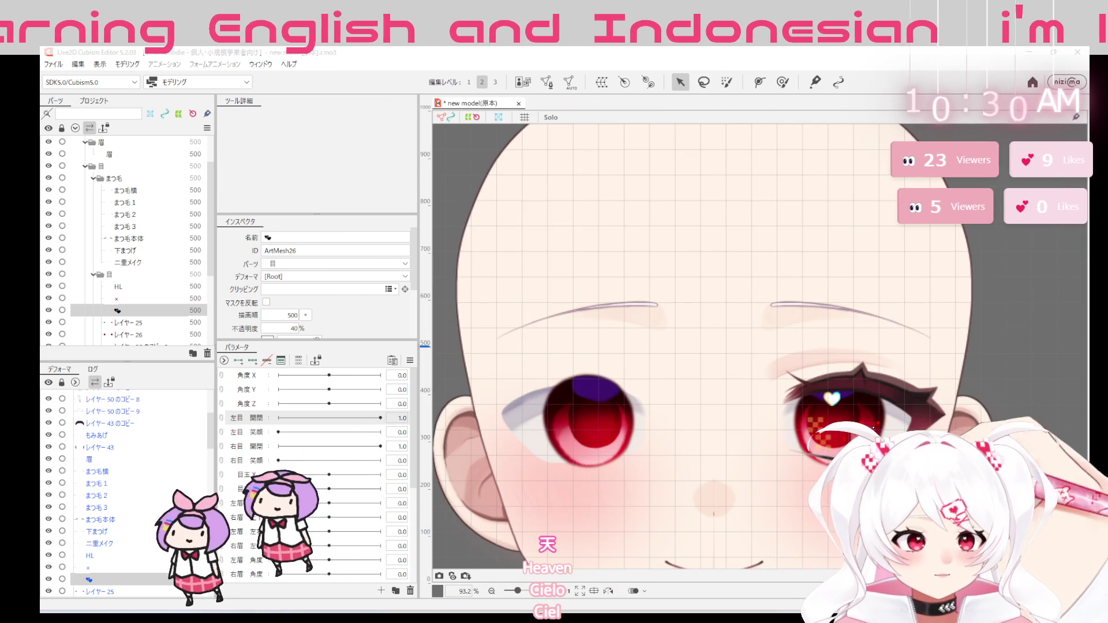
drag(830, 399, 710, 346)
Start mesh editing for レイヤー25 and trace a closed outline of vertices around the purple eye shape
click(165, 322)
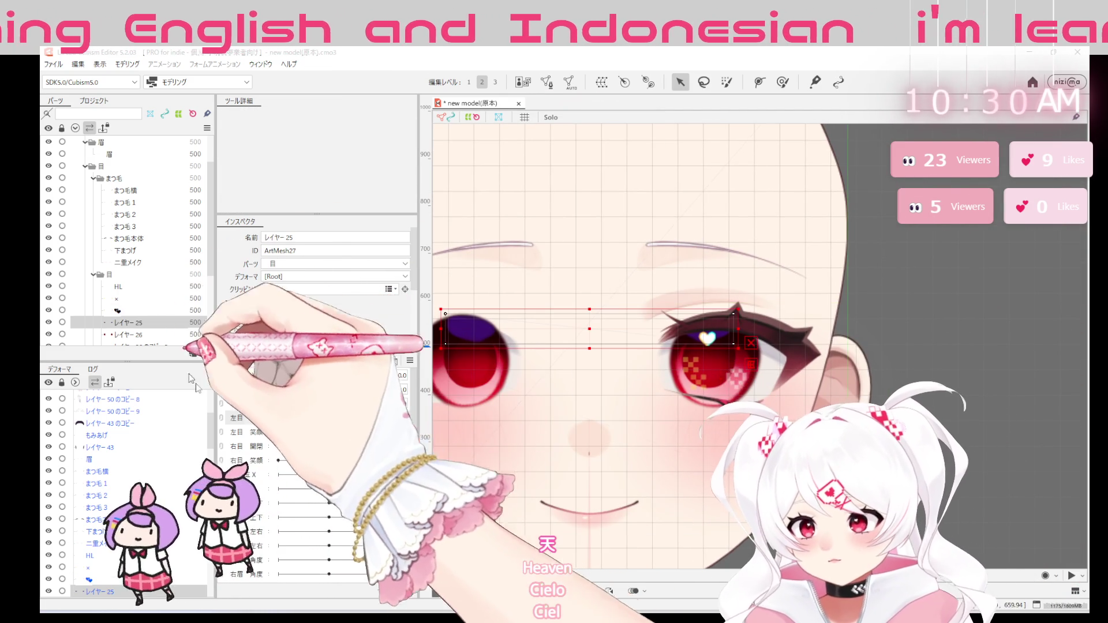
click(546, 82)
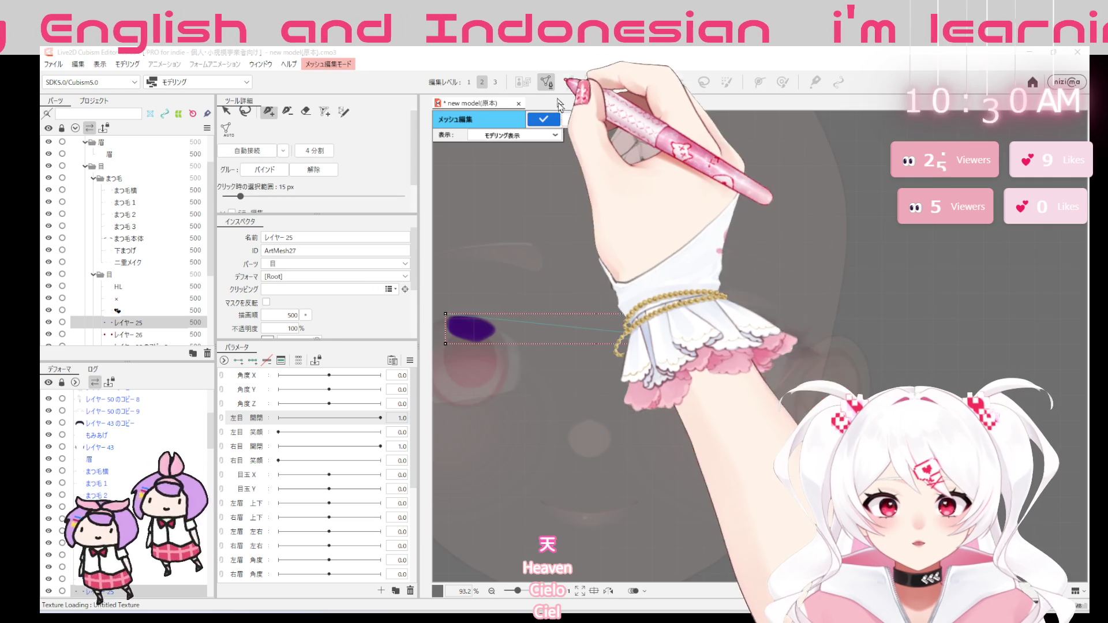
scroll(751, 314, up, 2)
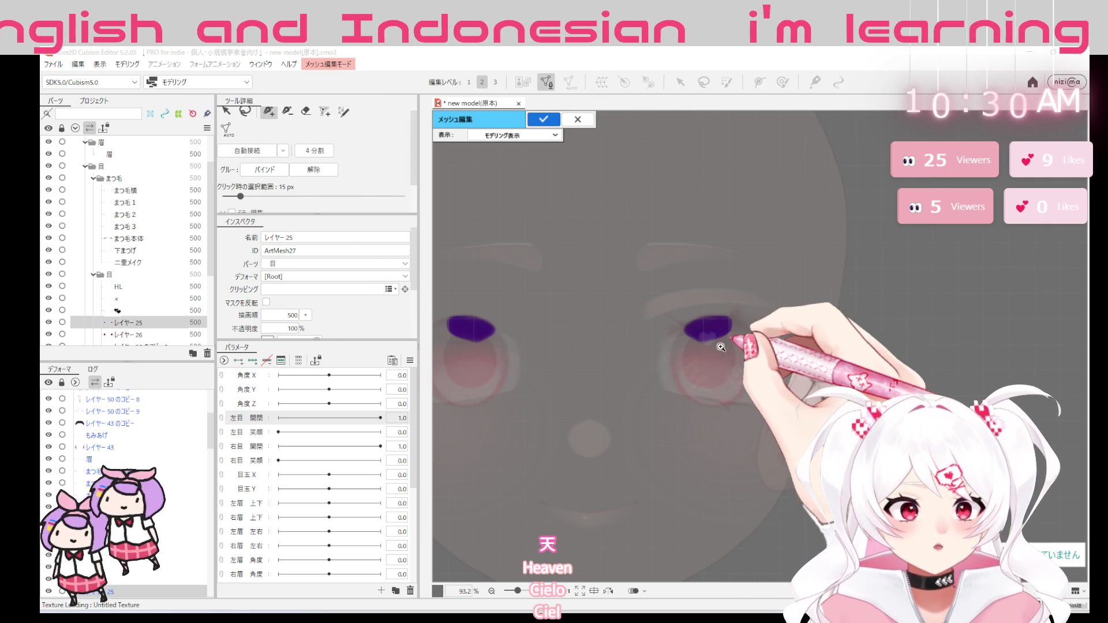
scroll(736, 320, up, 1)
scroll(692, 320, up, 1)
scroll(658, 319, up, 1)
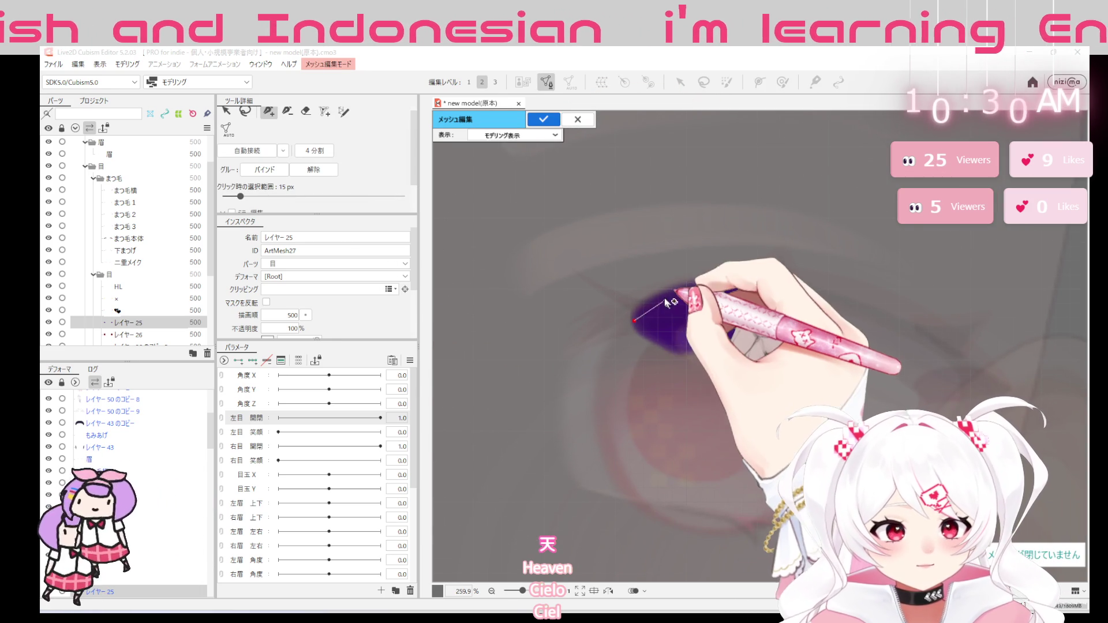
drag(642, 320, 704, 285)
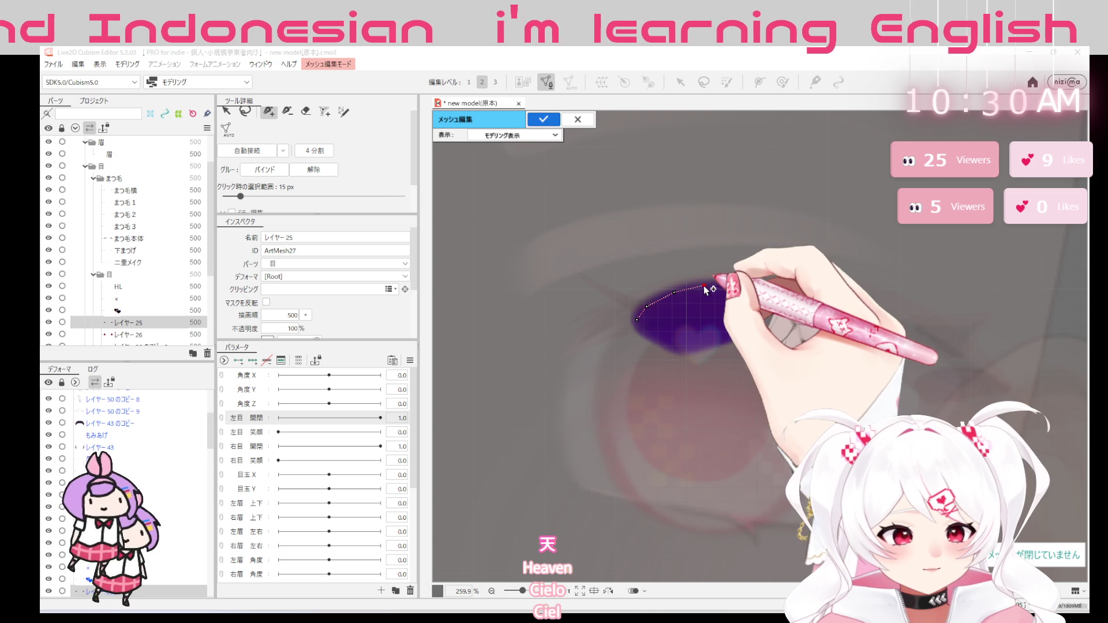
click(746, 285)
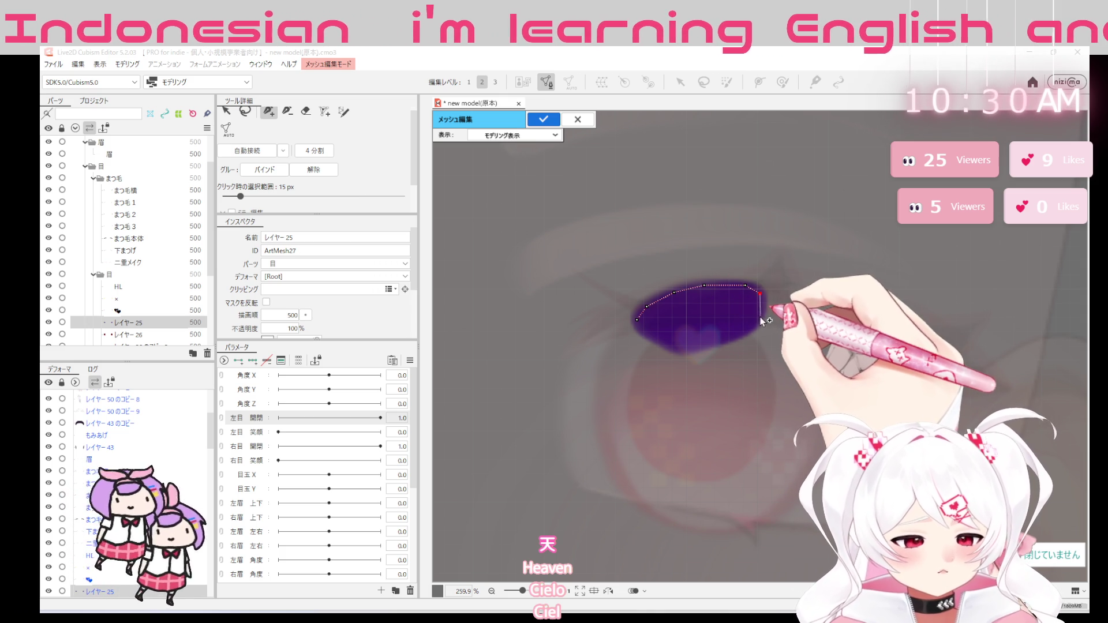
click(759, 316)
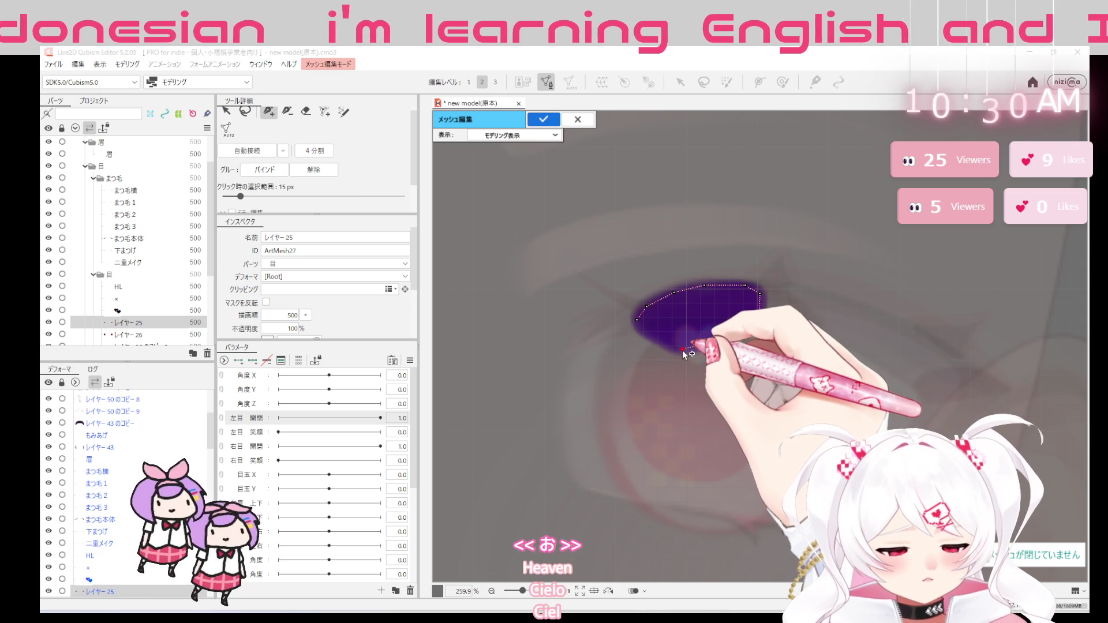
click(655, 339)
click(641, 323)
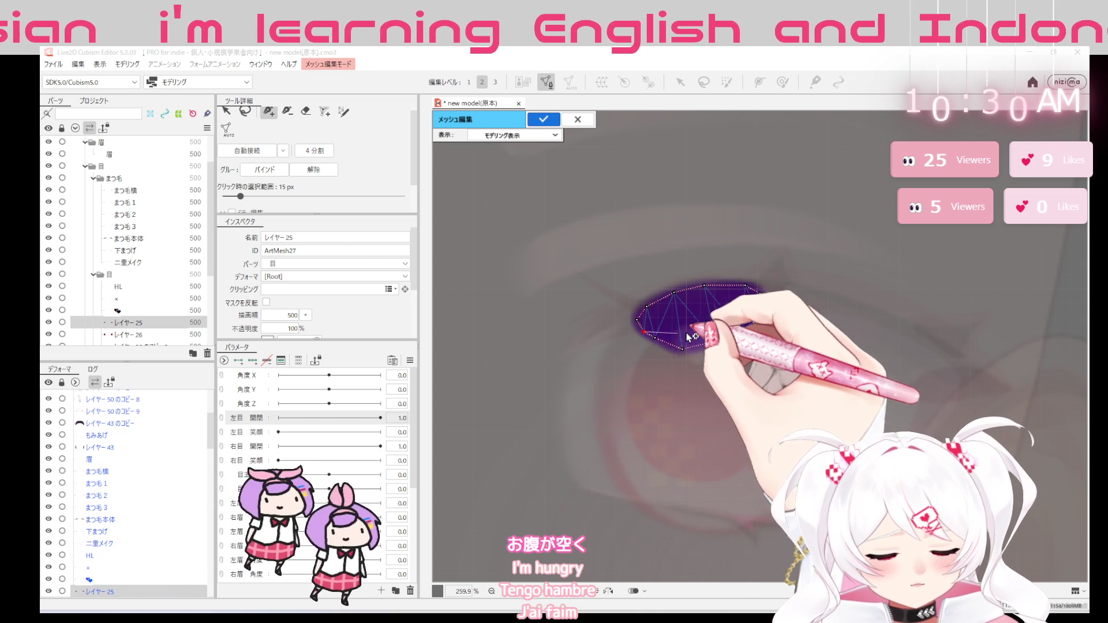
Add two inner vertices and begin an outer ring around the shape's left and bottom
click(665, 316)
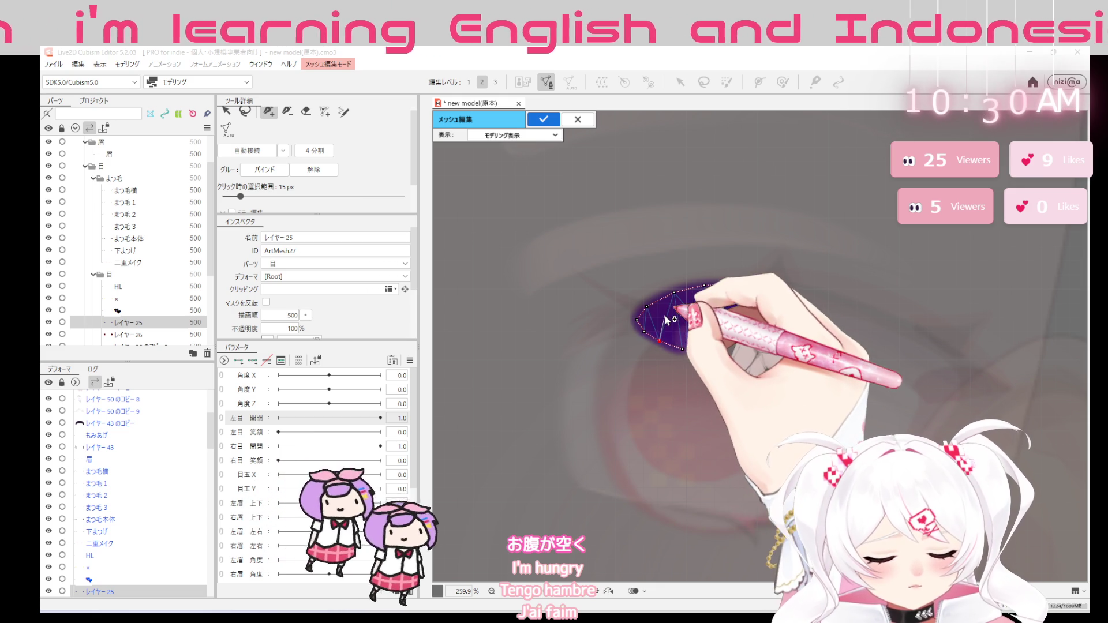
click(721, 312)
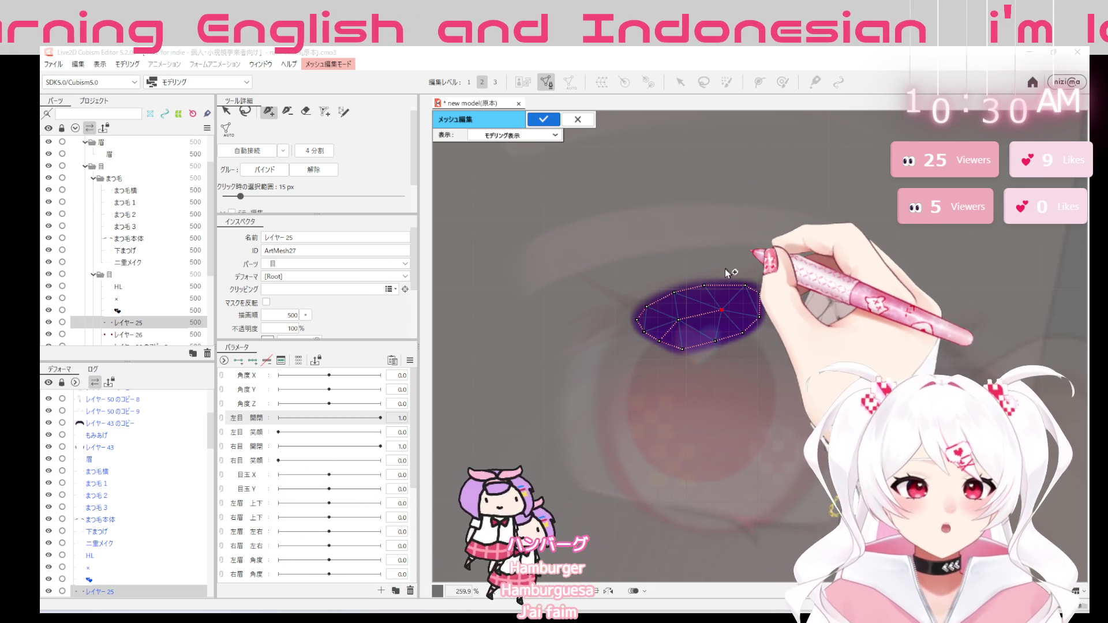
click(651, 284)
click(623, 301)
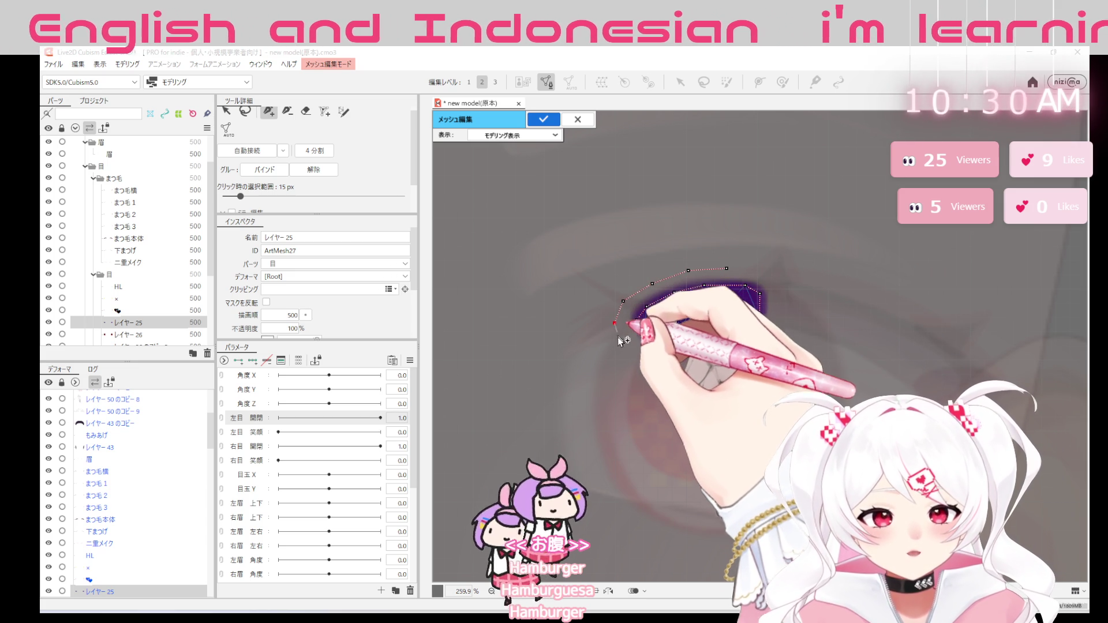
click(623, 339)
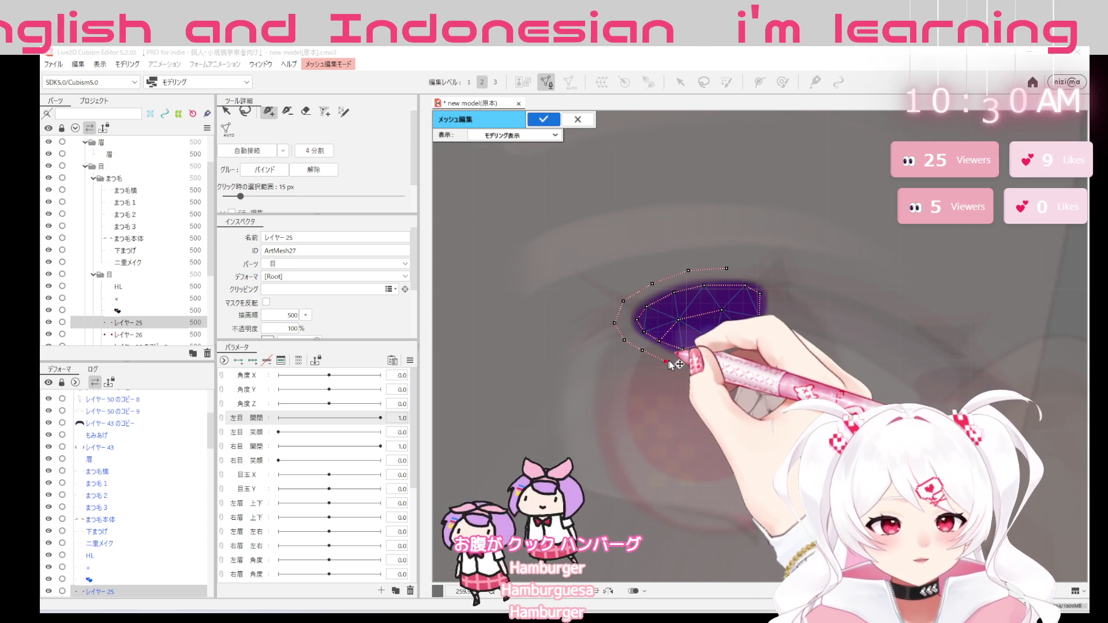
click(686, 367)
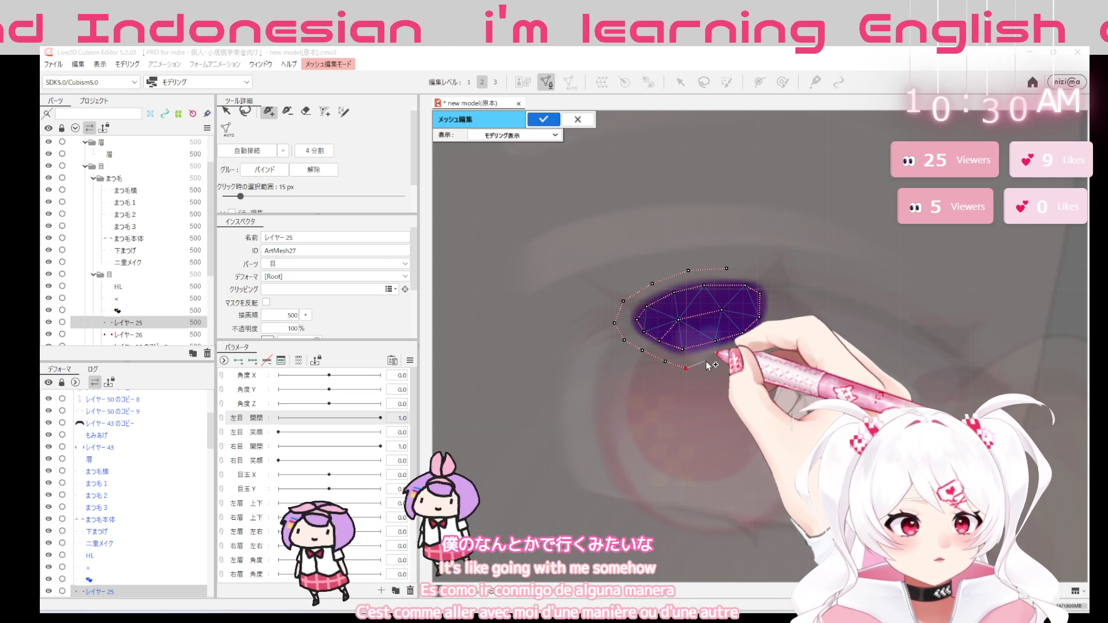
Complete the outer ring up the right side, close it, and confirm the mesh with Enter
click(706, 360)
click(753, 348)
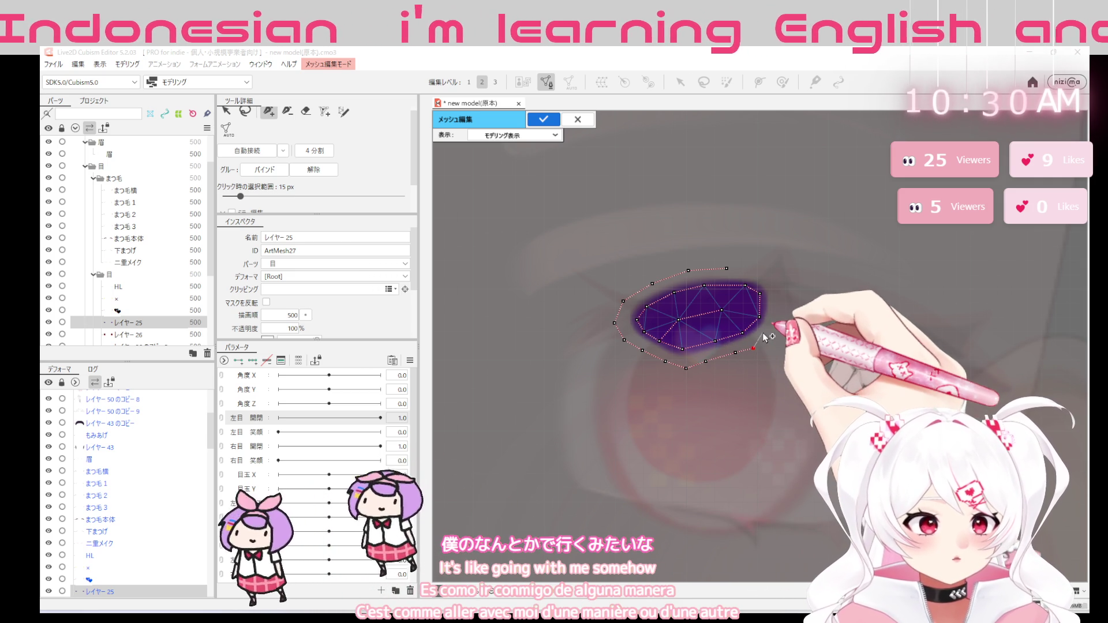
click(777, 325)
click(778, 304)
click(775, 286)
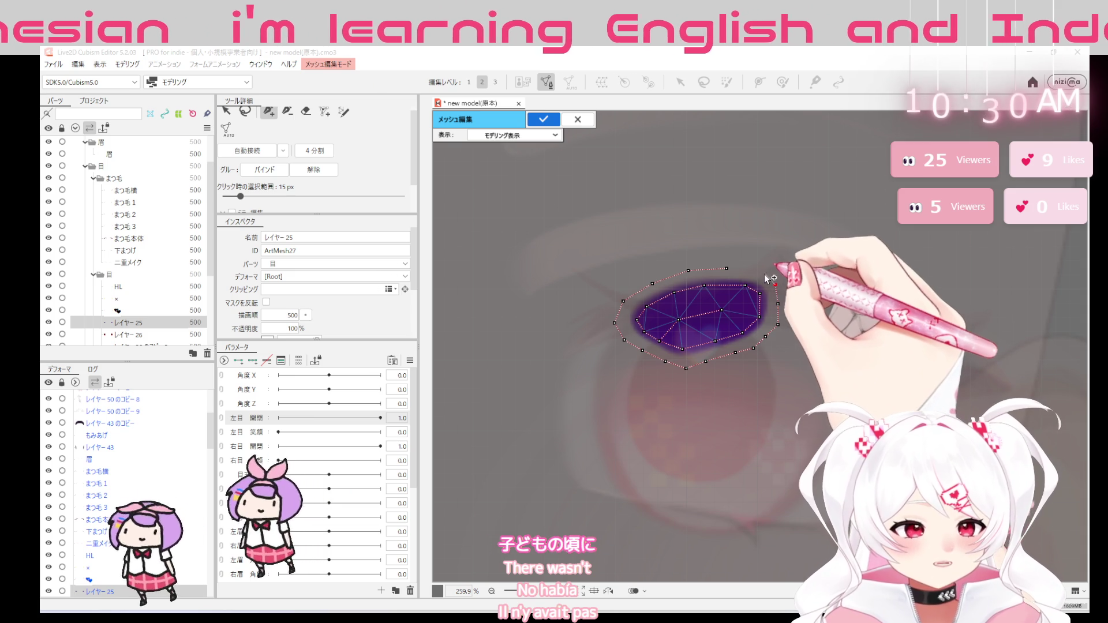
click(726, 267)
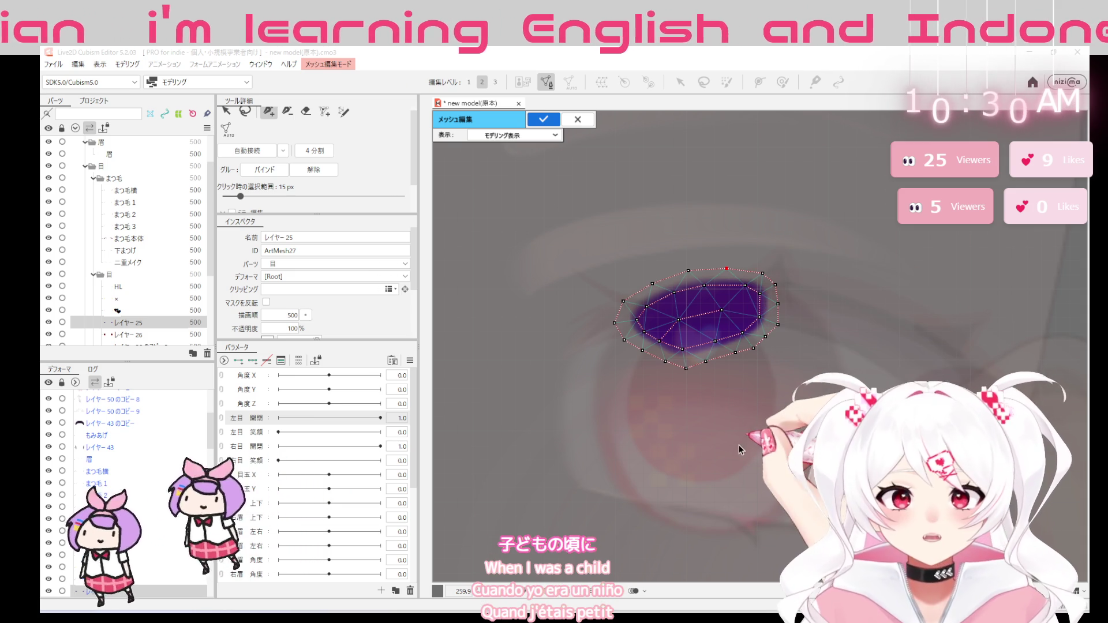
key(Return)
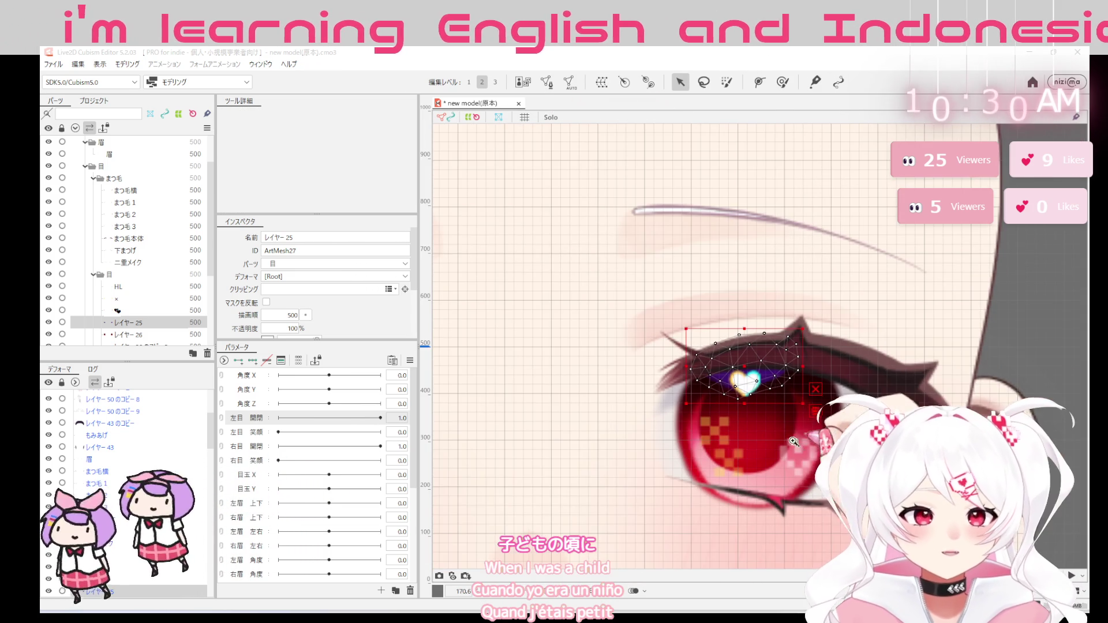
scroll(130, 260, down, 2)
Start mesh editing for iris layer レイヤー26, place top and lower vertices, then undo the misplaced lower one
click(128, 262)
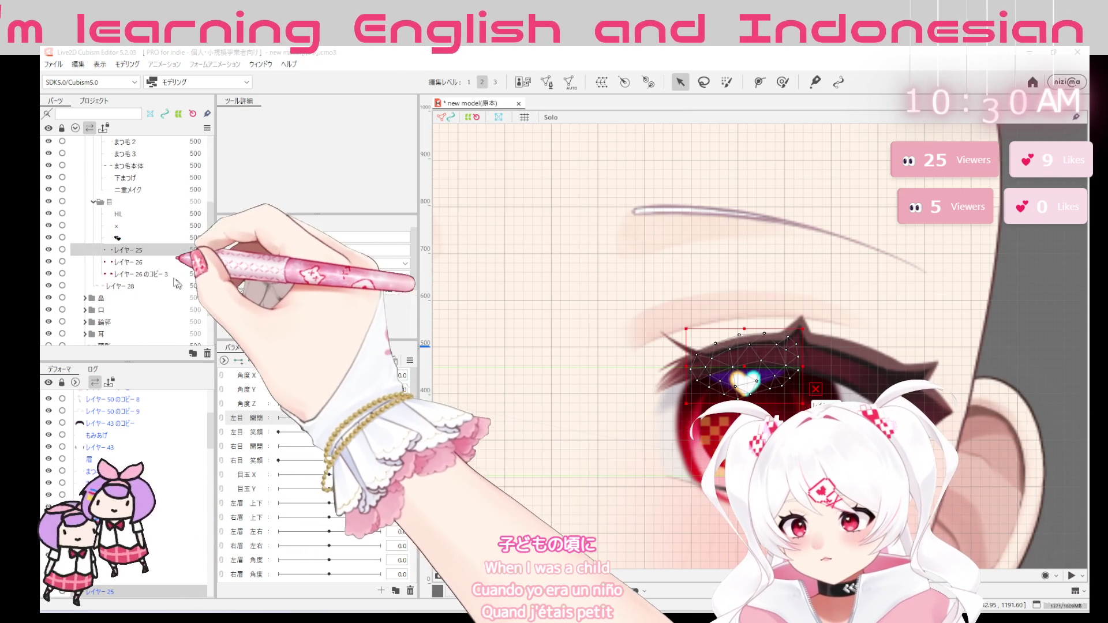
click(546, 81)
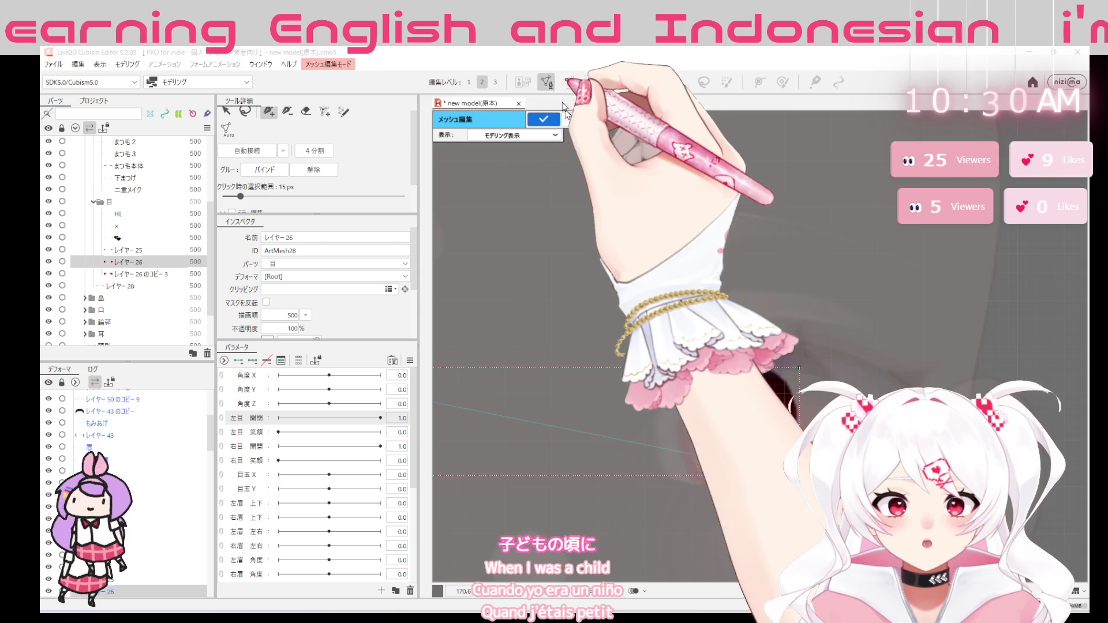
drag(797, 350, 818, 341)
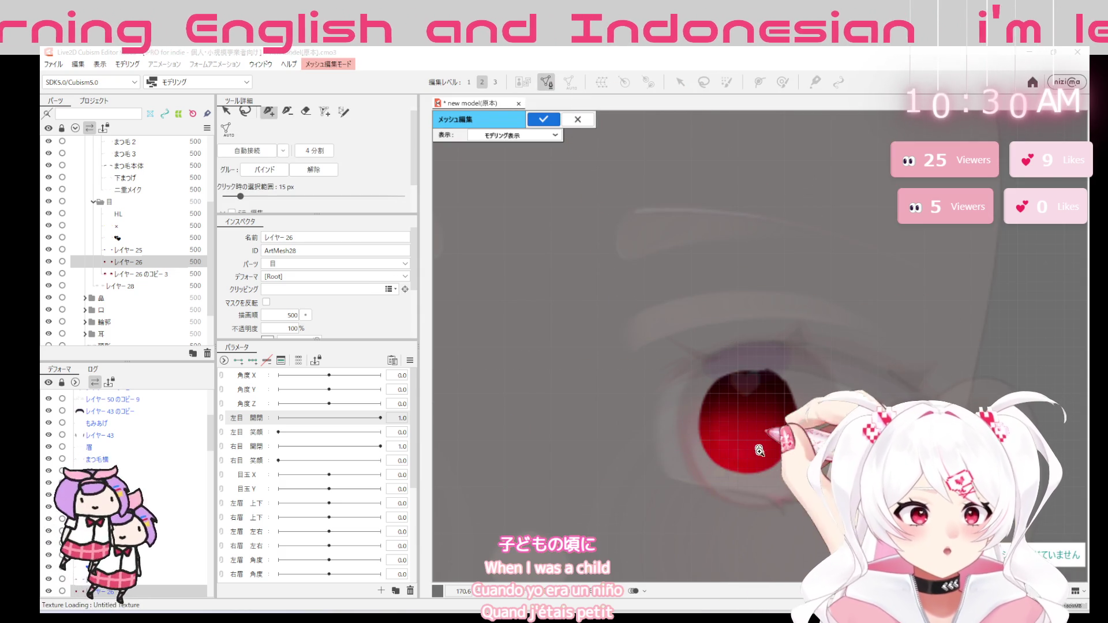
scroll(814, 342, up, 2)
scroll(762, 363, up, 2)
scroll(702, 391, up, 1)
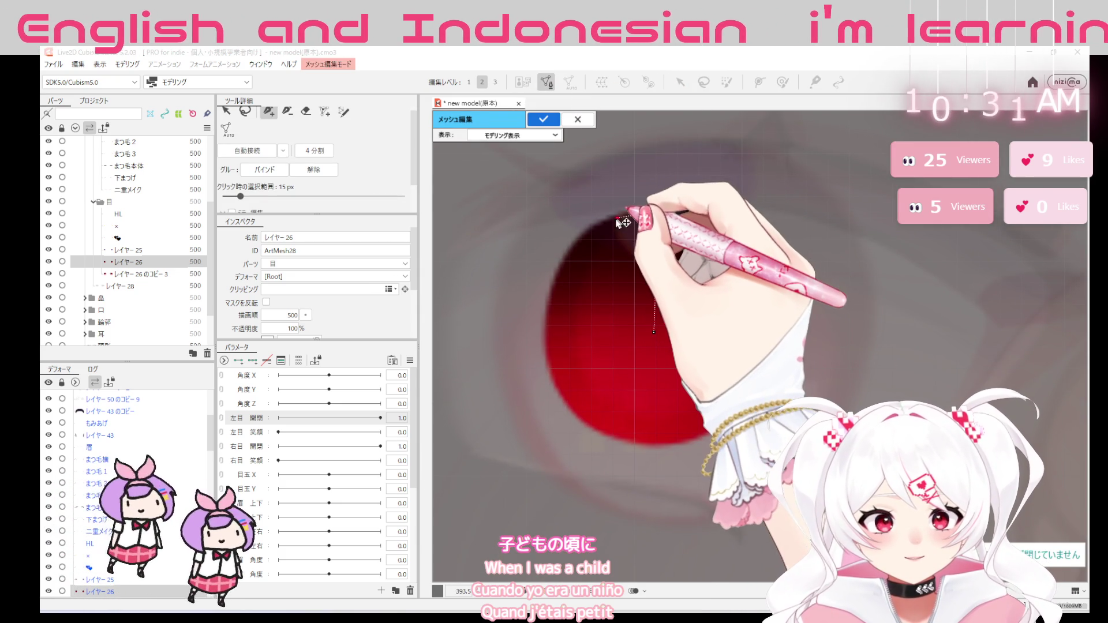
scroll(596, 236, up, 1)
click(654, 329)
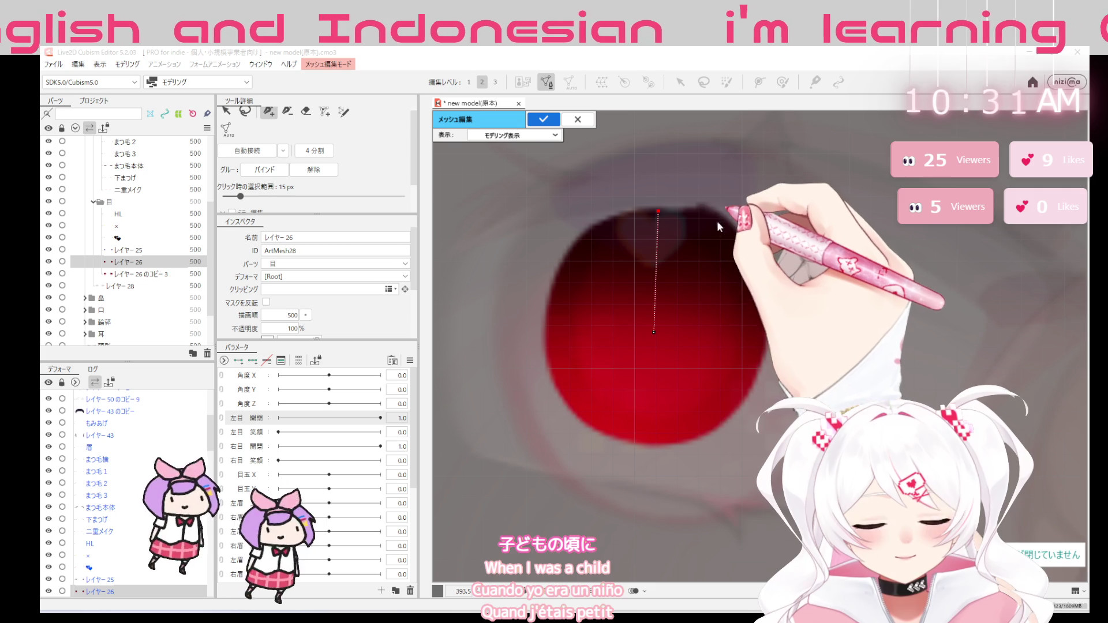
click(660, 212)
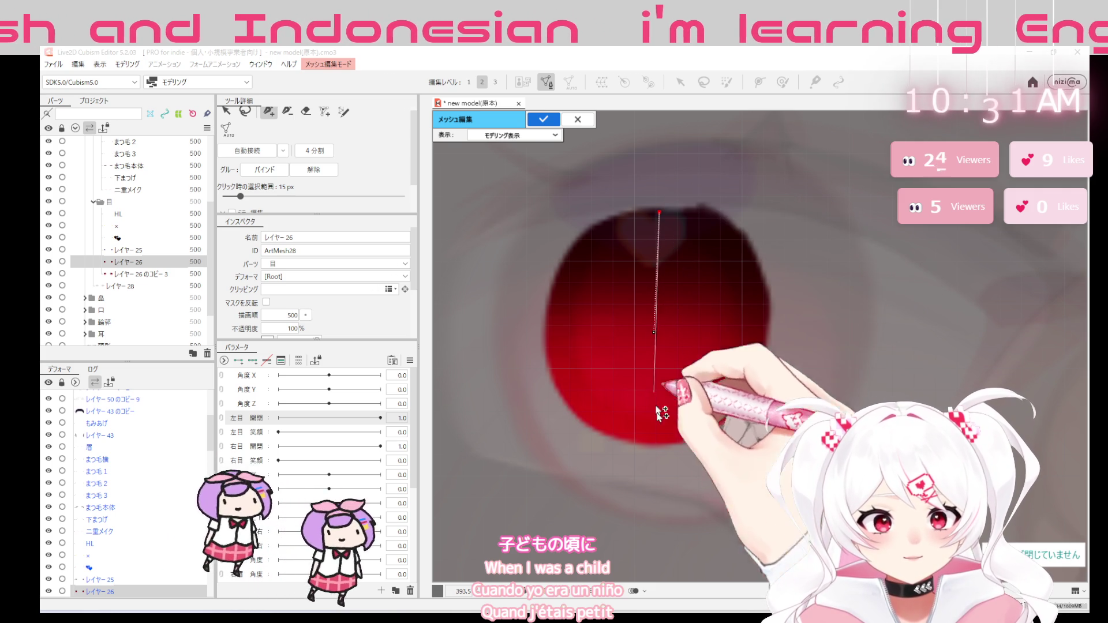
drag(653, 332, 658, 332)
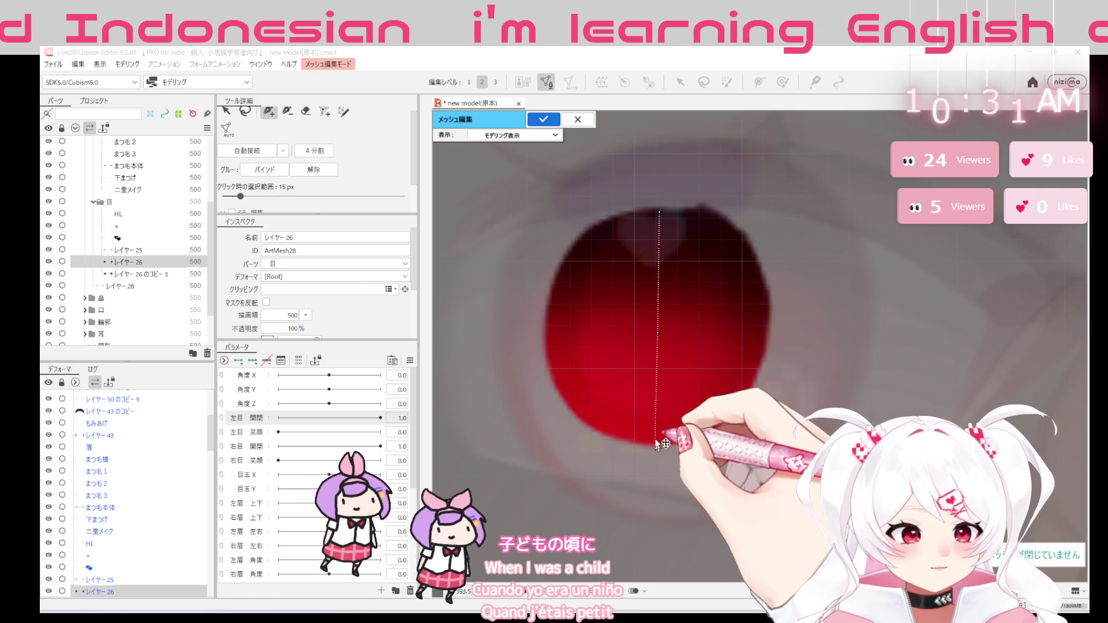
key(ctrl+z)
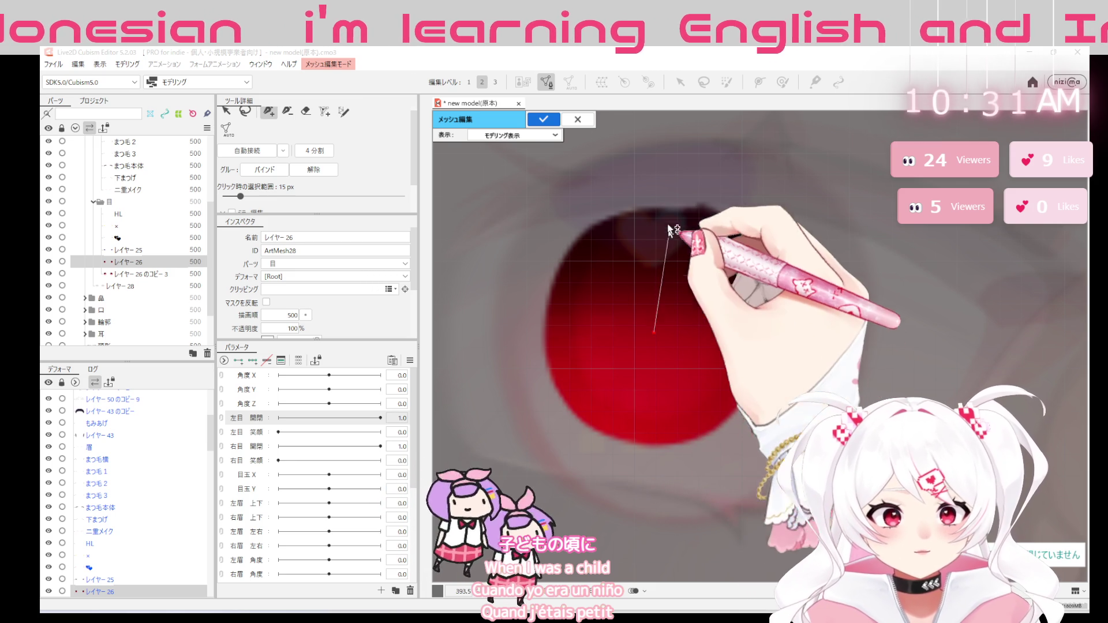
Draw a vertical edge from the iris top vertex to its bottom and change editing mode
click(659, 213)
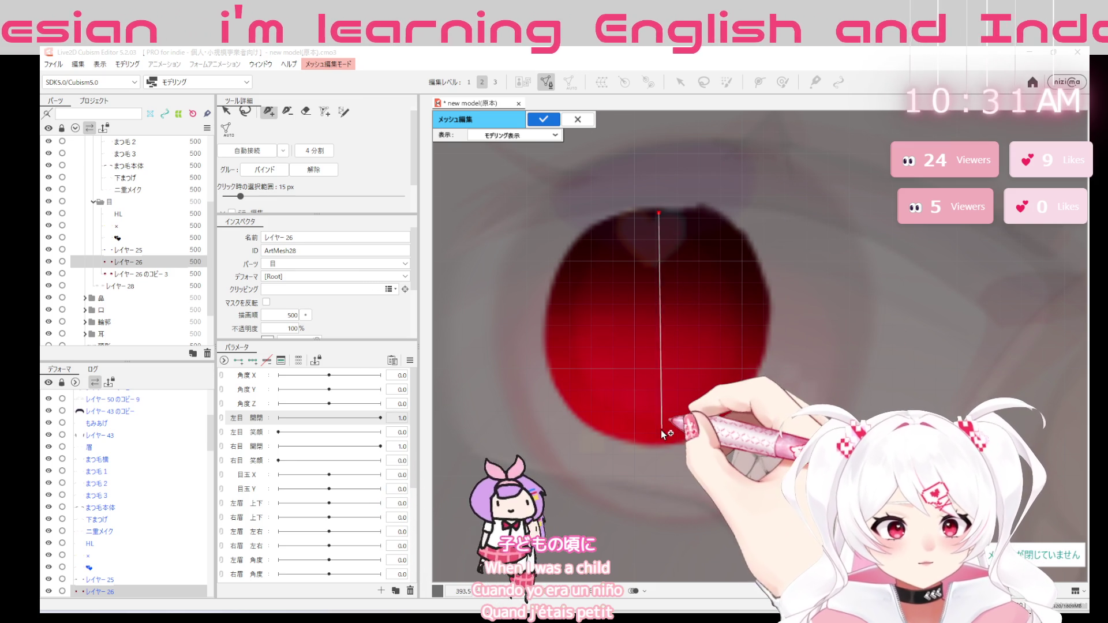
click(660, 437)
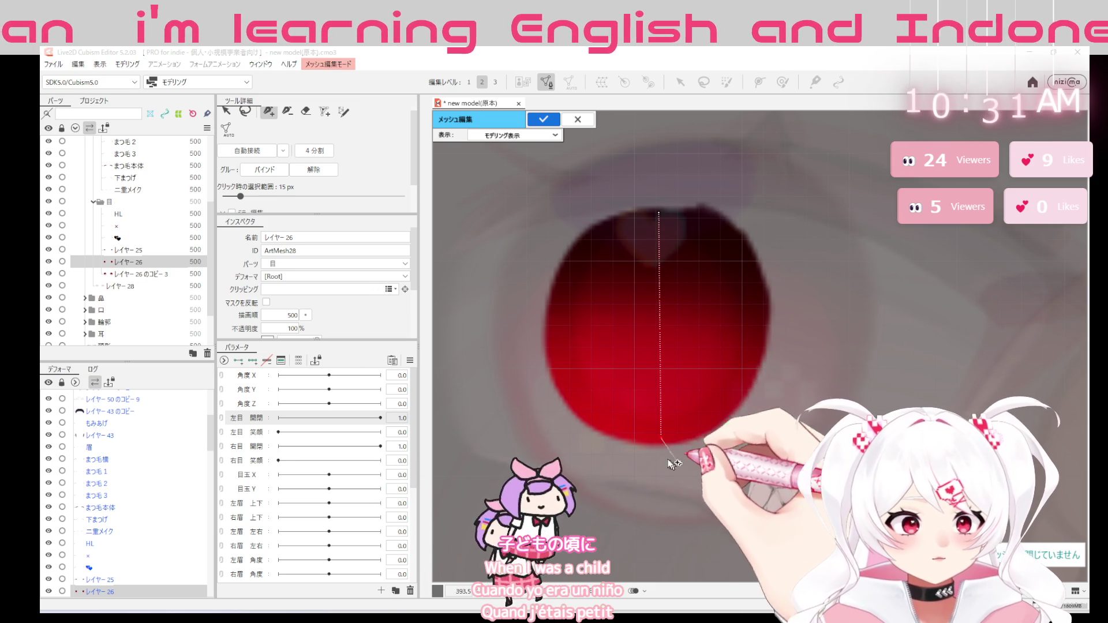
click(288, 112)
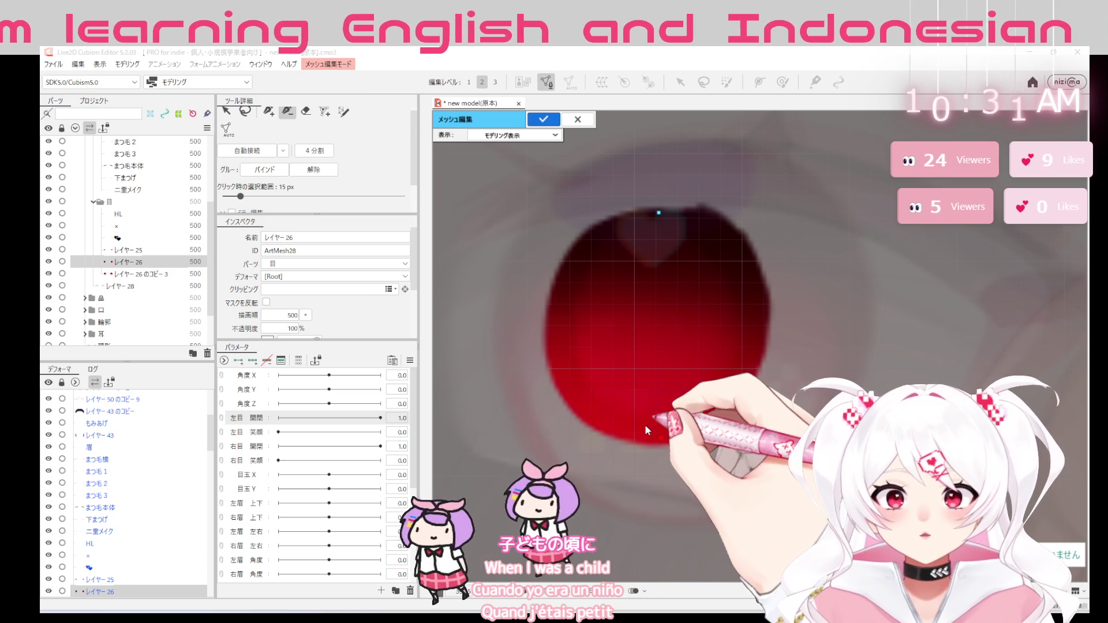
Try edge and grid layouts across the iris, then erase the unwanted grid lines
drag(645, 424, 715, 435)
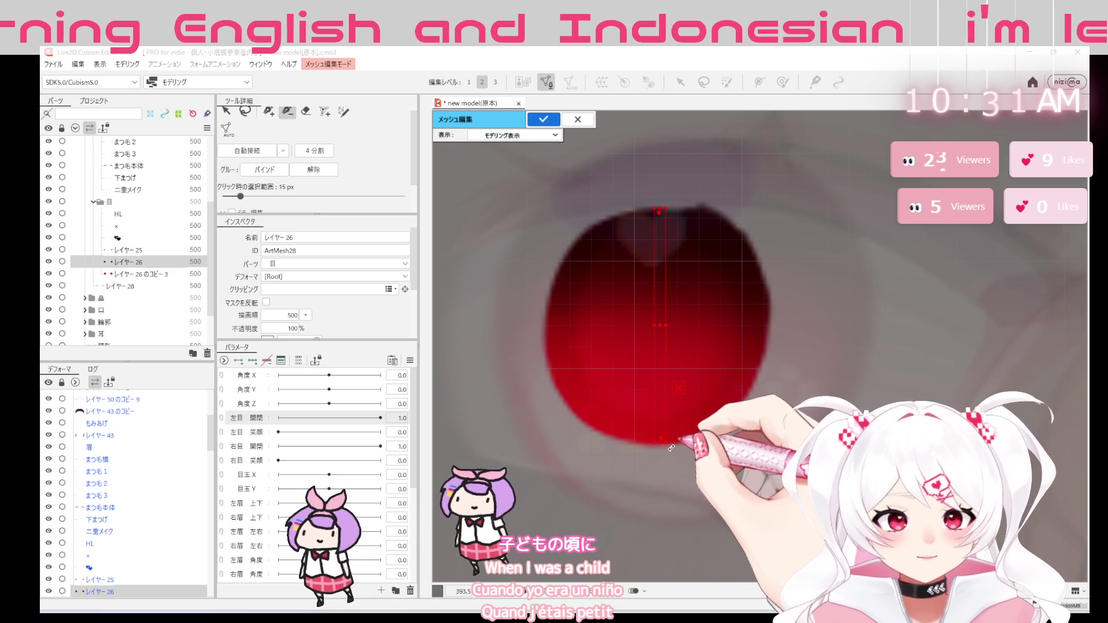
drag(543, 326, 772, 326)
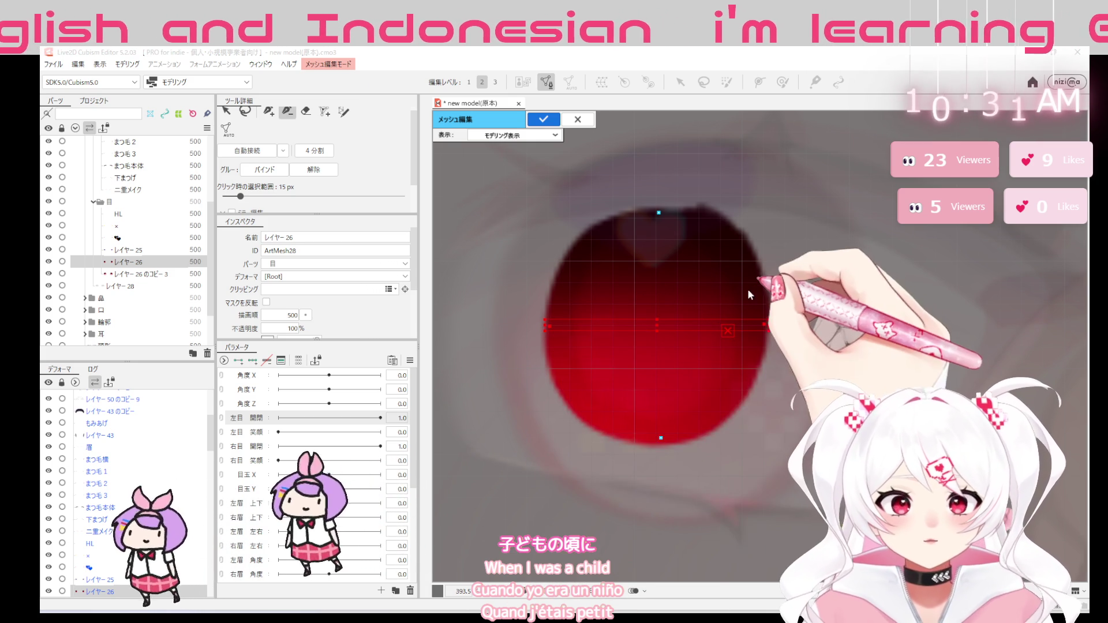
key(Delete)
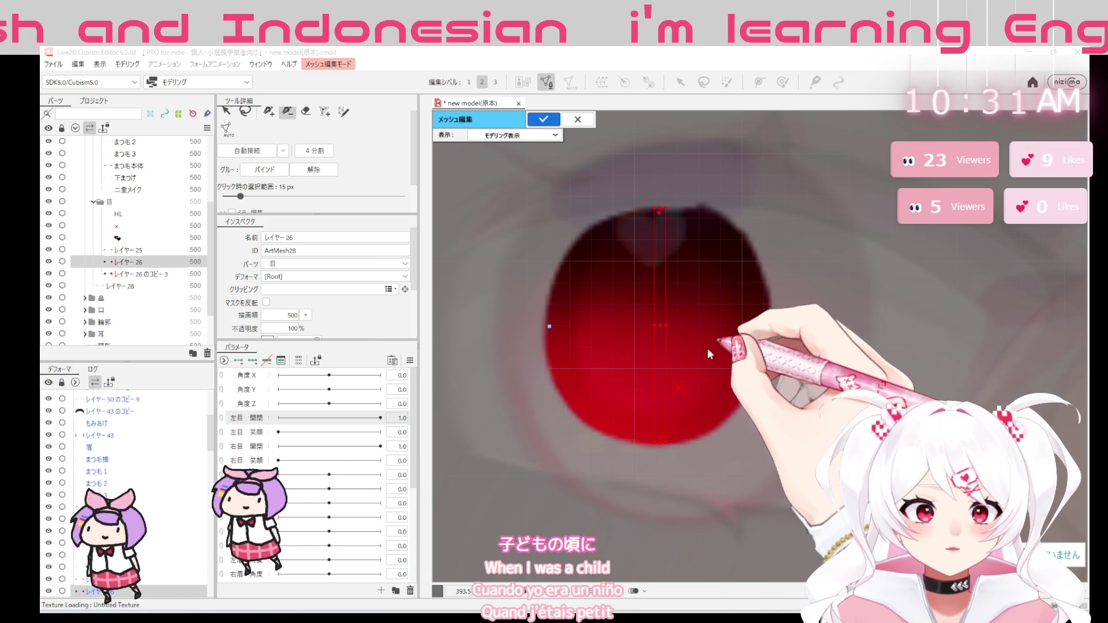
key(ctrl+z)
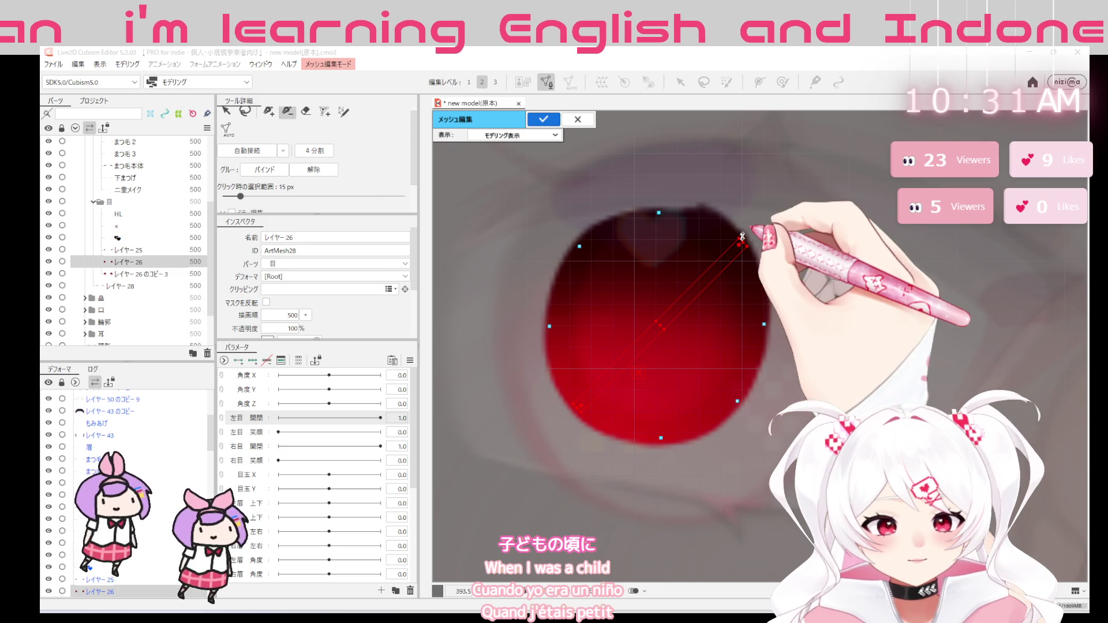
mouse_move(745, 243)
mouse_down()
mouse_move(578, 408)
mouse_move(626, 476)
mouse_up()
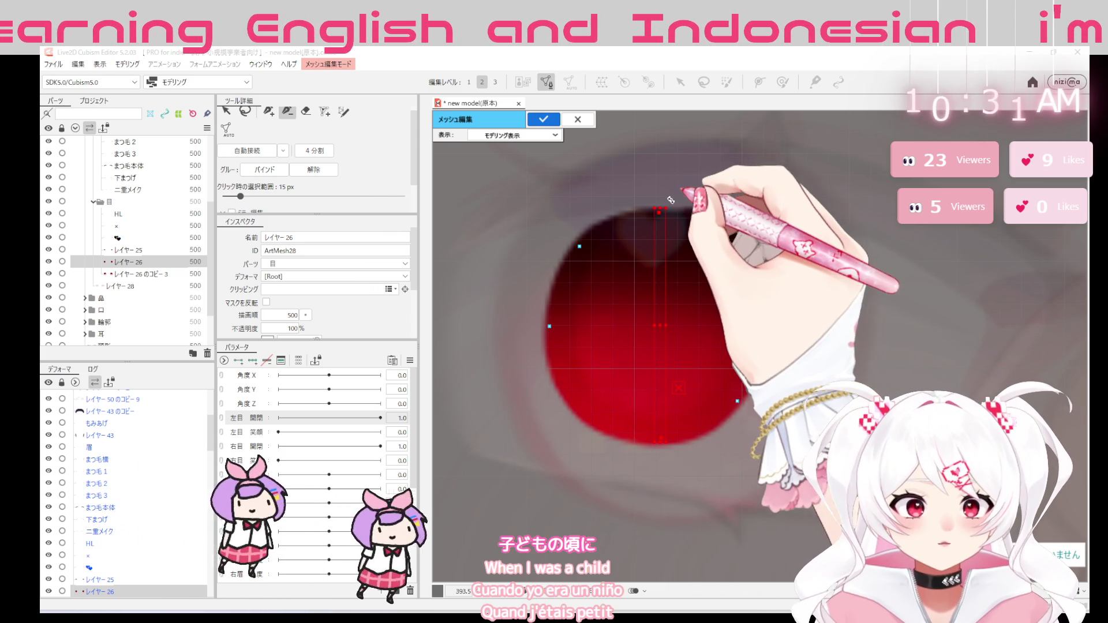
click(736, 241)
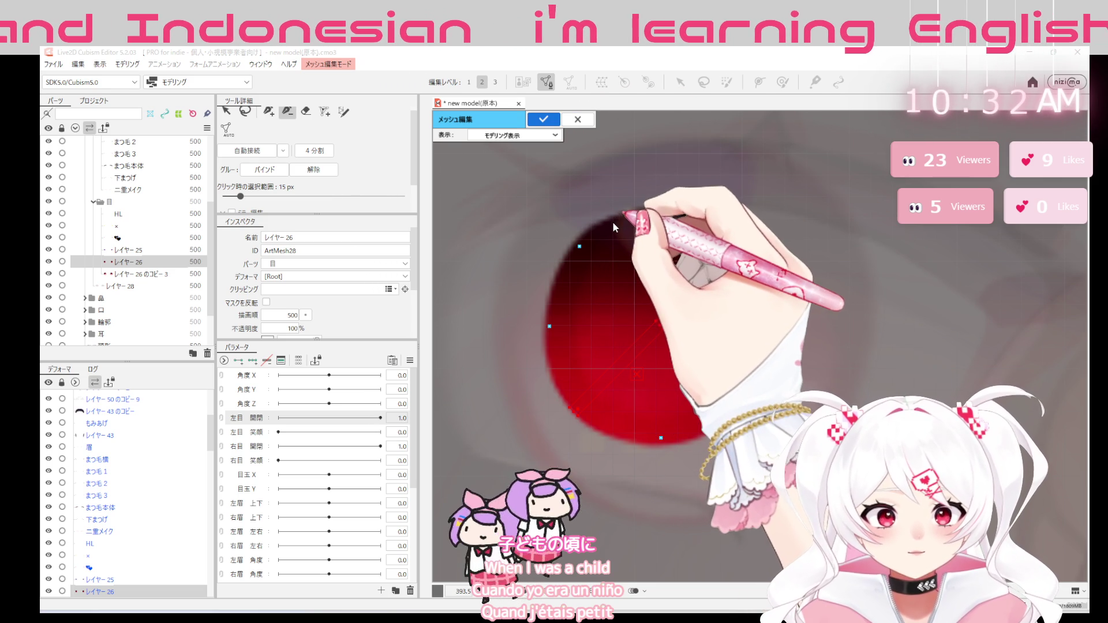
click(269, 112)
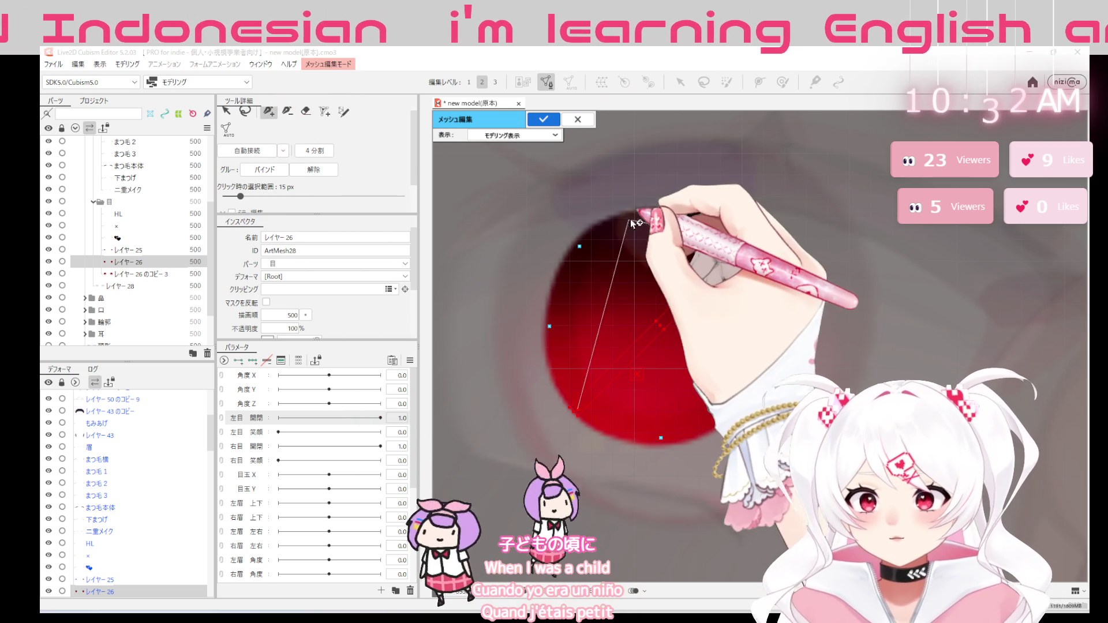
click(748, 241)
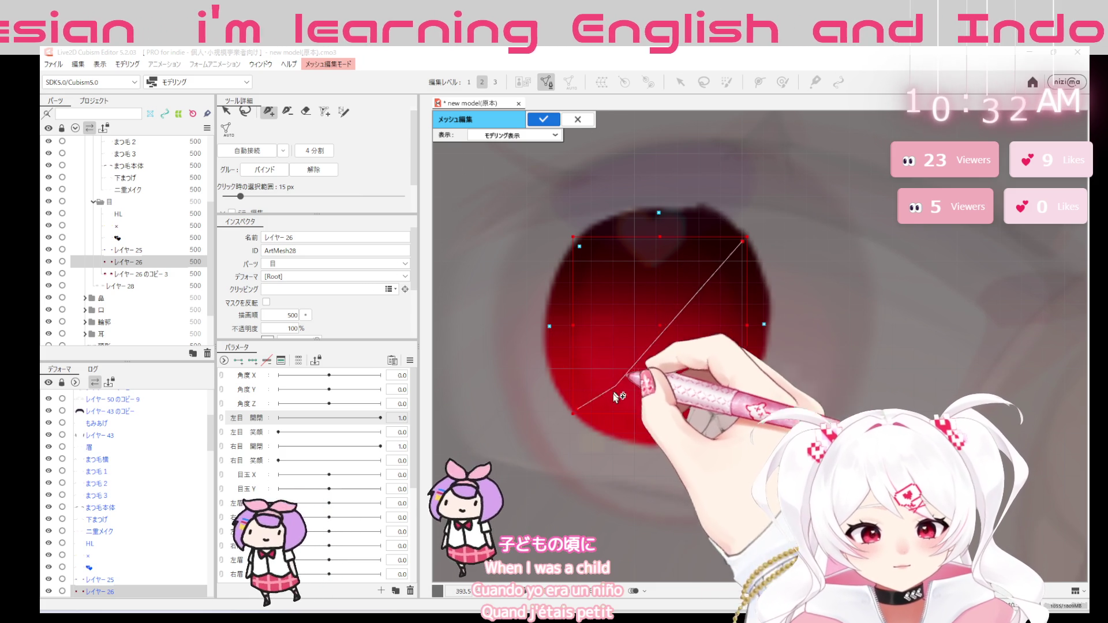
click(763, 324)
click(737, 401)
click(306, 112)
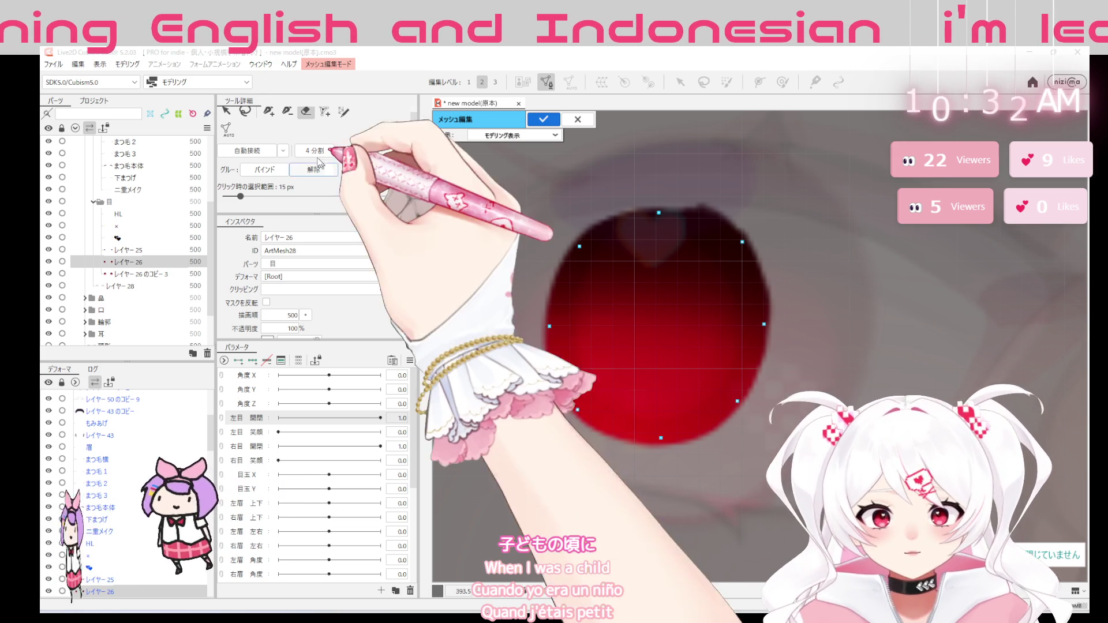
Ring the iris outline with vertices, close it at the top and join a centre vertex into a fan
click(269, 110)
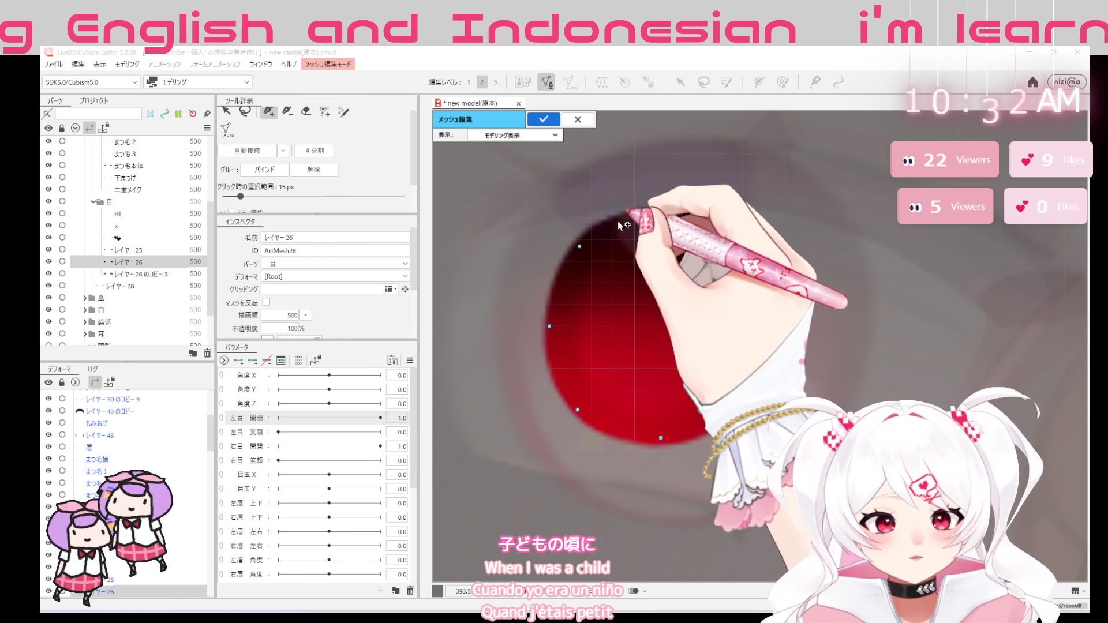
click(617, 221)
click(559, 285)
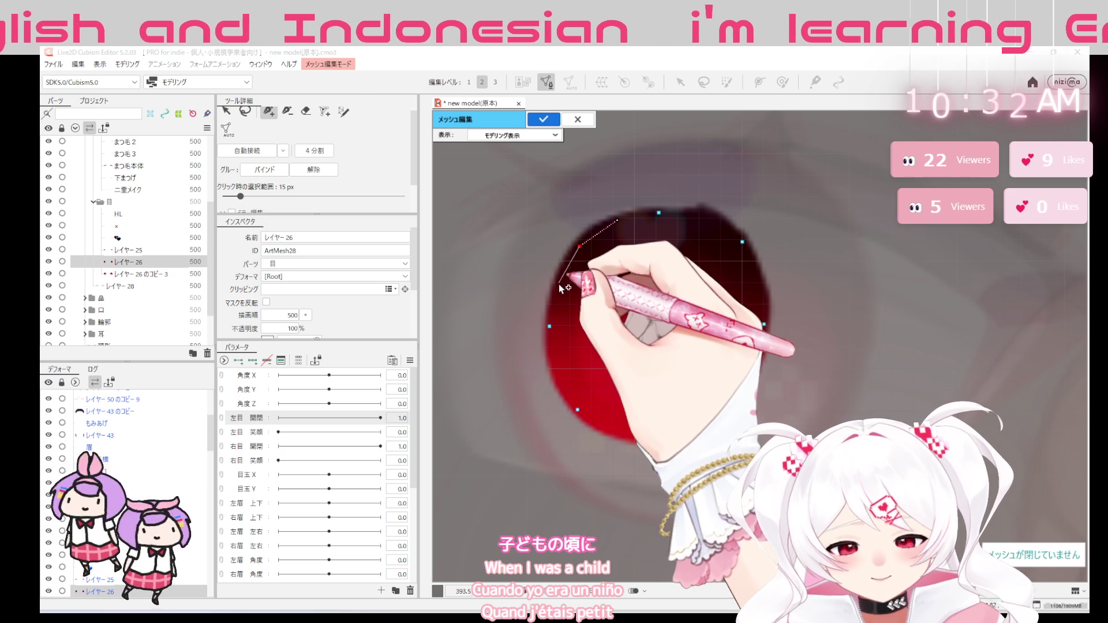
click(550, 328)
click(559, 377)
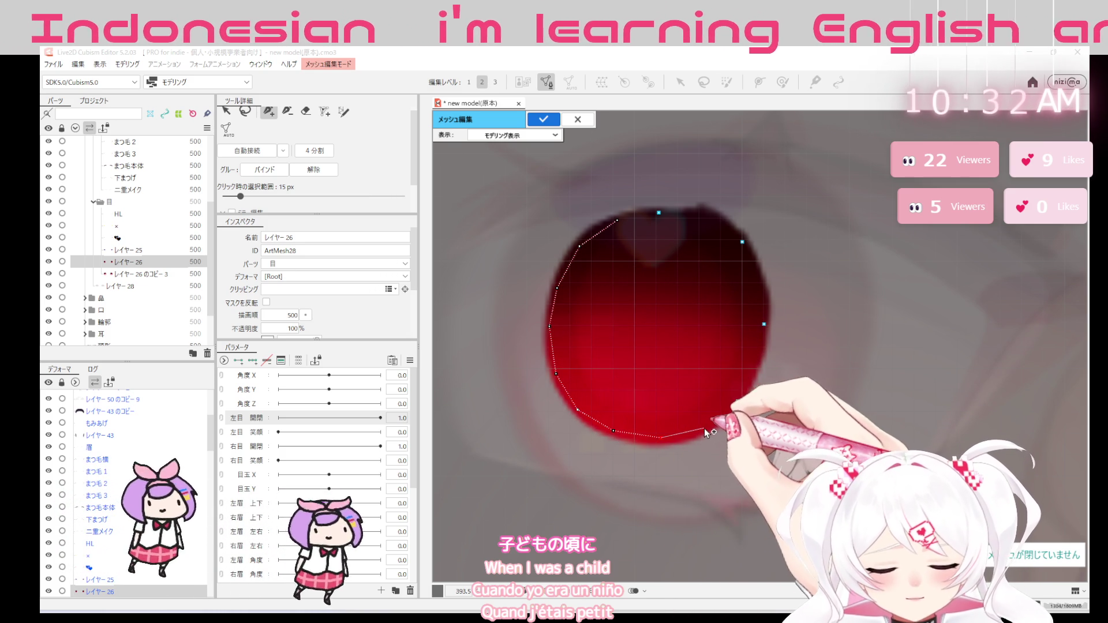
click(764, 324)
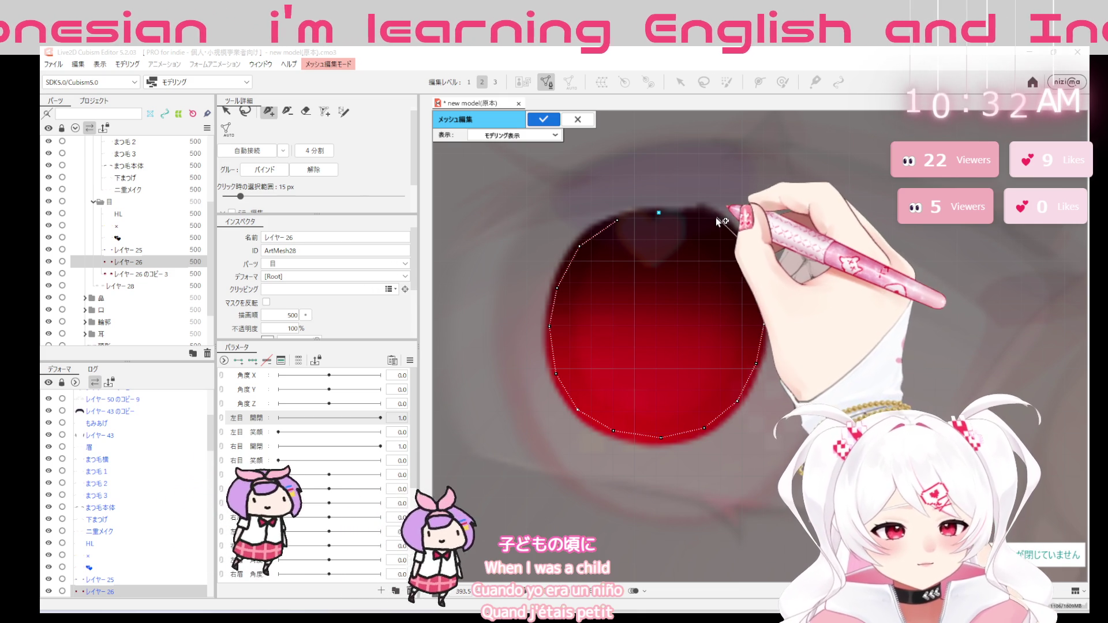
click(660, 212)
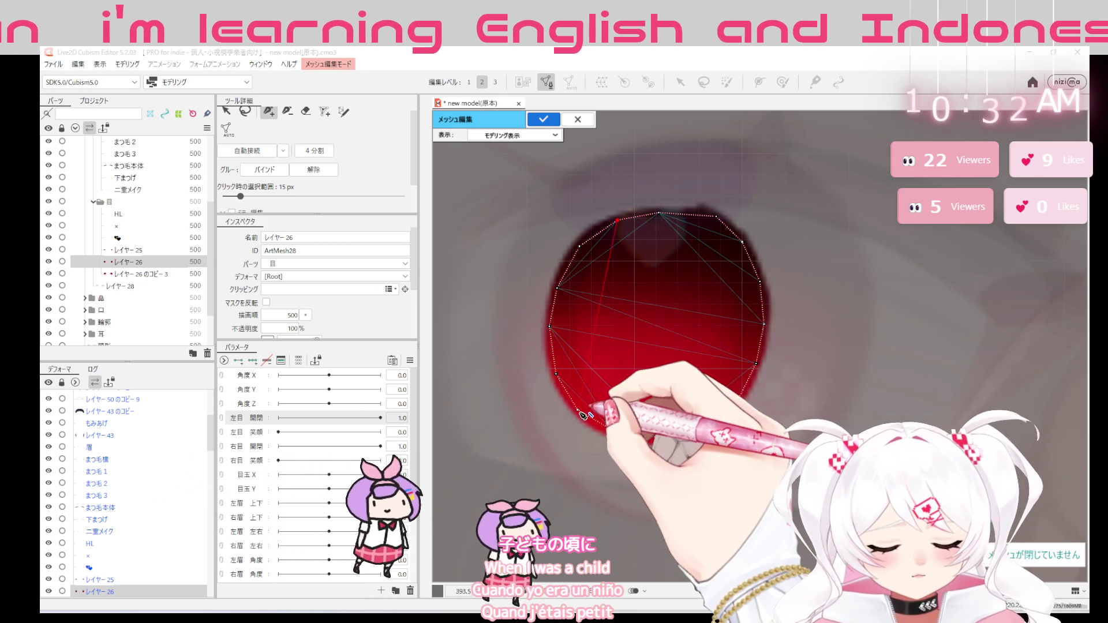
click(659, 334)
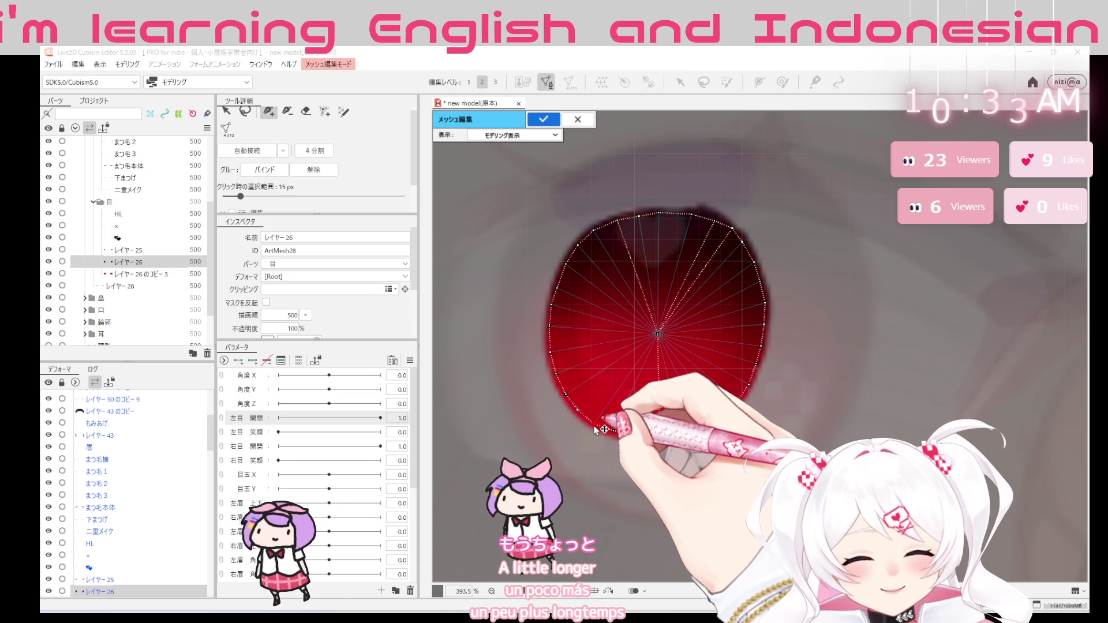
click(641, 438)
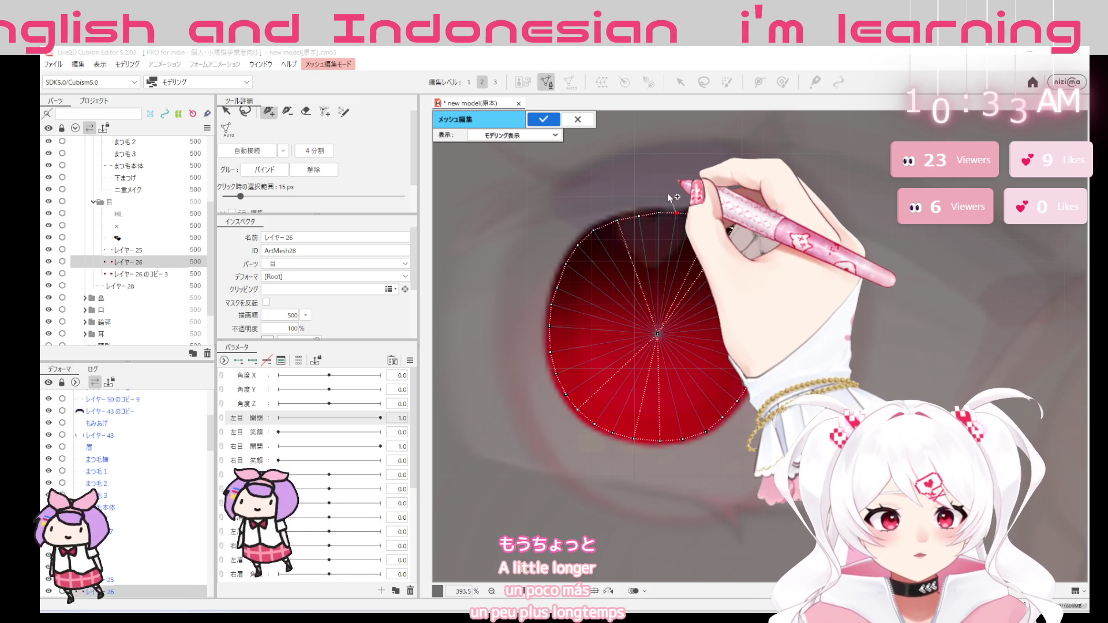
Place a denser ring of border vertices around the whole iris outline, closed at the top
key(ctrl+z)
key(ctrl+z)
key(ctrl+z)
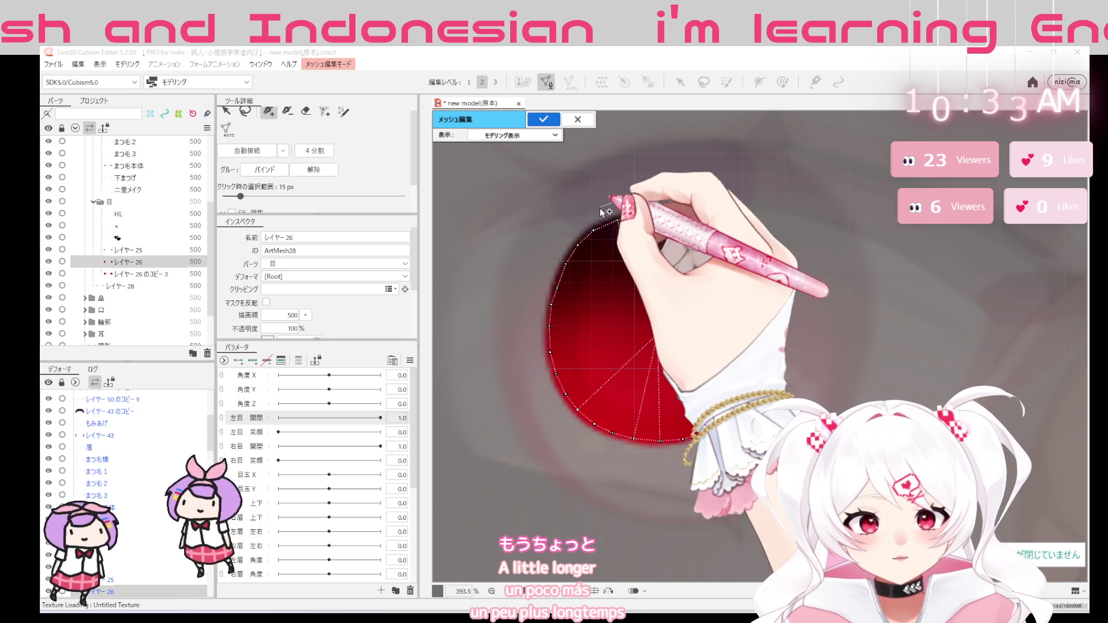
click(572, 228)
click(554, 248)
click(543, 267)
click(538, 286)
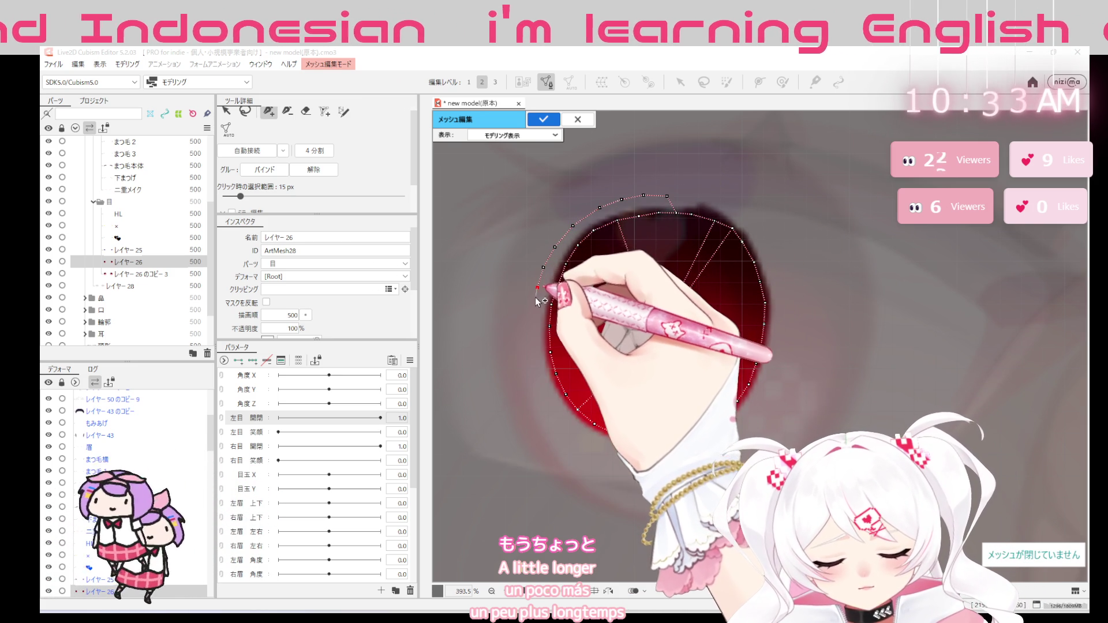
click(531, 313)
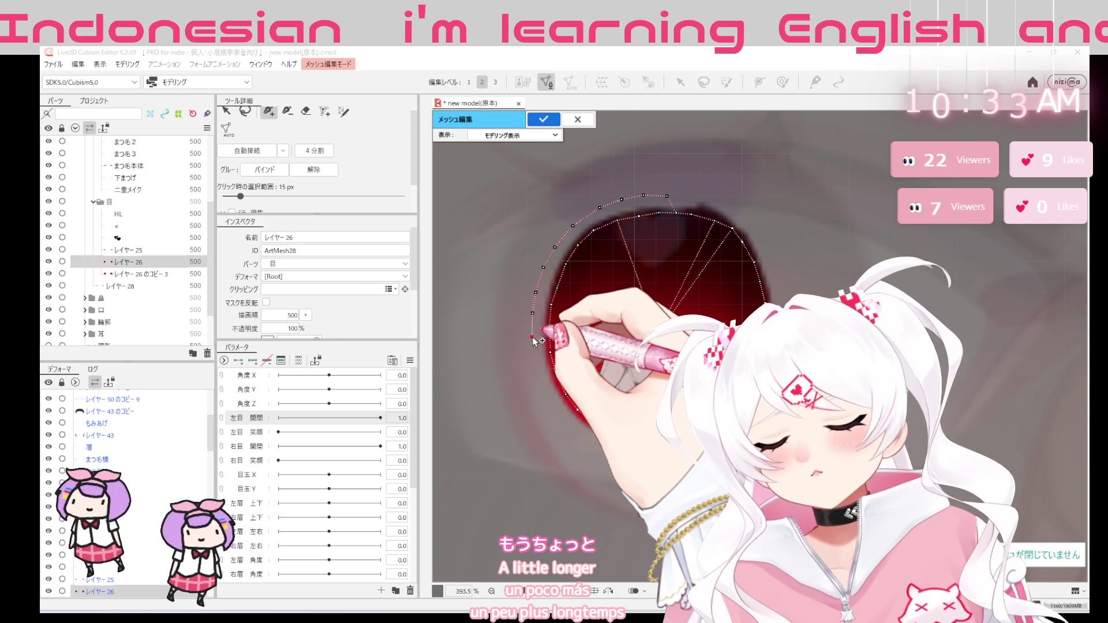
click(531, 337)
click(537, 370)
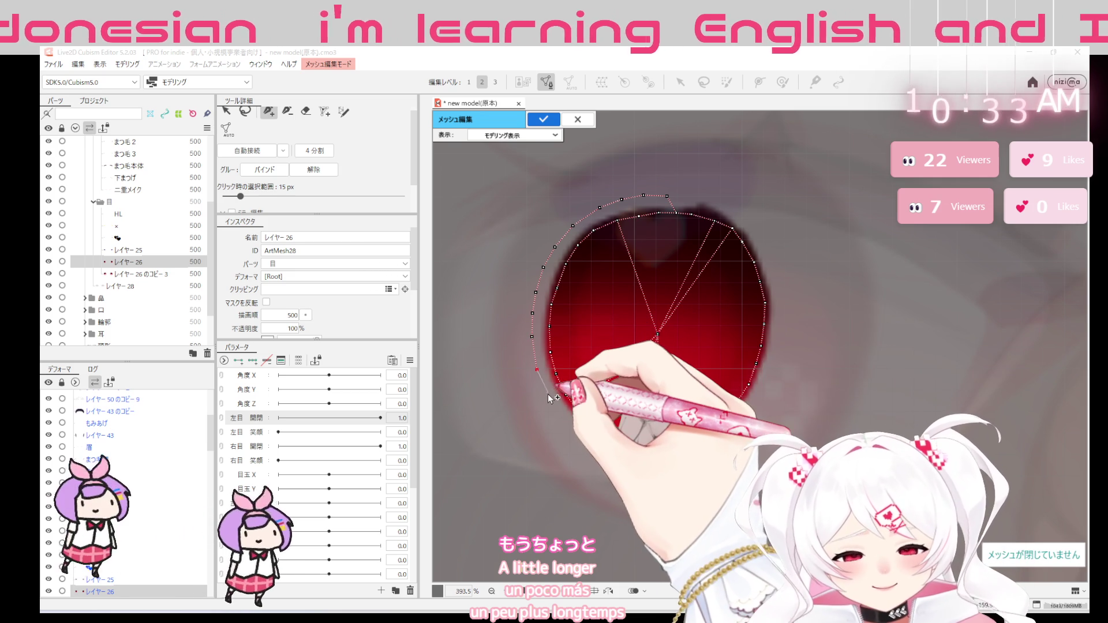
click(547, 394)
click(594, 444)
click(620, 454)
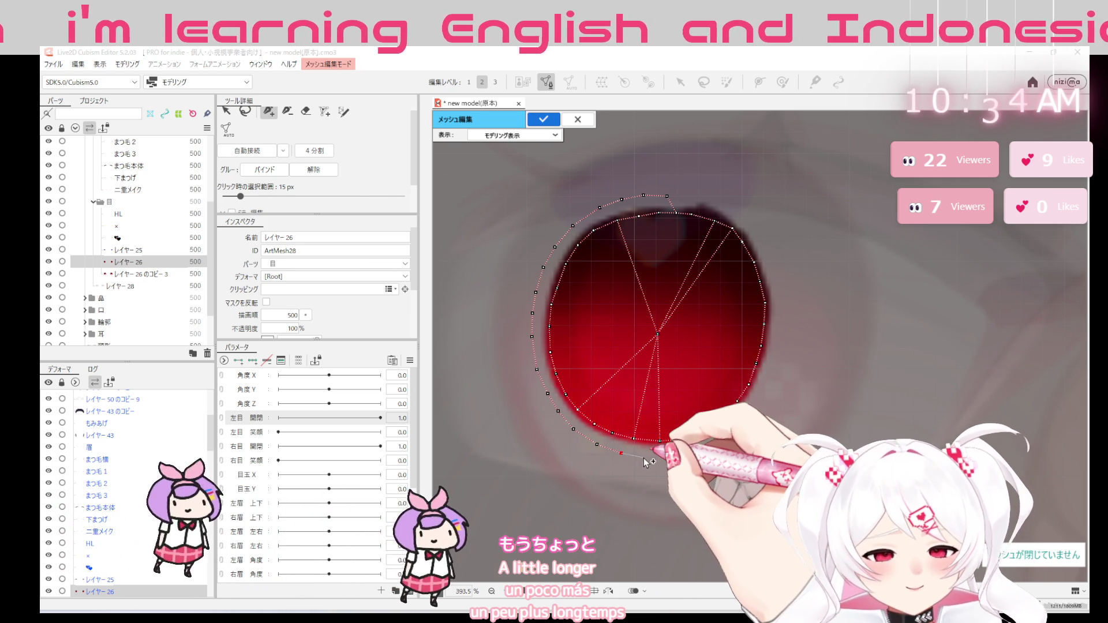
click(674, 457)
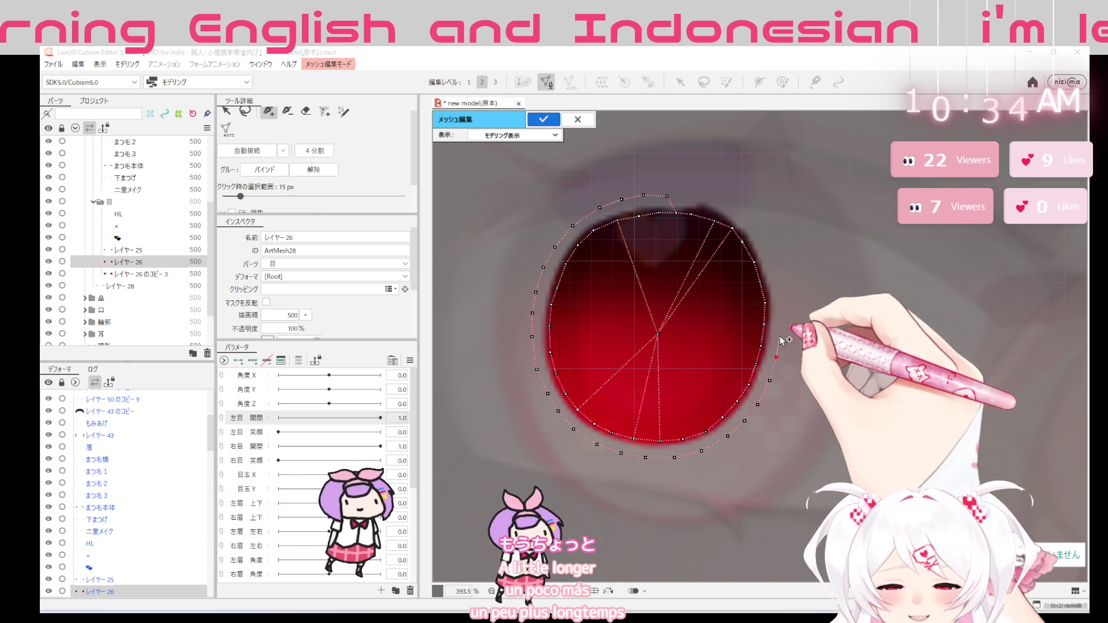
click(779, 284)
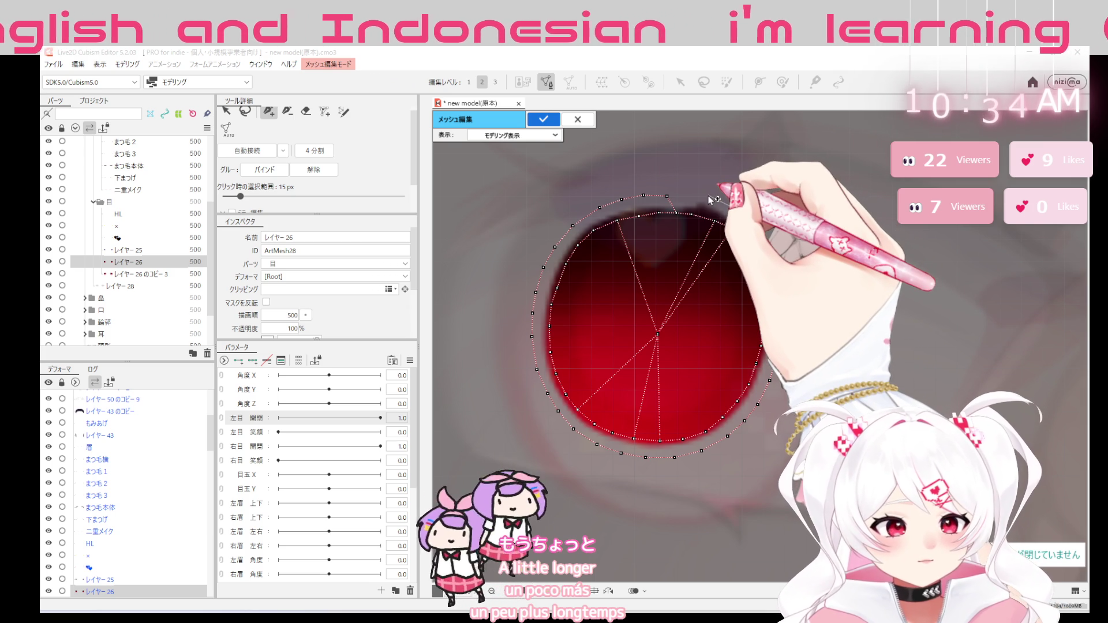
click(669, 197)
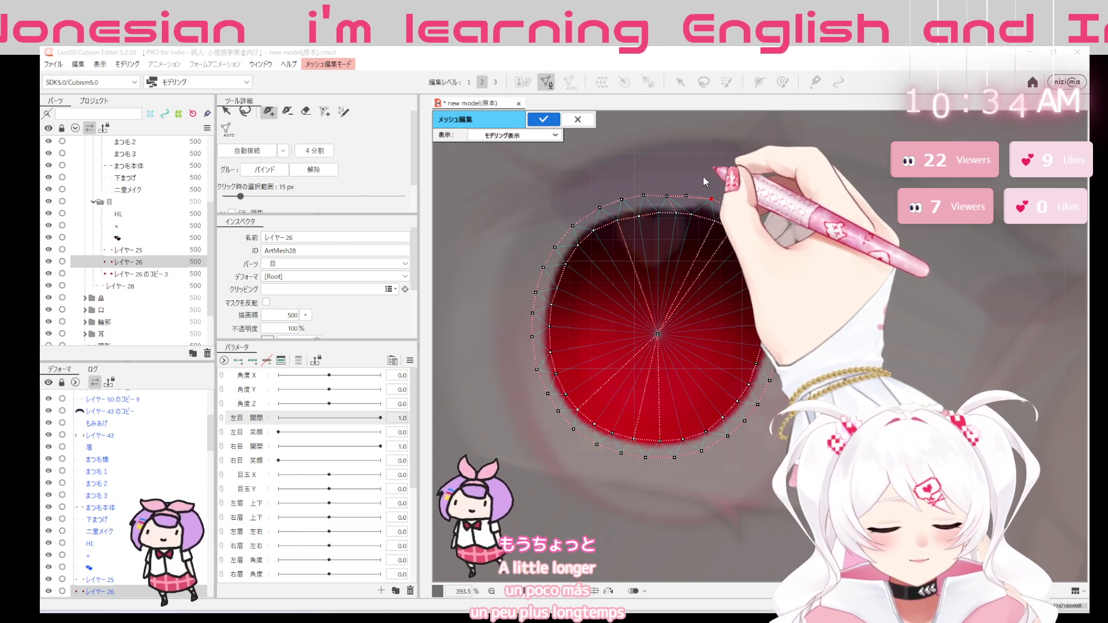
Erase the old centre vertex and its spokes so the new rim forms the radial fan
click(305, 111)
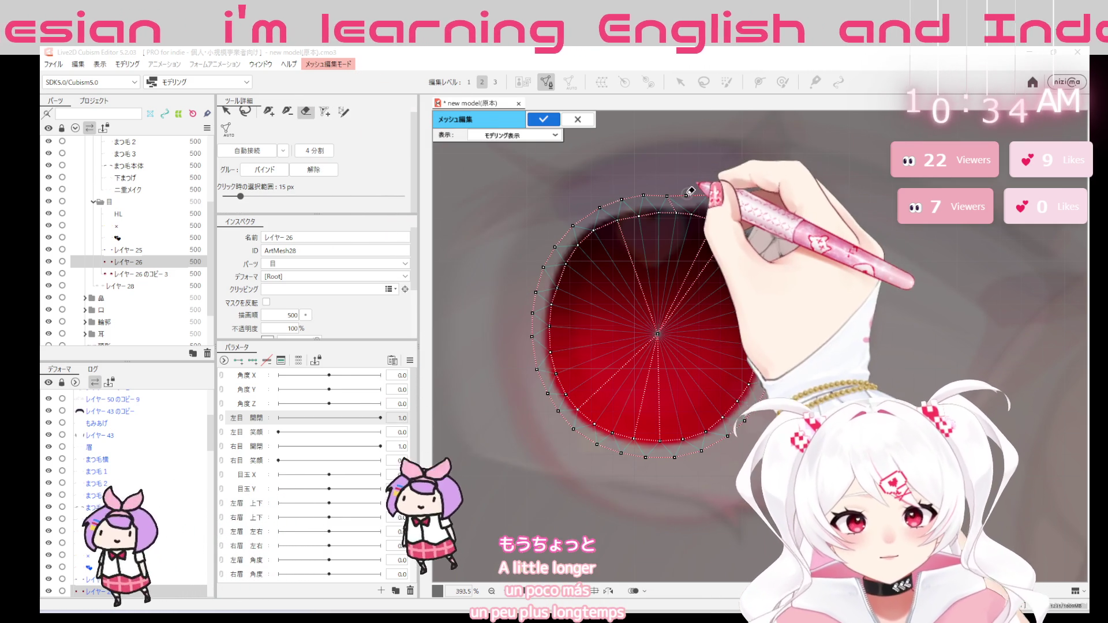
click(658, 333)
click(269, 111)
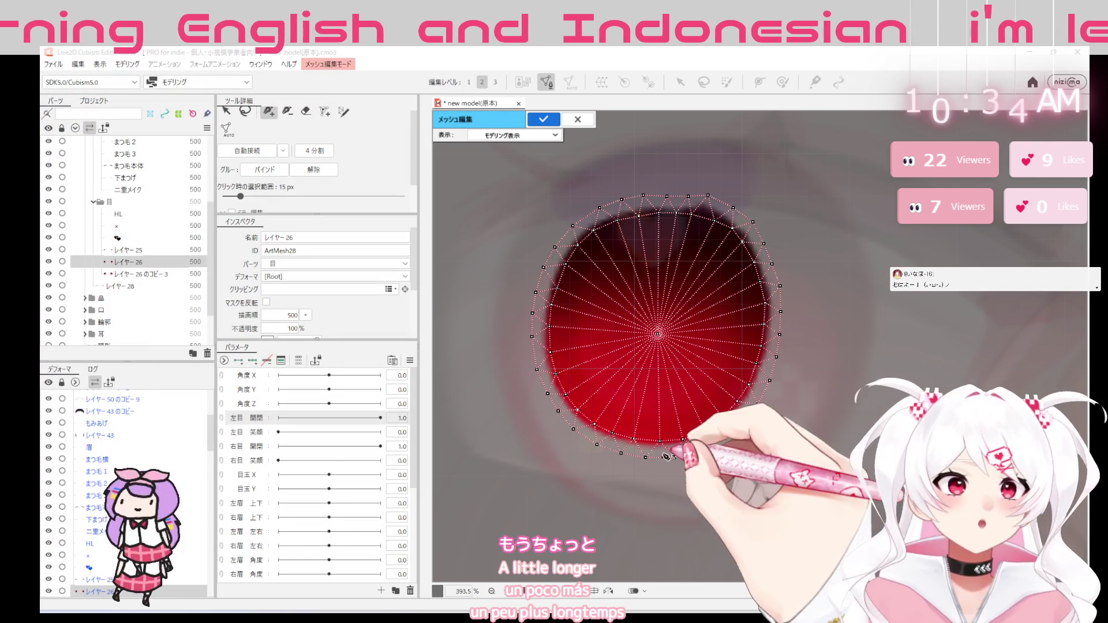
scroll(895, 312, down, 1)
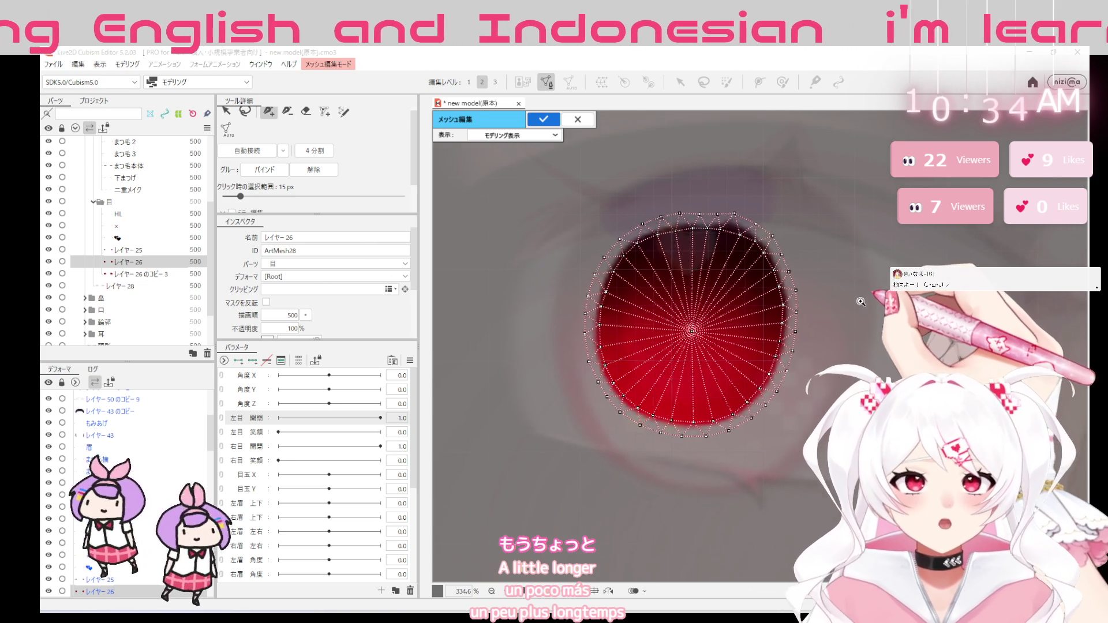
Apply the レイヤー 26 iris mesh and compare it with レイヤー 26 のコピー 3 by toggling visibility
click(542, 119)
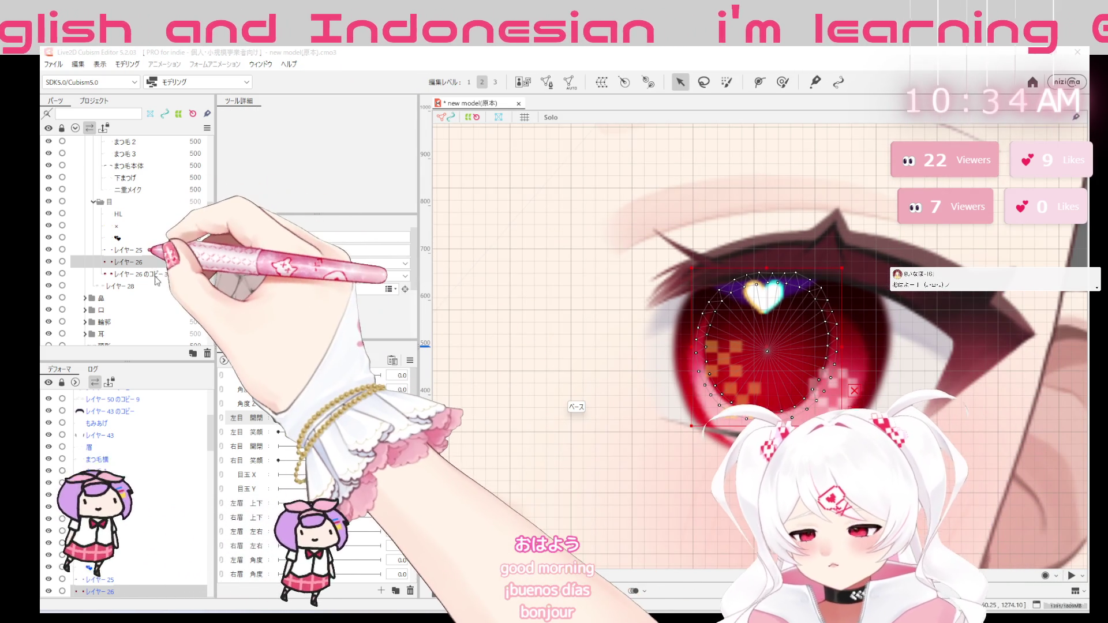
click(138, 273)
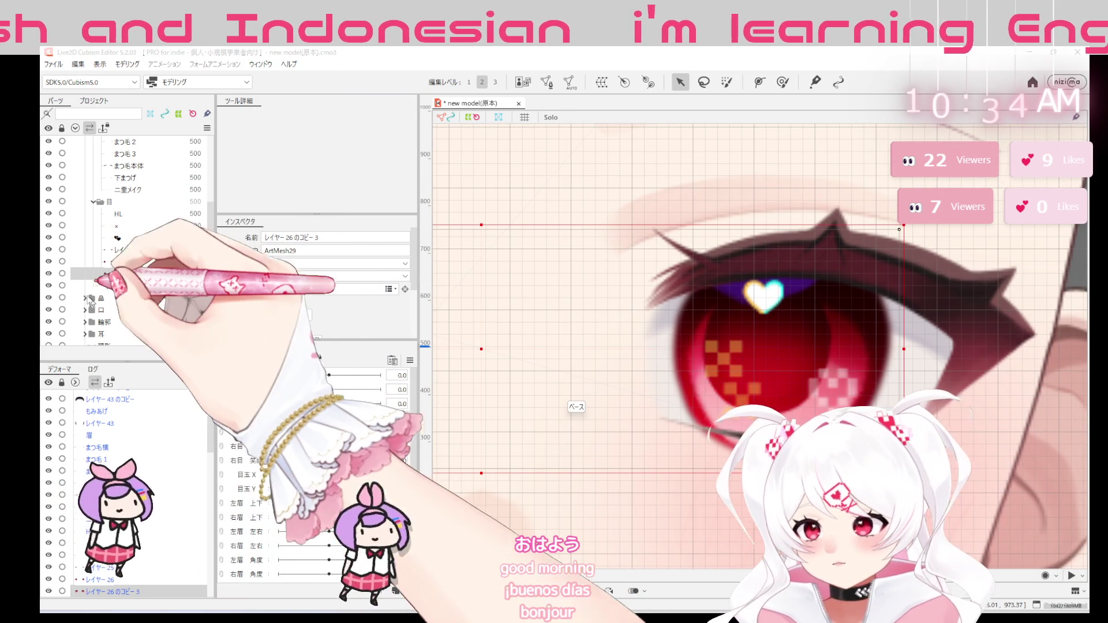
click(49, 274)
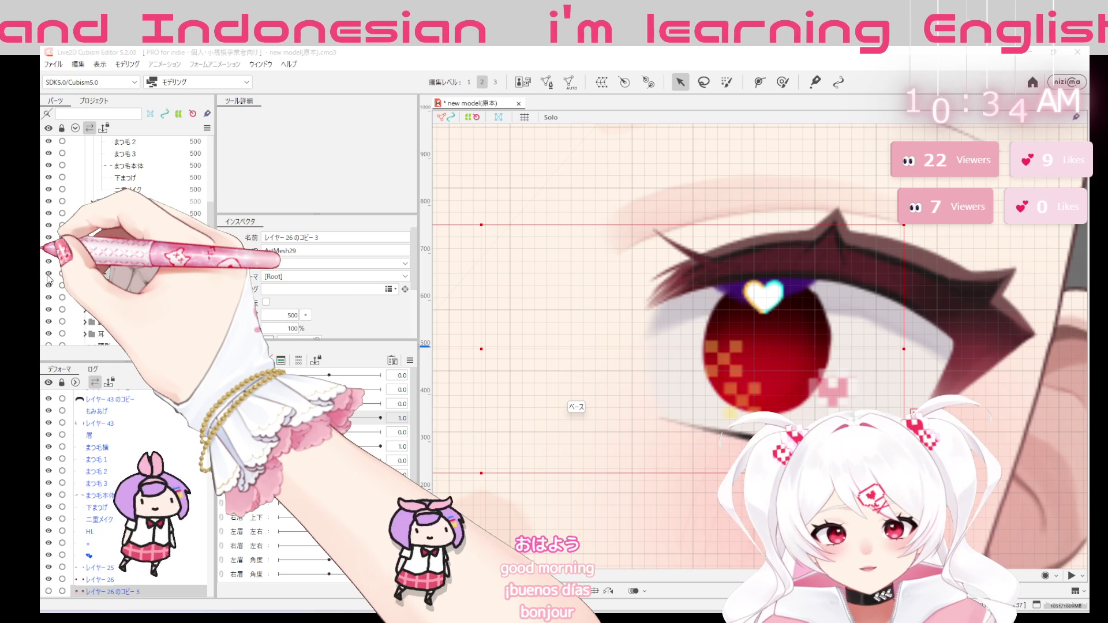
click(48, 274)
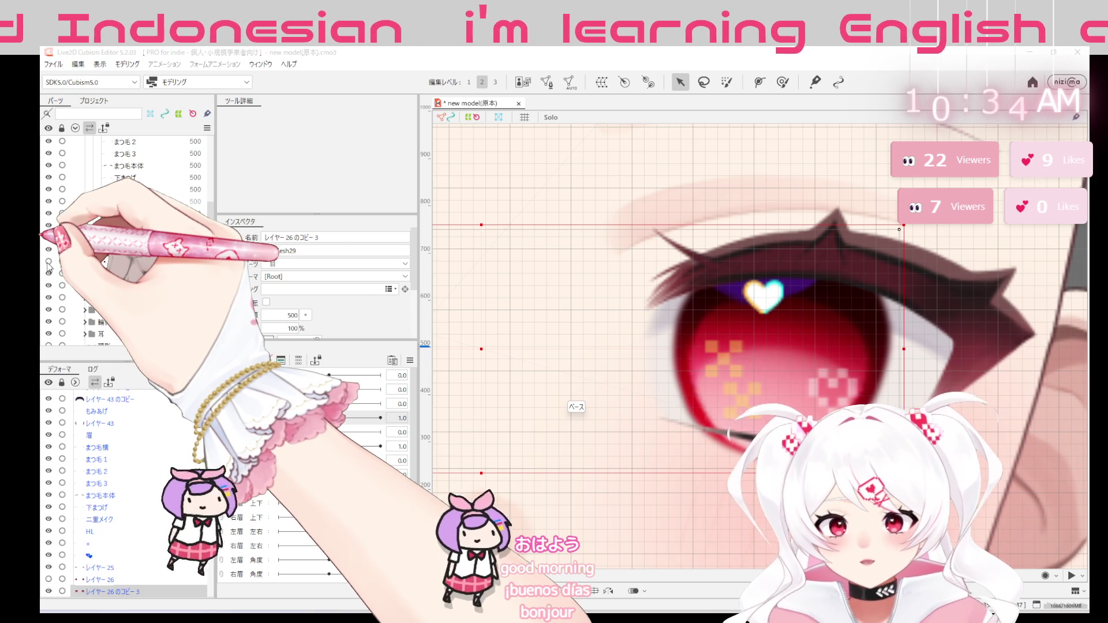
click(48, 274)
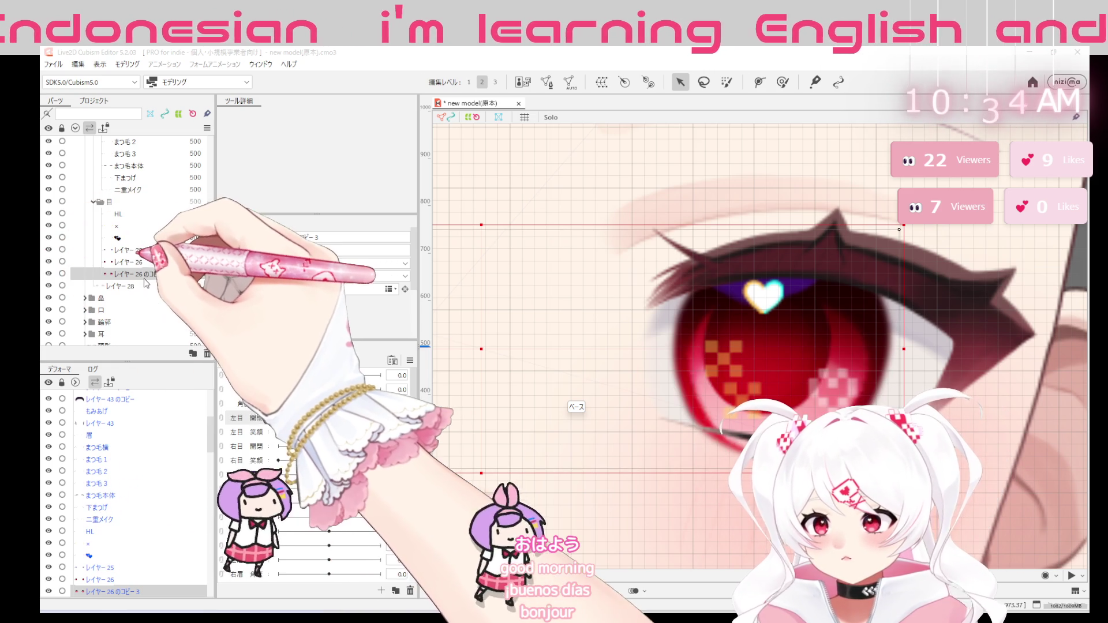
click(546, 82)
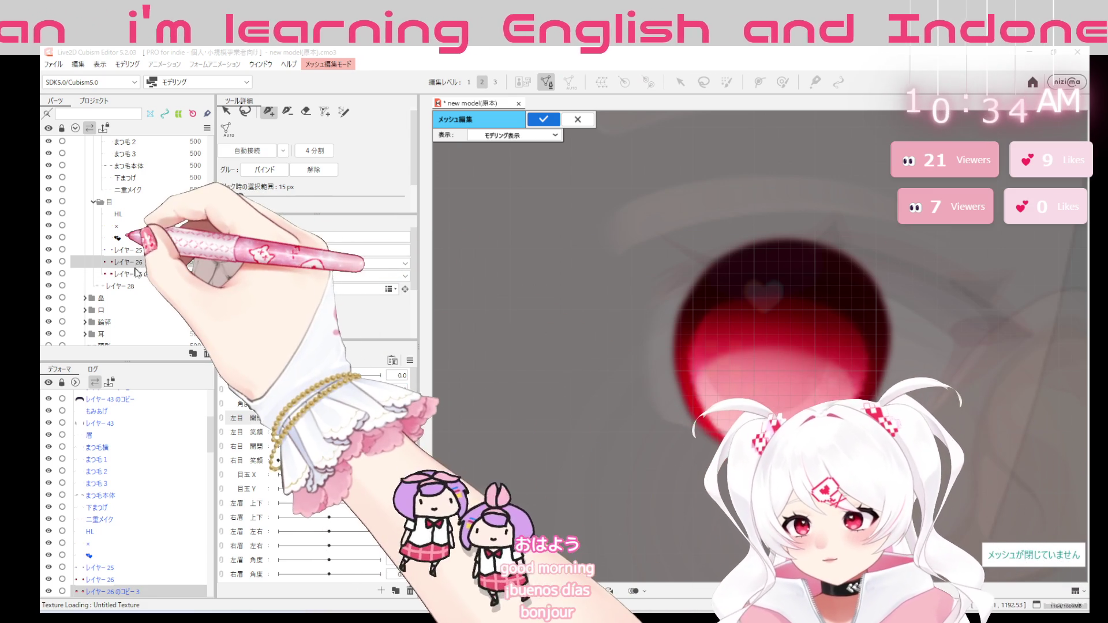
Copy the mesh from レイヤー 26 and enter mesh editing on レイヤー 26 のコピー 3
click(177, 262)
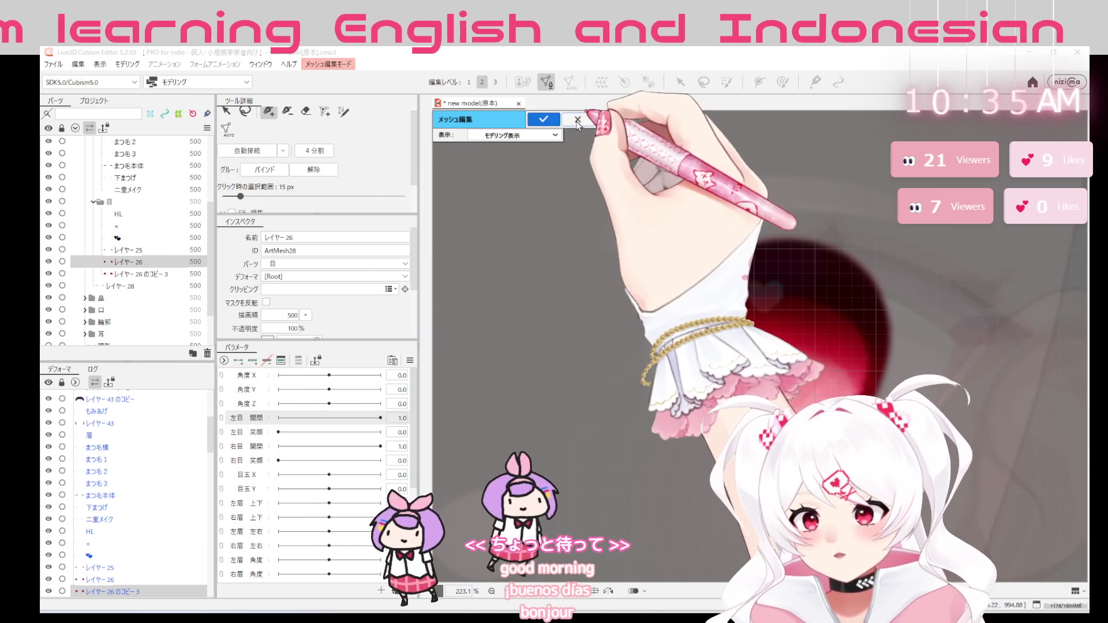
click(543, 119)
click(560, 345)
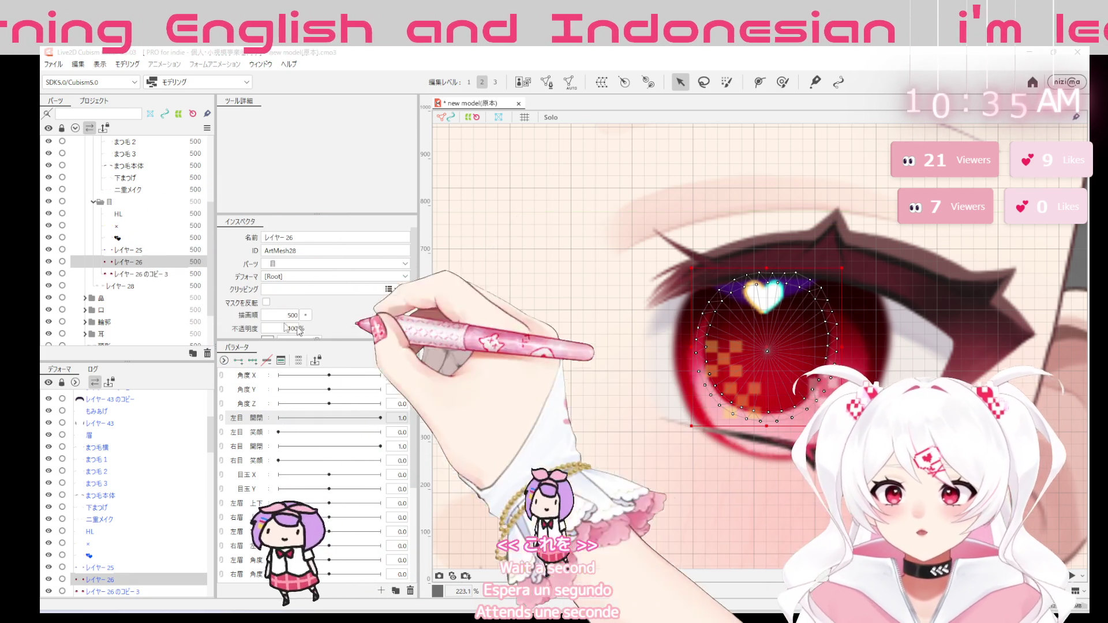
click(139, 273)
click(547, 82)
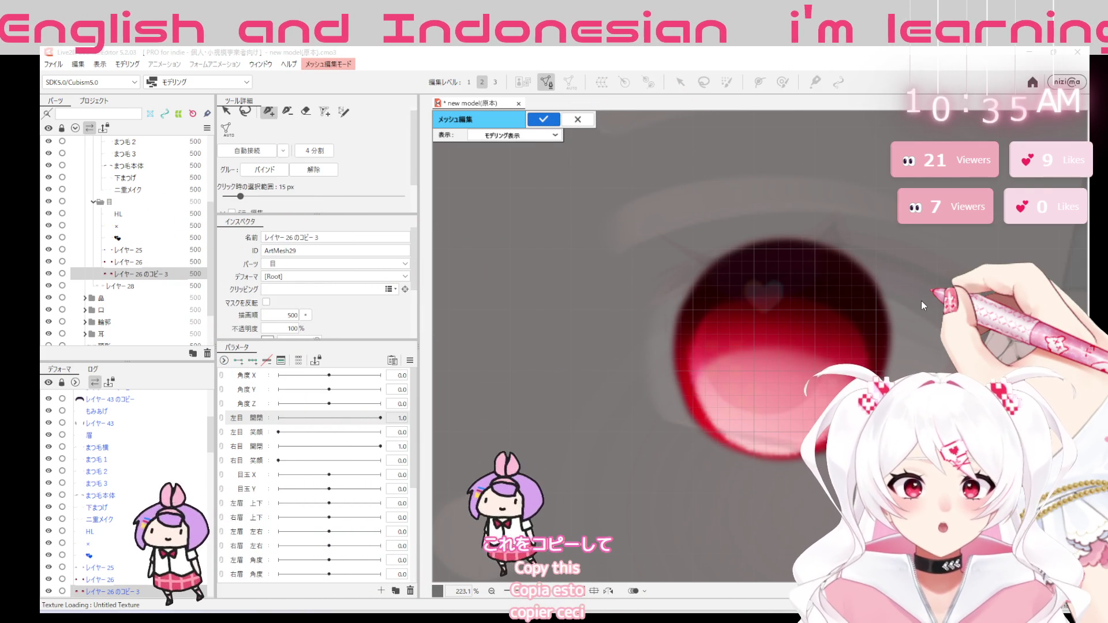
Paste the iris mesh and stretch its bounding box in all directions to cover the copy layer's iris
key(ctrl+v)
drag(841, 425, 878, 463)
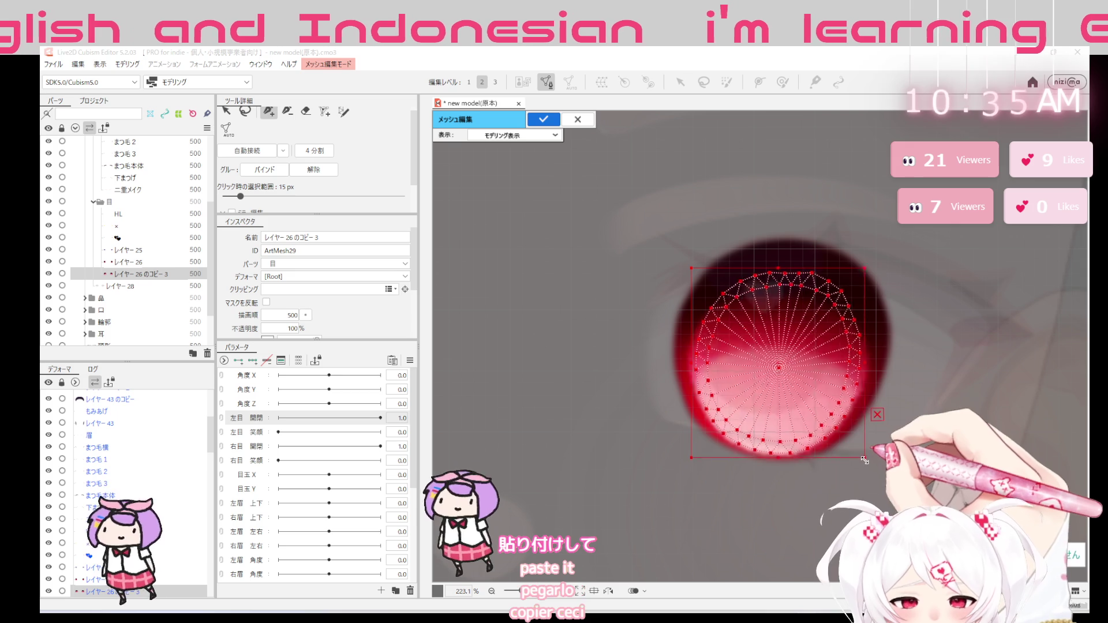
drag(691, 268, 657, 233)
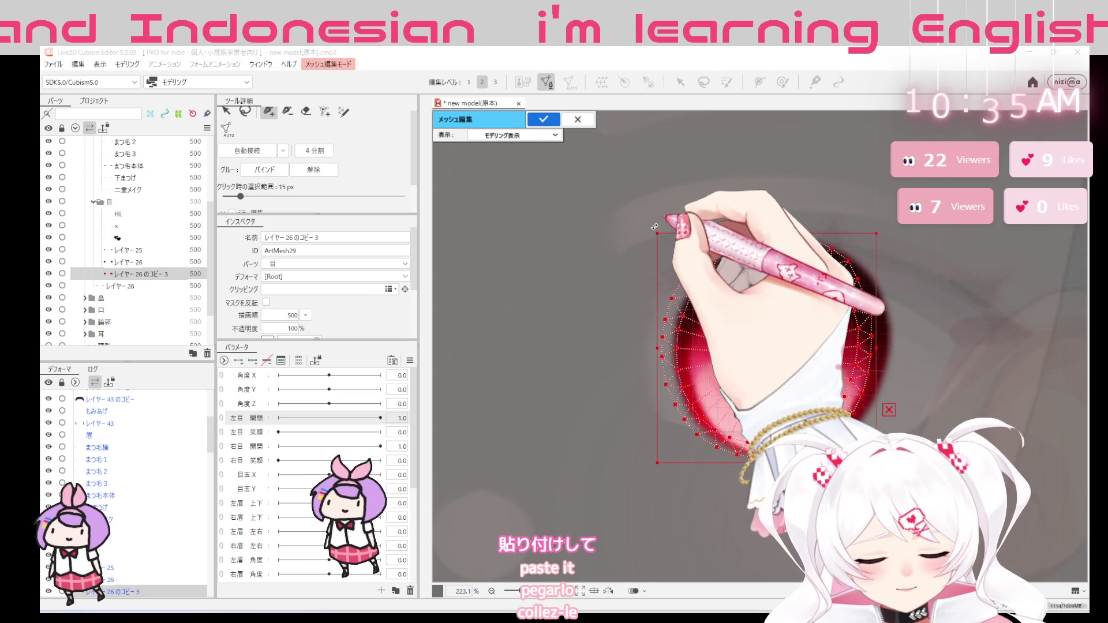
drag(876, 233, 897, 230)
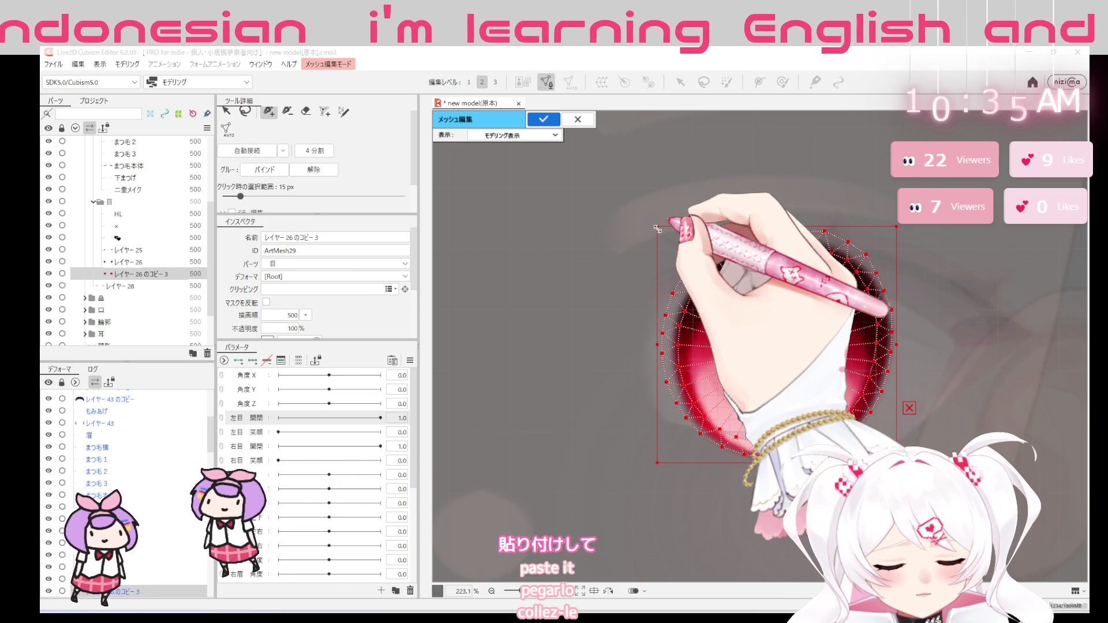
drag(658, 231, 658, 227)
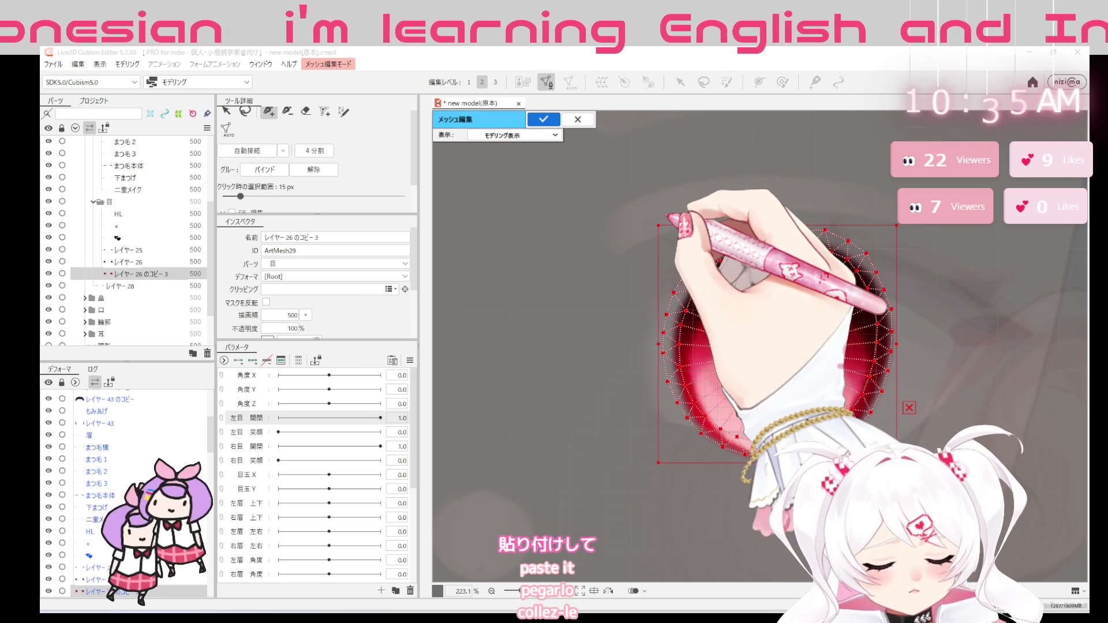
drag(776, 464, 777, 473)
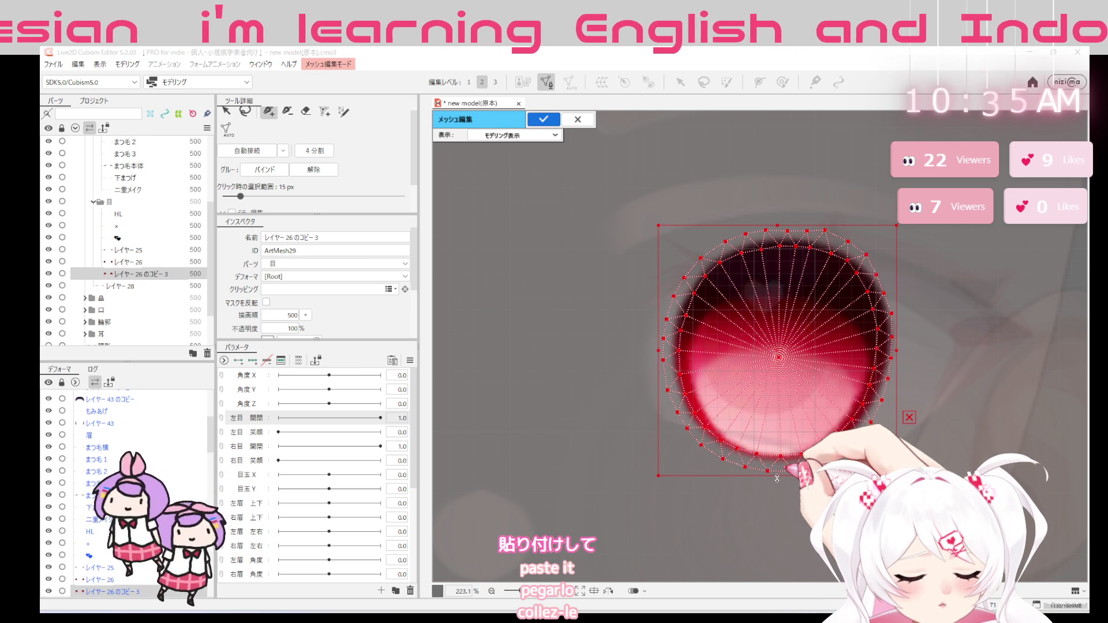
drag(897, 352, 903, 353)
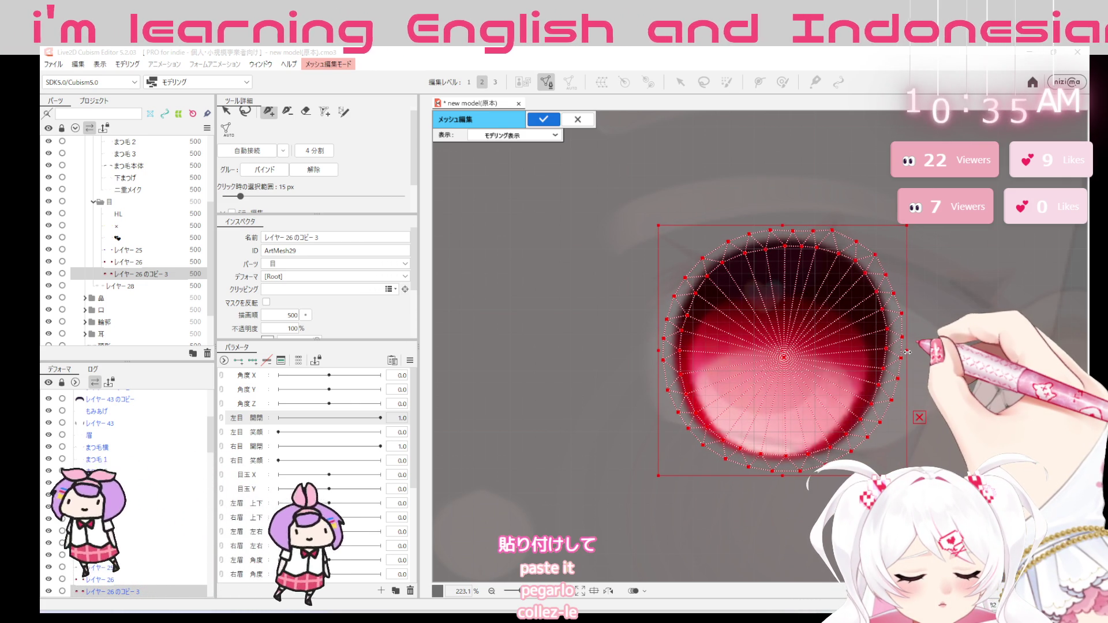
Undo two stray vertices added outside the mesh and deselect its vertices
click(913, 286)
key(ctrl+z)
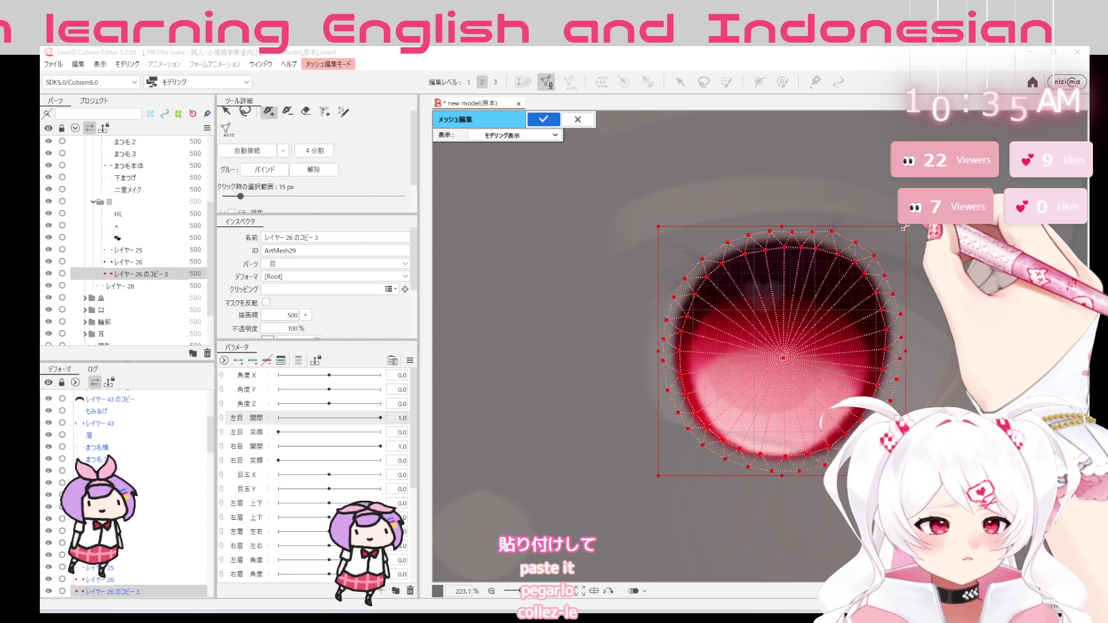
click(765, 153)
key(ctrl+z)
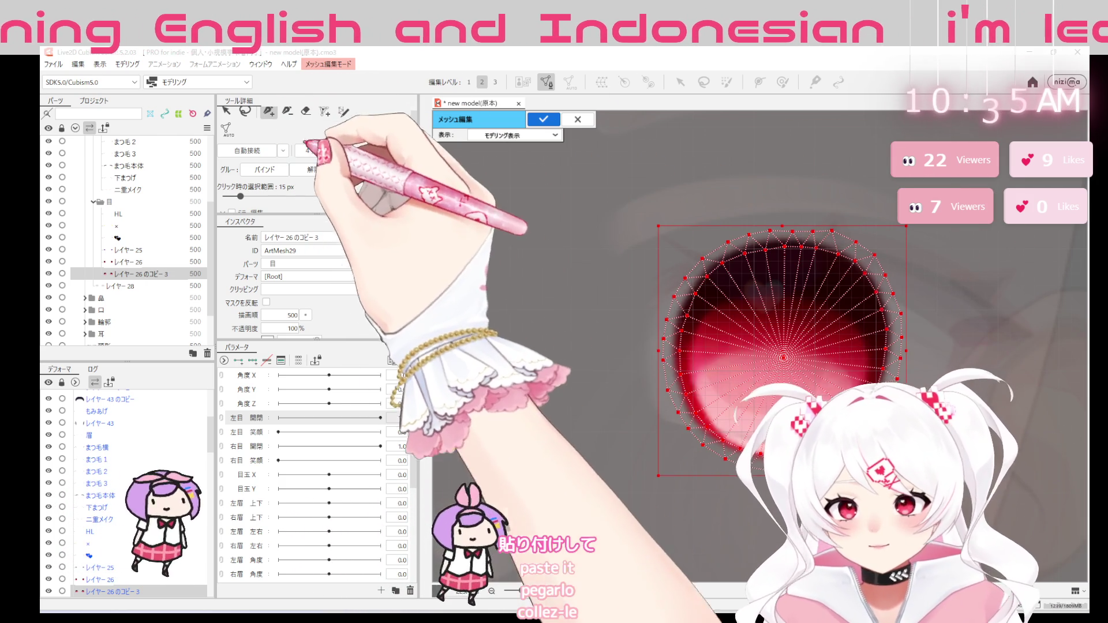
click(700, 233)
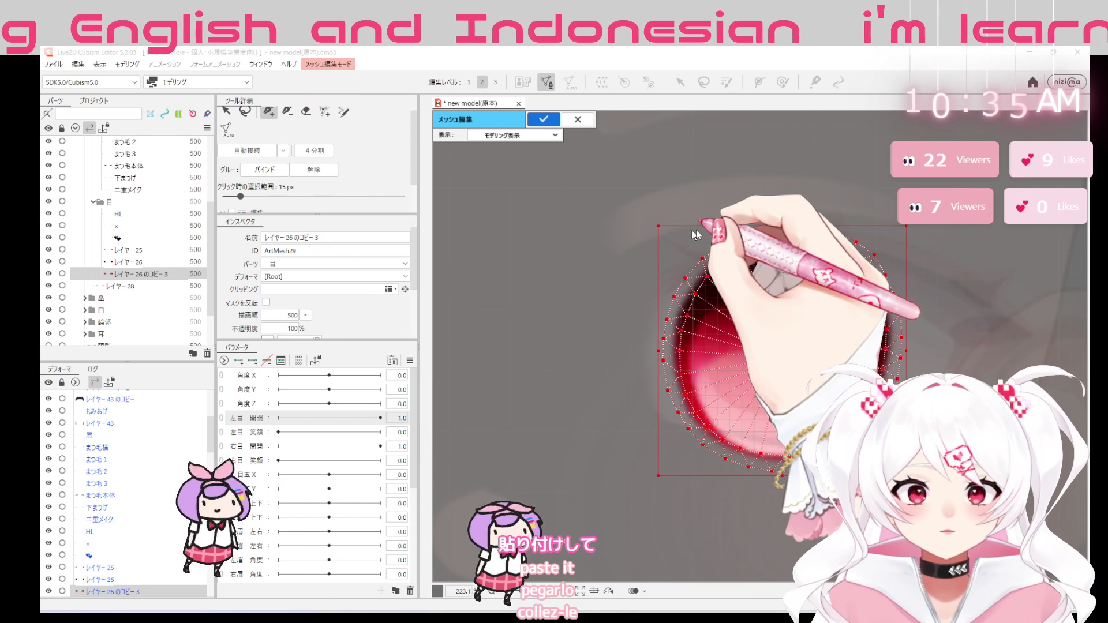
scroll(700, 234, up, 3)
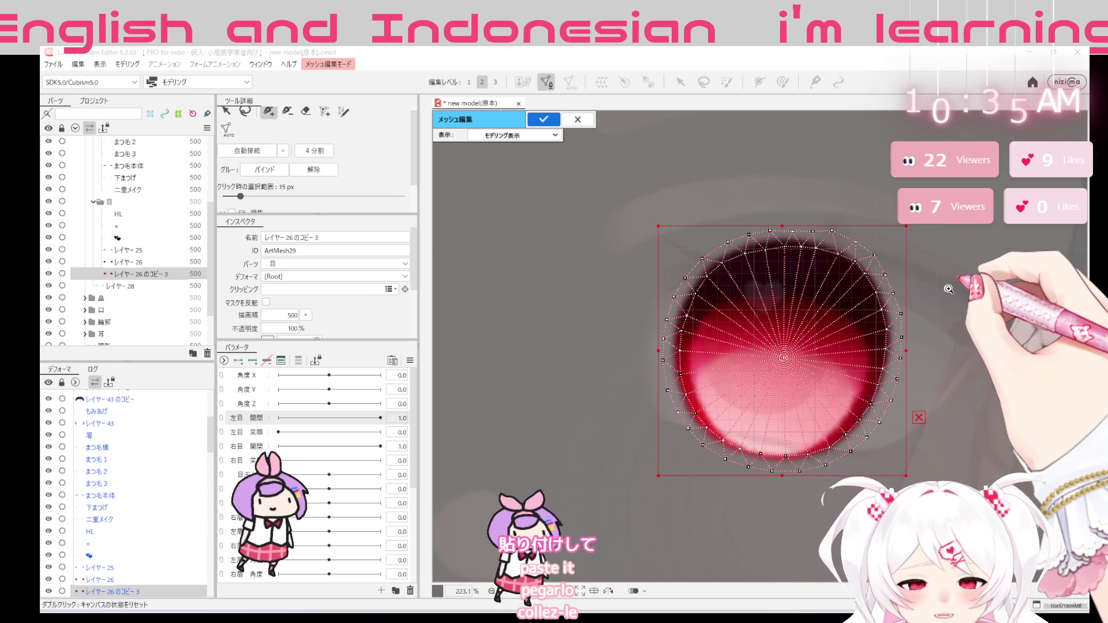
scroll(978, 299, up, 1)
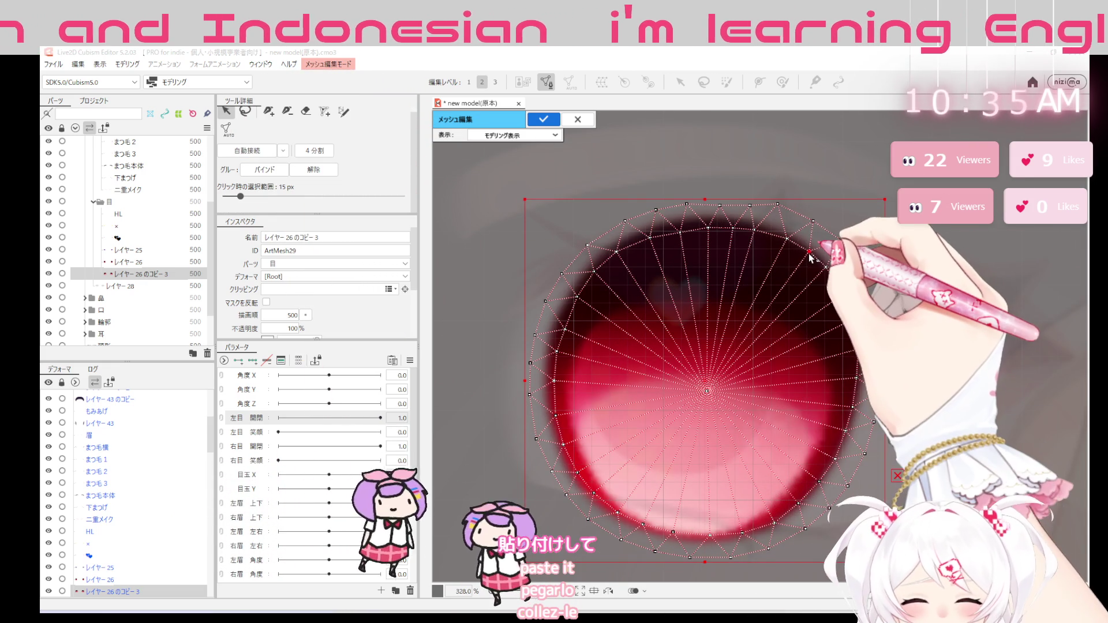
Adjust every rim vertex around the enlarged iris mesh, then apply it and leave mesh editing
click(785, 243)
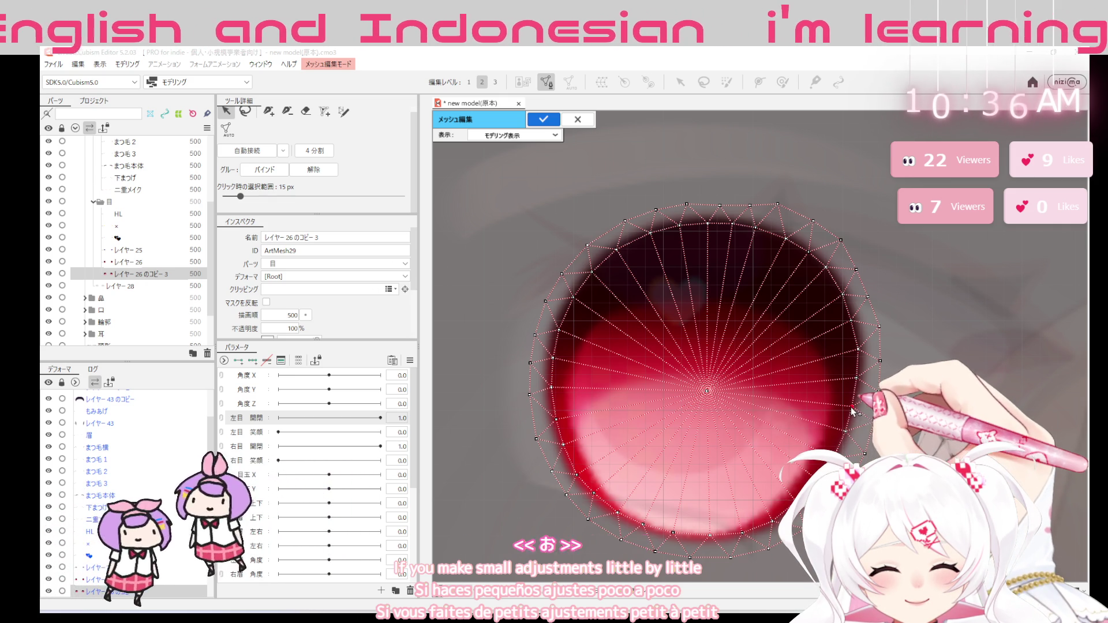
click(868, 297)
click(852, 269)
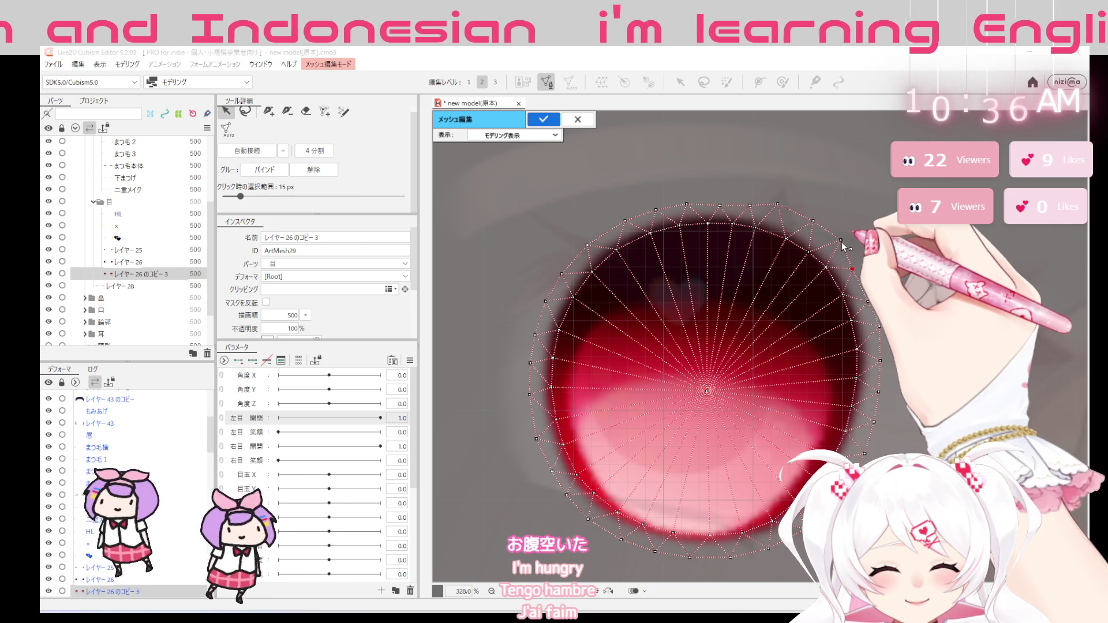
click(780, 213)
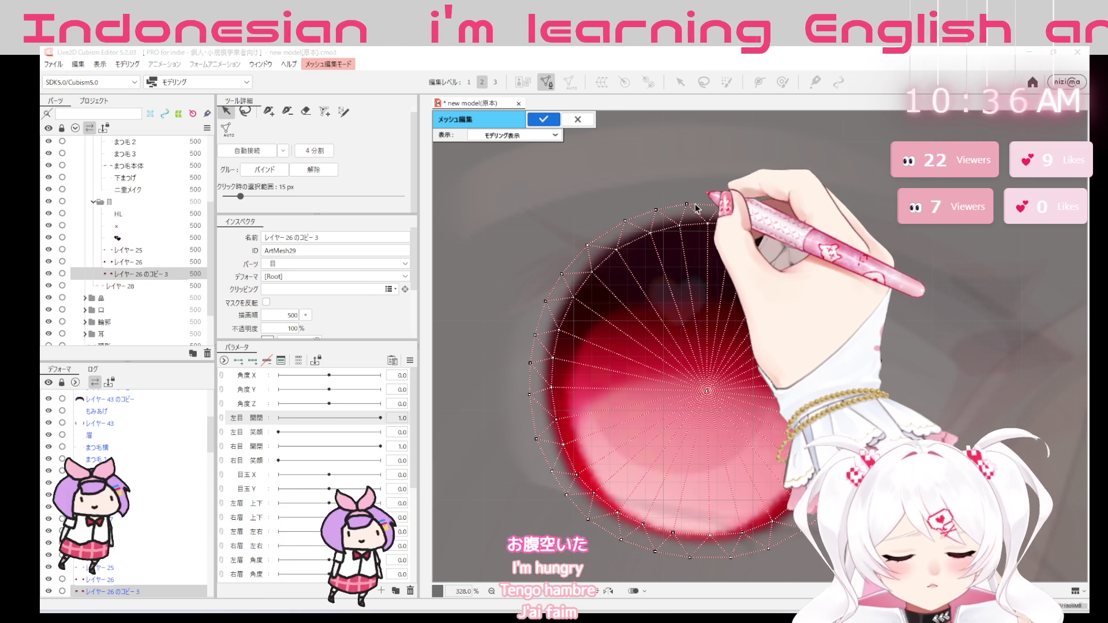
click(696, 207)
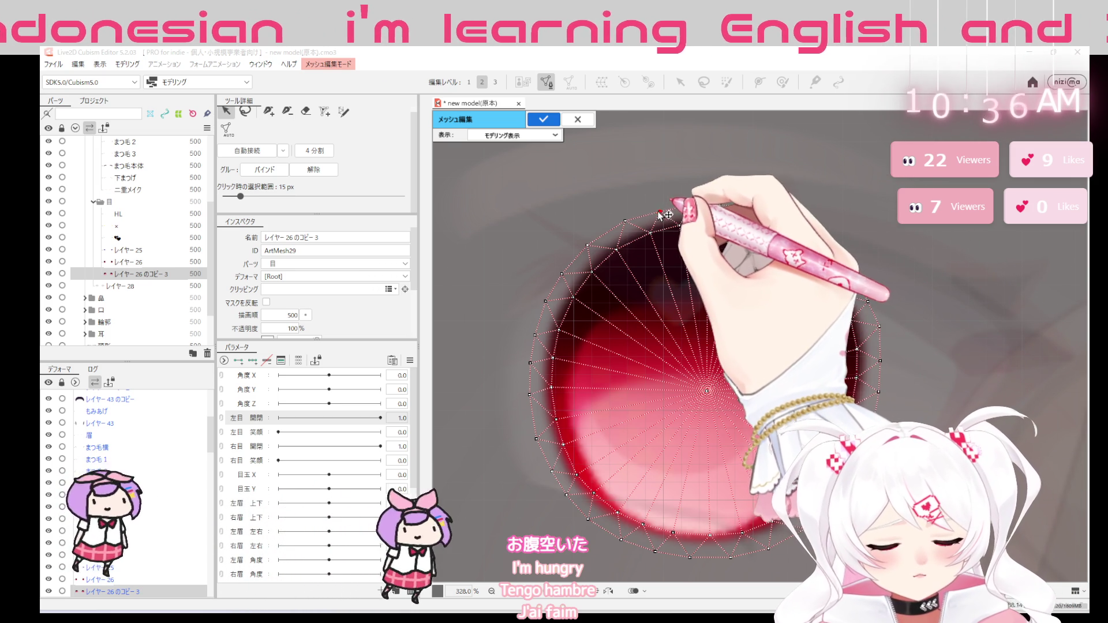
click(627, 223)
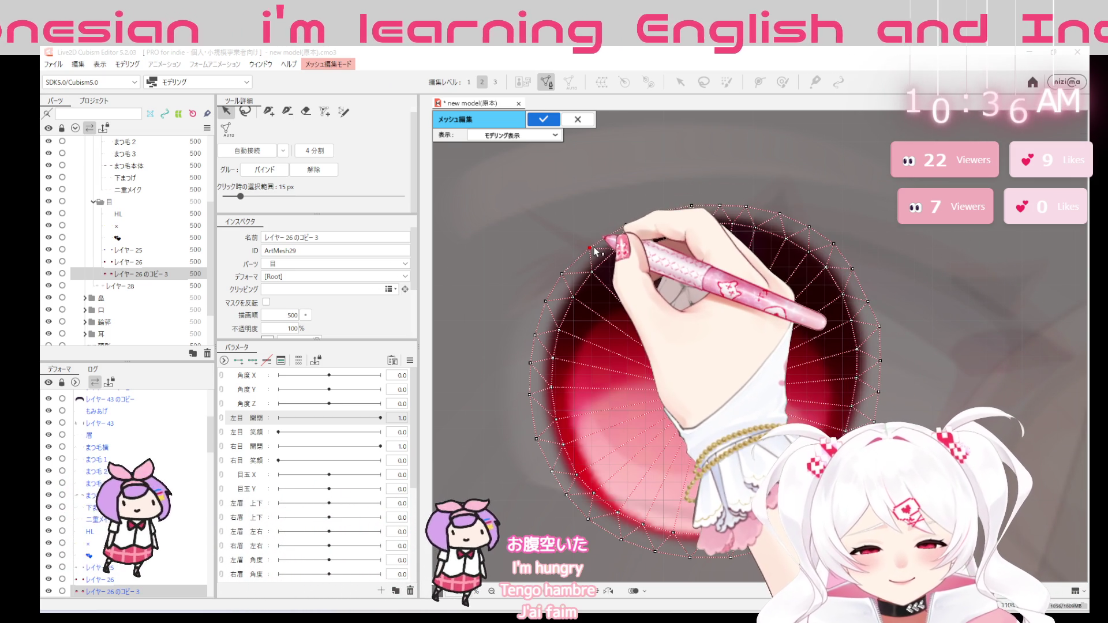
click(590, 248)
click(537, 337)
click(530, 400)
click(540, 444)
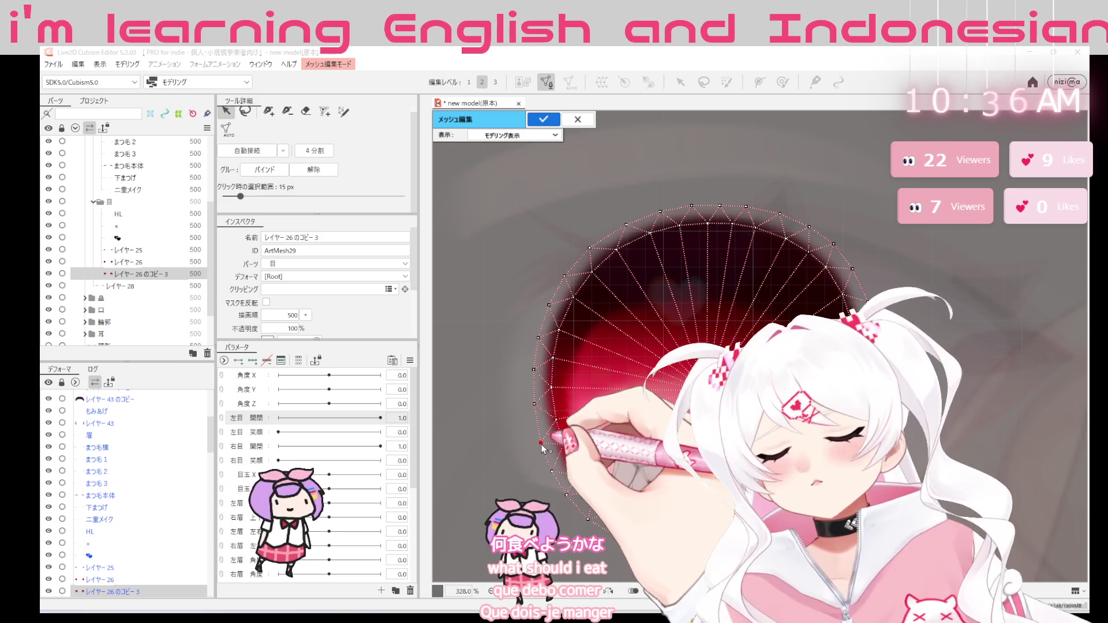
click(553, 468)
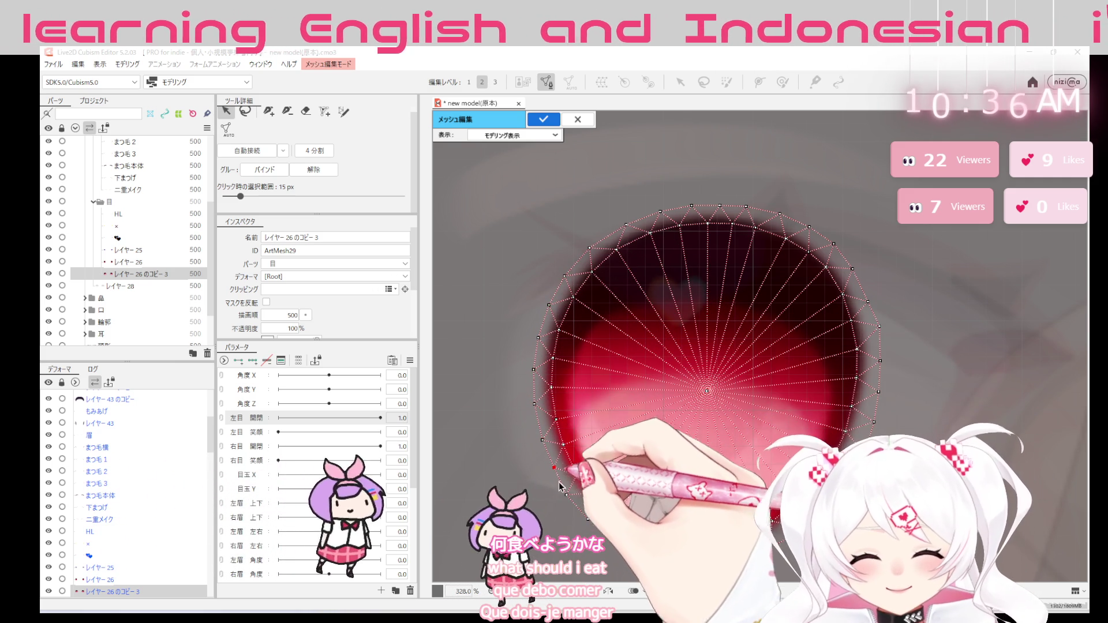
click(589, 518)
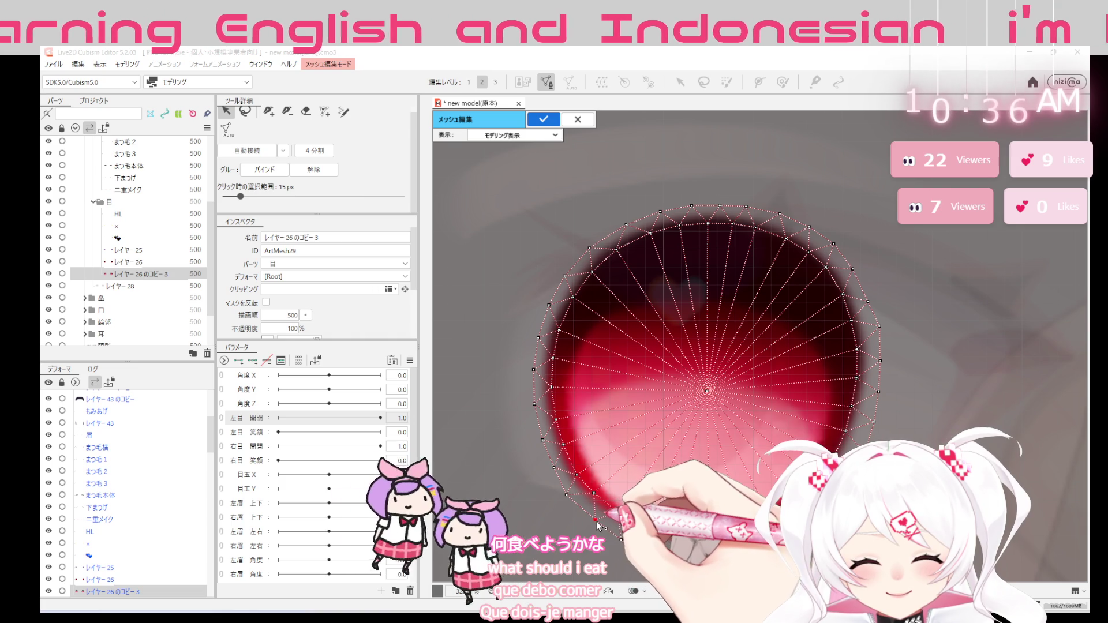
click(624, 537)
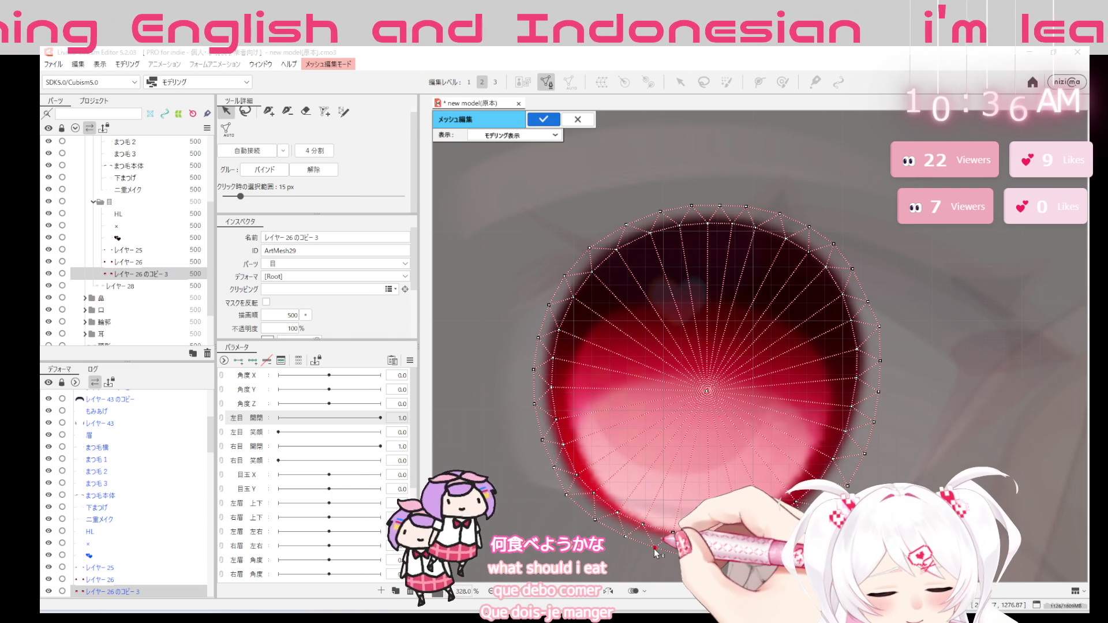
click(691, 558)
click(733, 551)
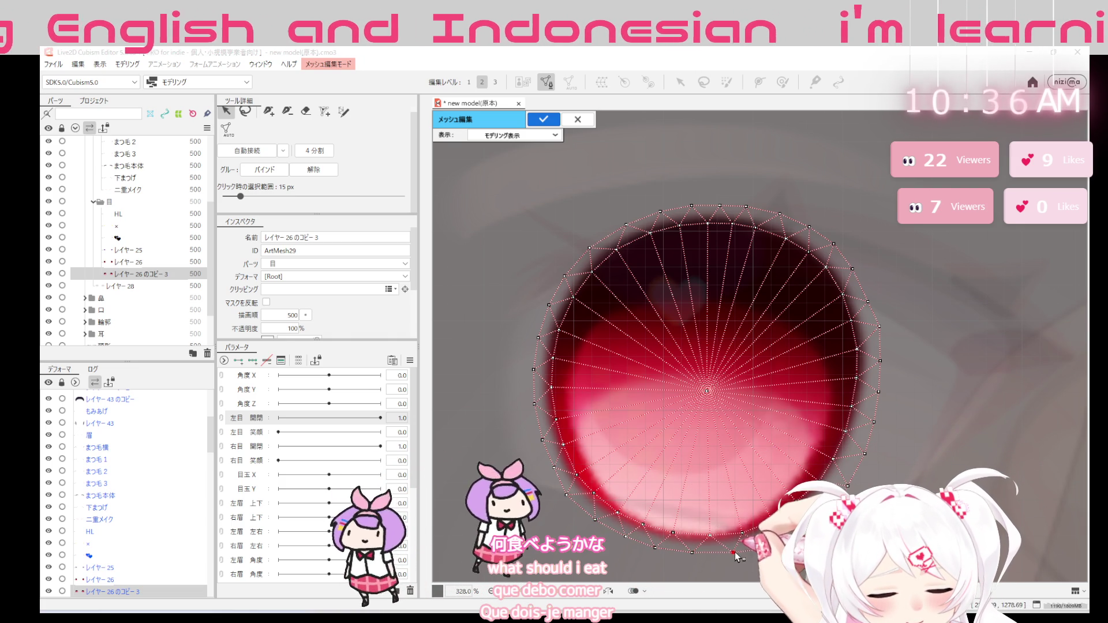
click(768, 543)
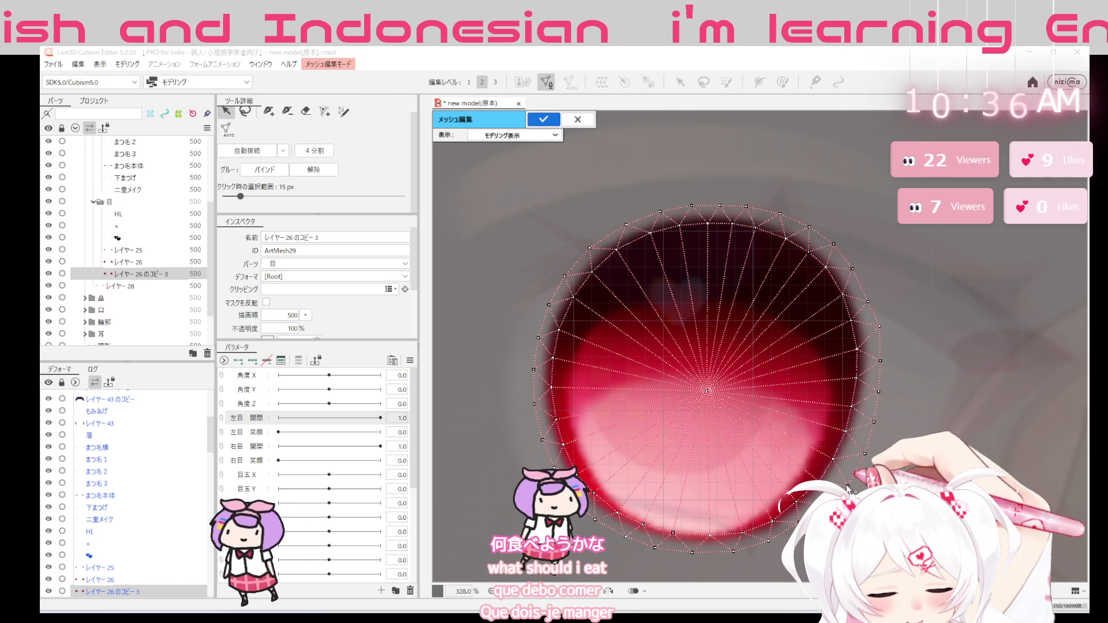
click(870, 419)
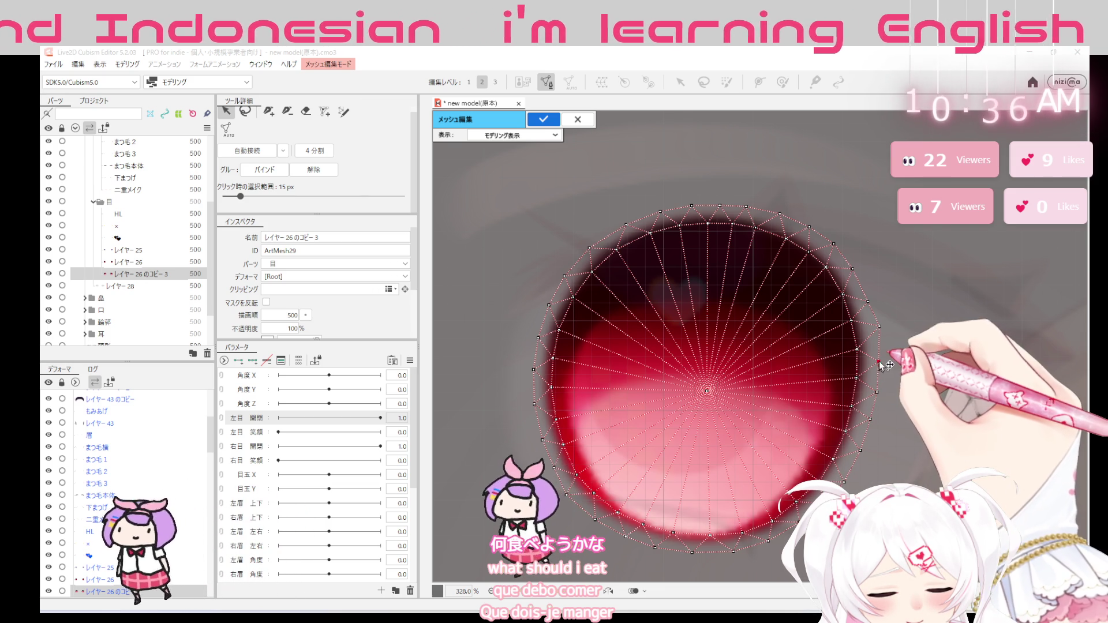
click(879, 326)
scroll(885, 386, down, 1)
key(Return)
scroll(885, 385, down, 1)
scroll(884, 386, down, 5)
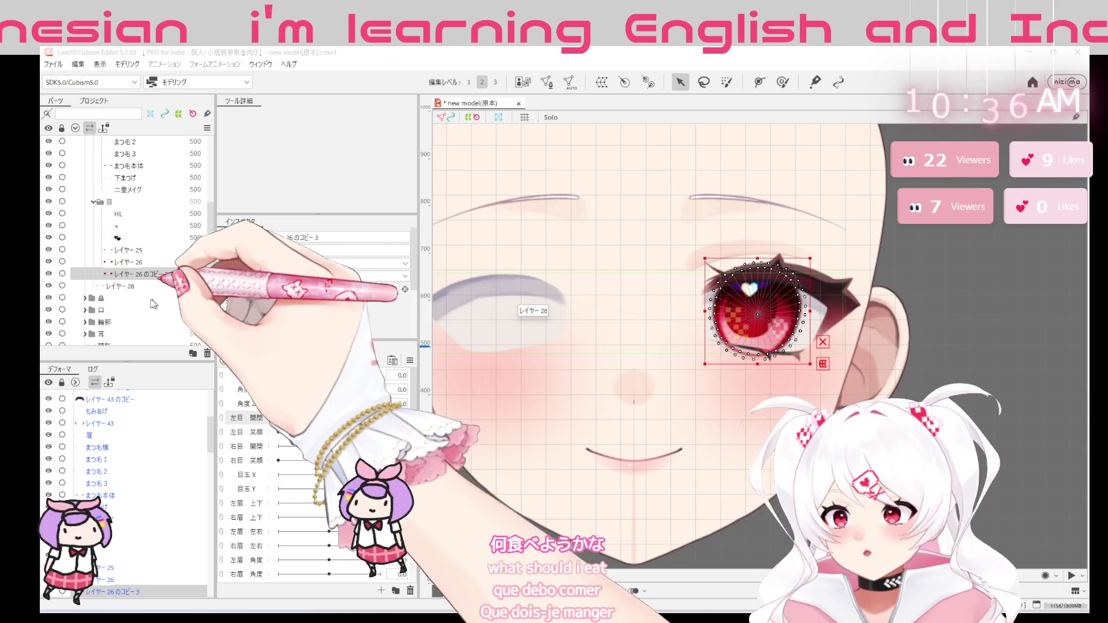
Enter mesh editing on レイヤー 28 and trace vertices down the left side, along the bottom and up the right of the eye
click(160, 286)
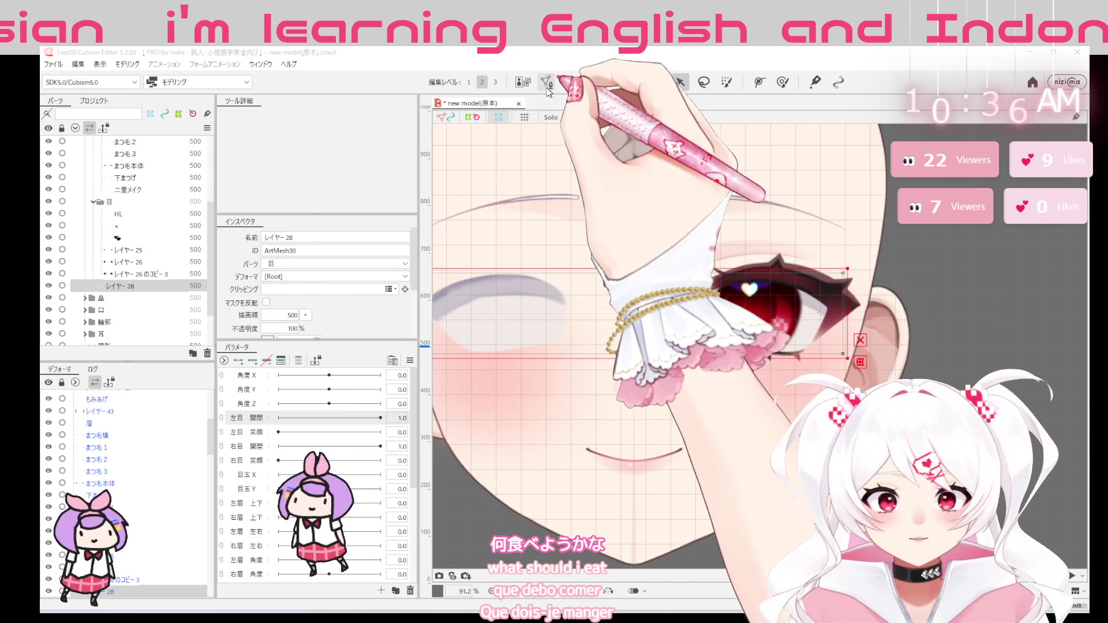
double_click(664, 351)
scroll(817, 351, up, 2)
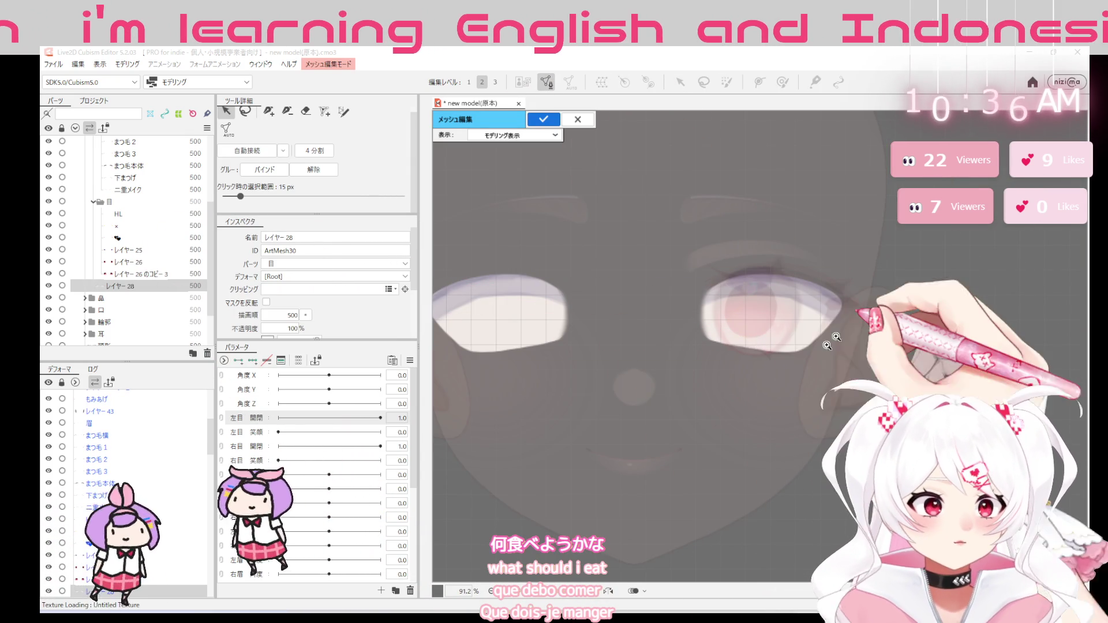
scroll(817, 351, up, 2)
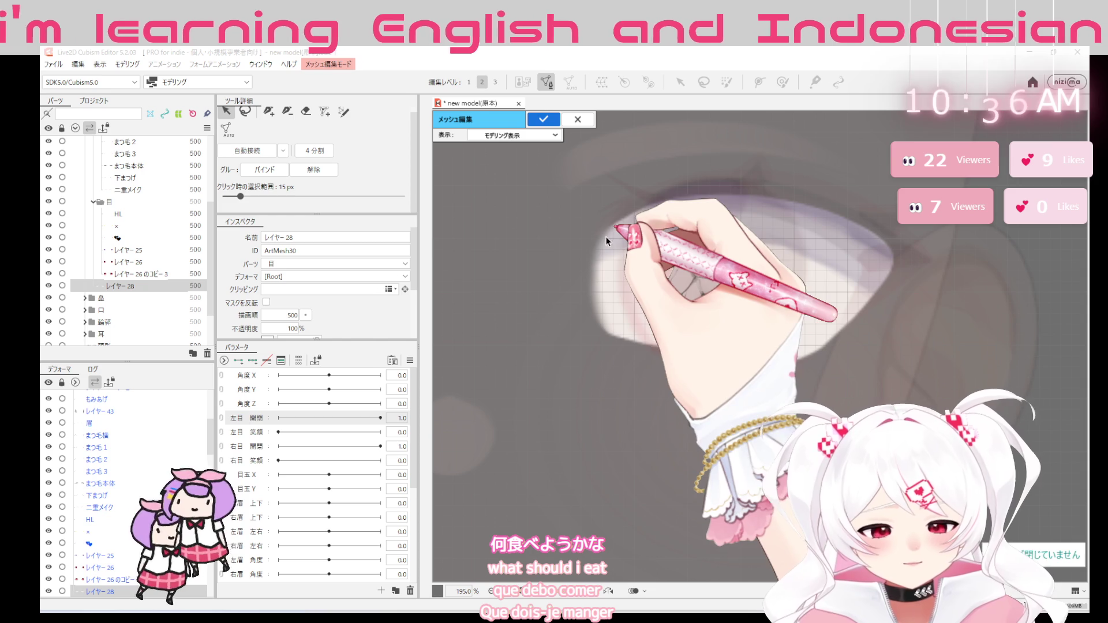
click(268, 111)
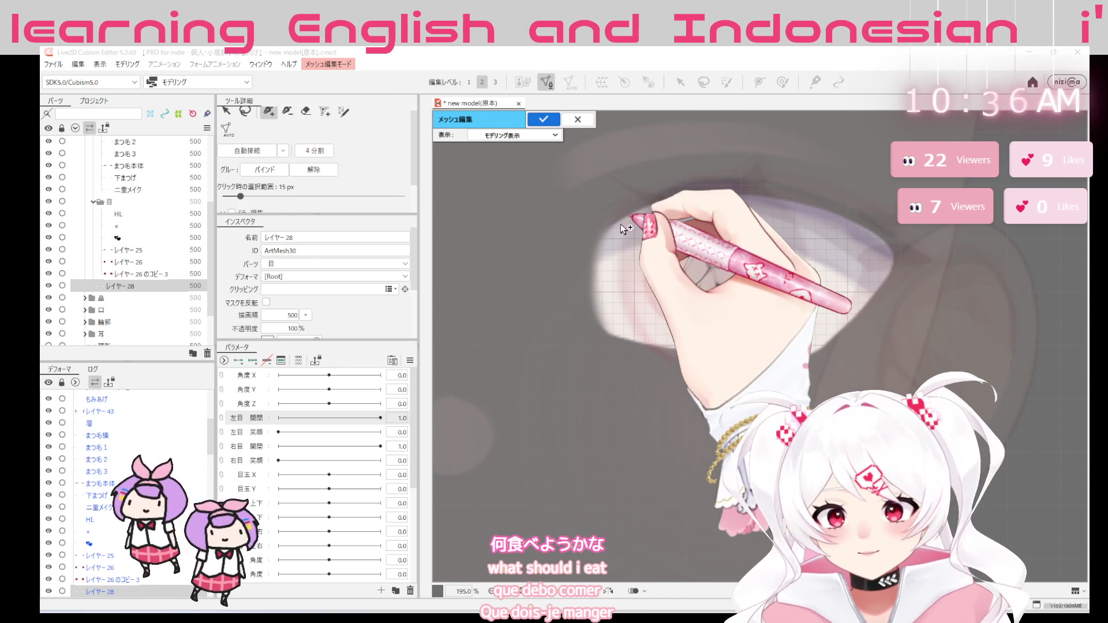
click(620, 225)
click(597, 257)
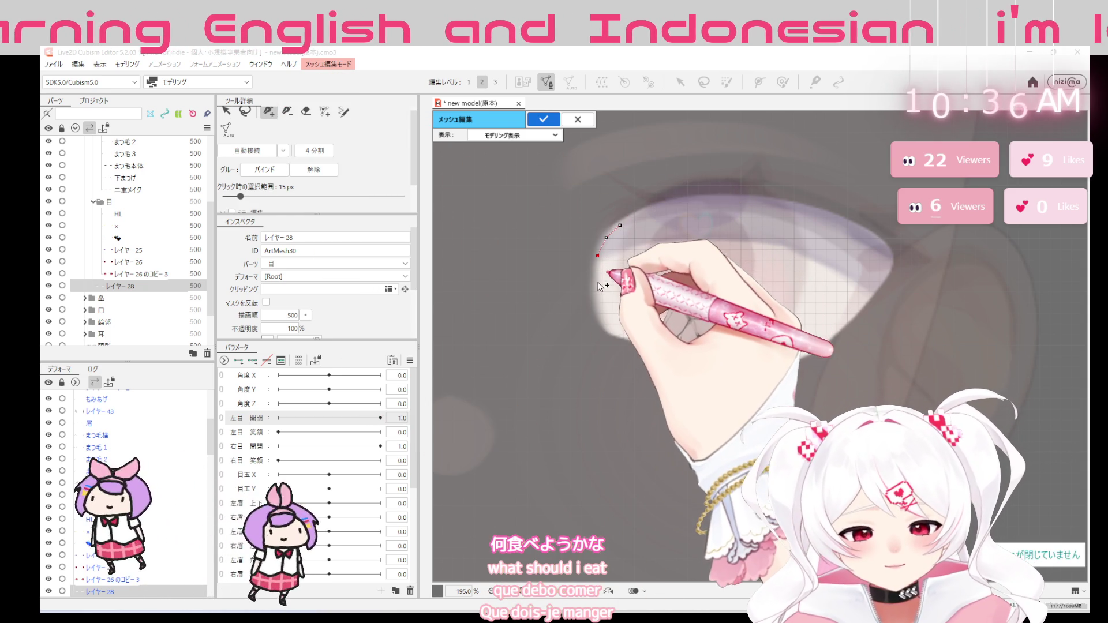
click(597, 281)
click(598, 304)
click(607, 326)
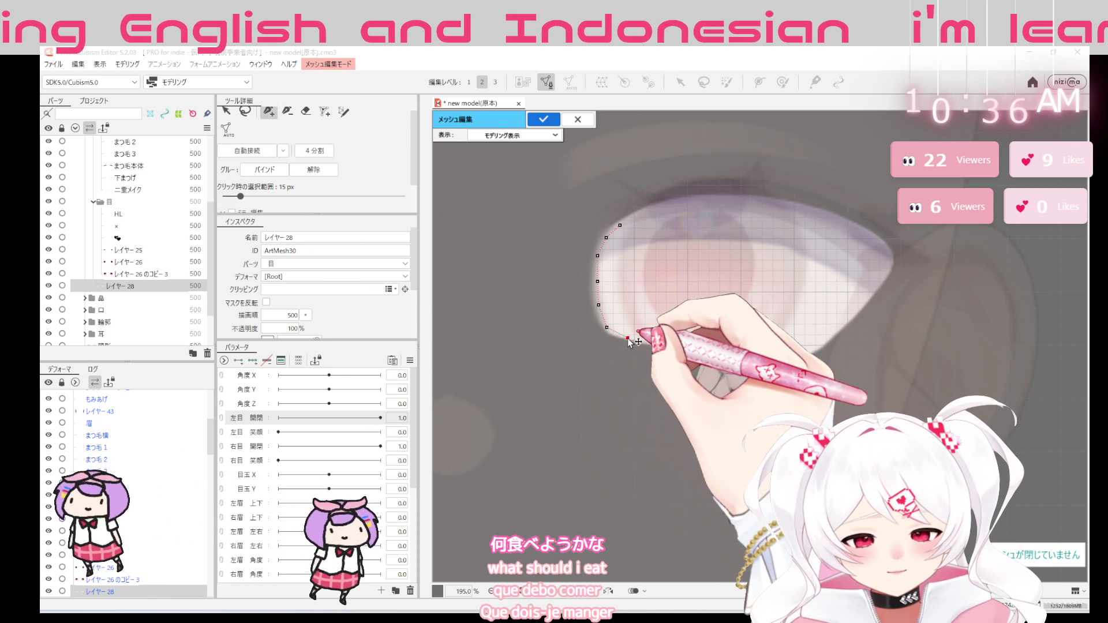
click(659, 343)
click(691, 351)
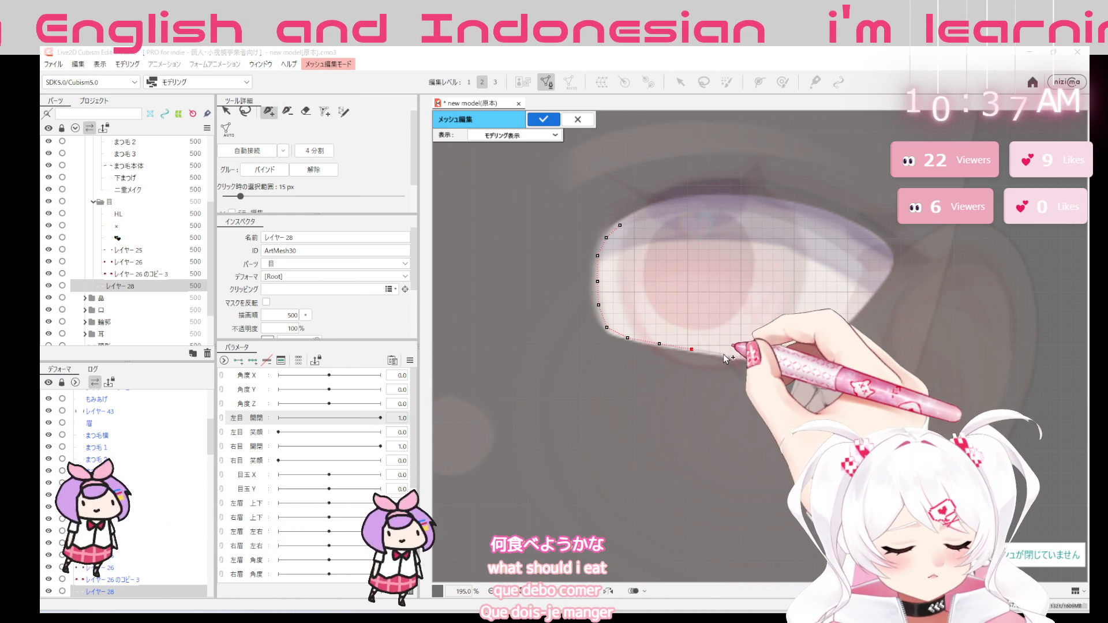
click(786, 357)
click(817, 346)
click(840, 329)
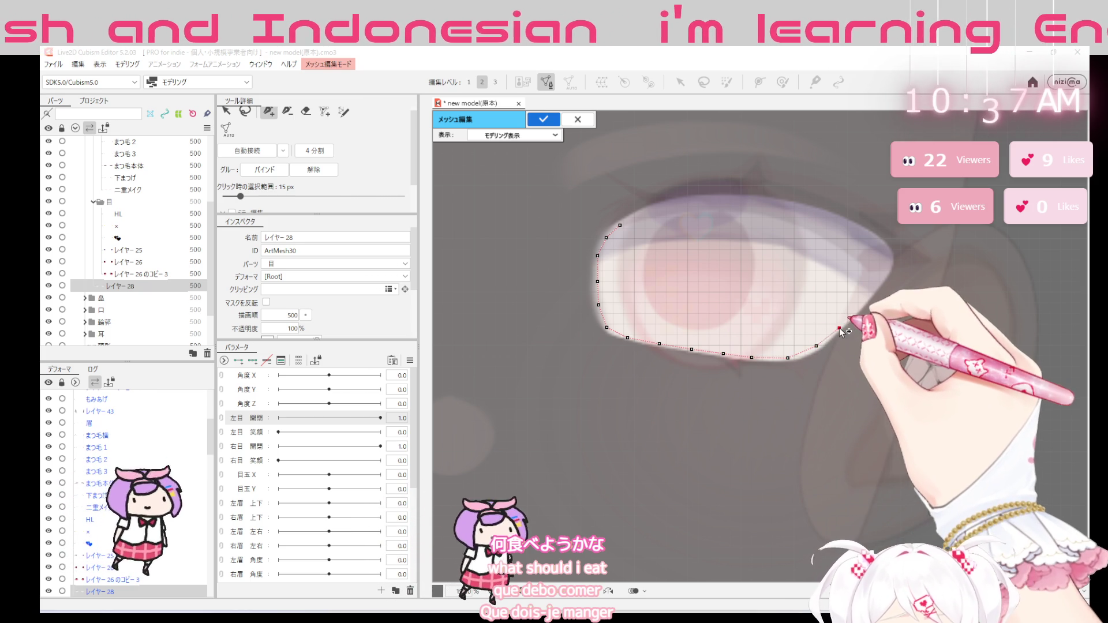
click(861, 304)
click(880, 280)
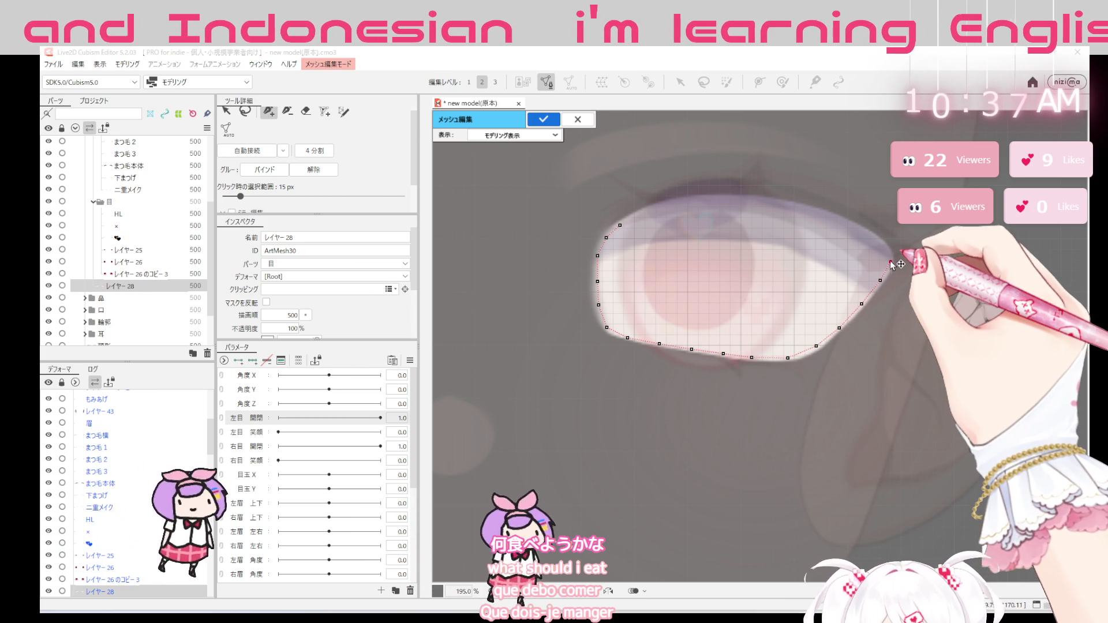
Complete the ring with vertices along the upper eye outline and one above it
click(839, 221)
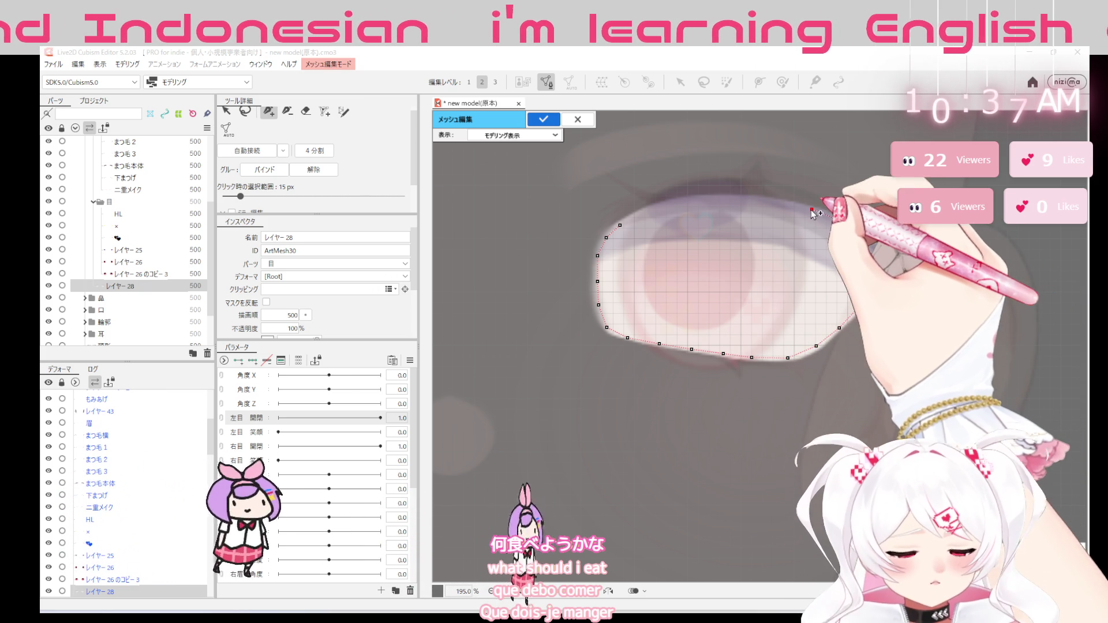
click(726, 201)
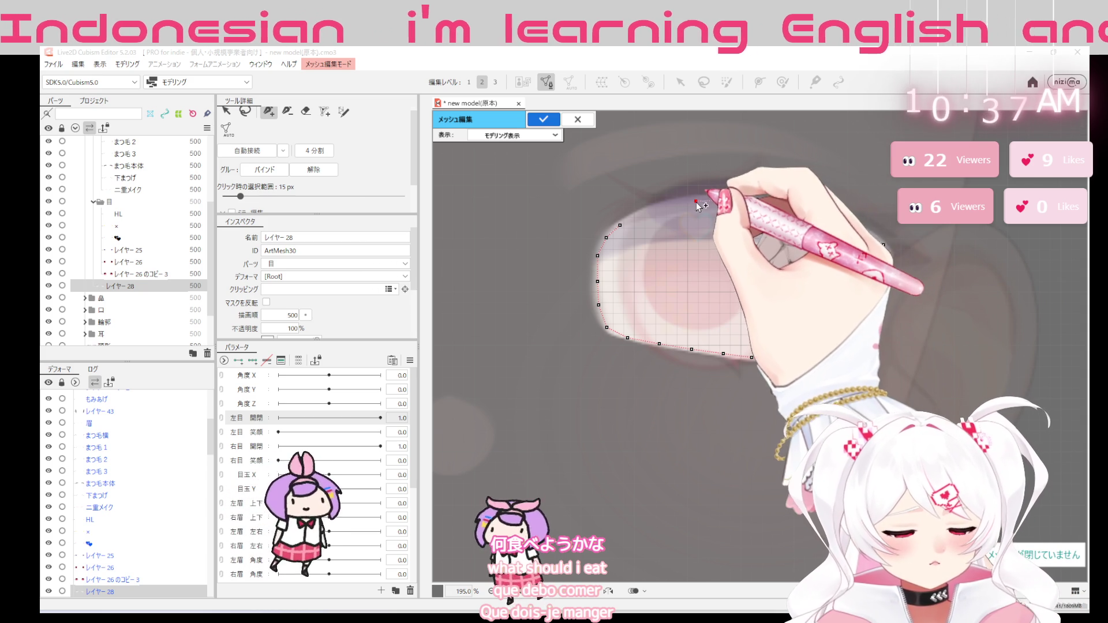
click(650, 211)
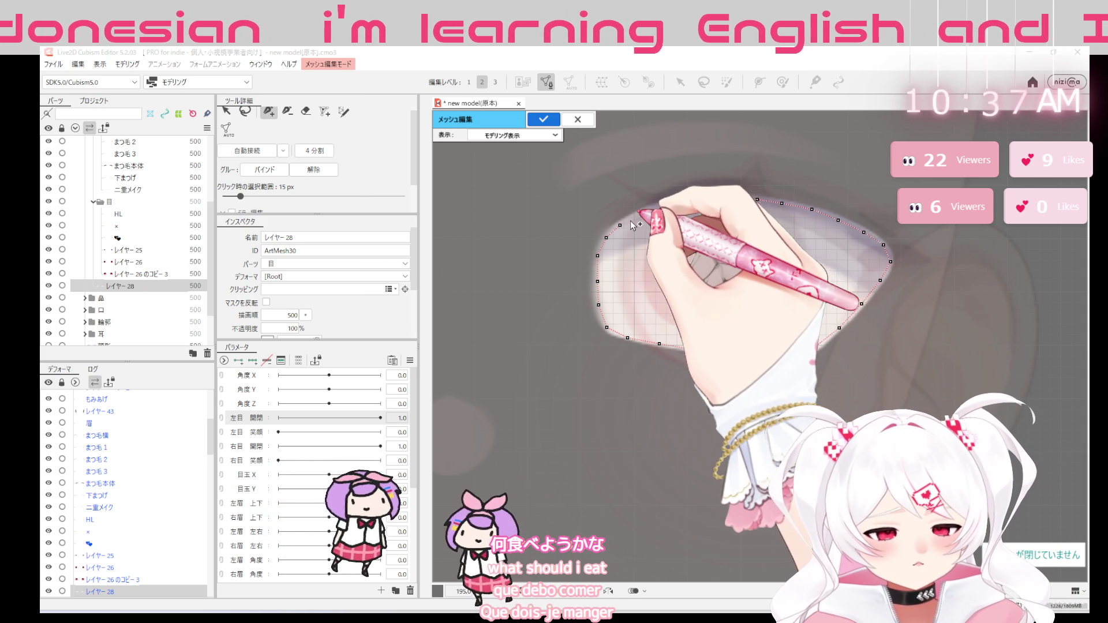
click(636, 215)
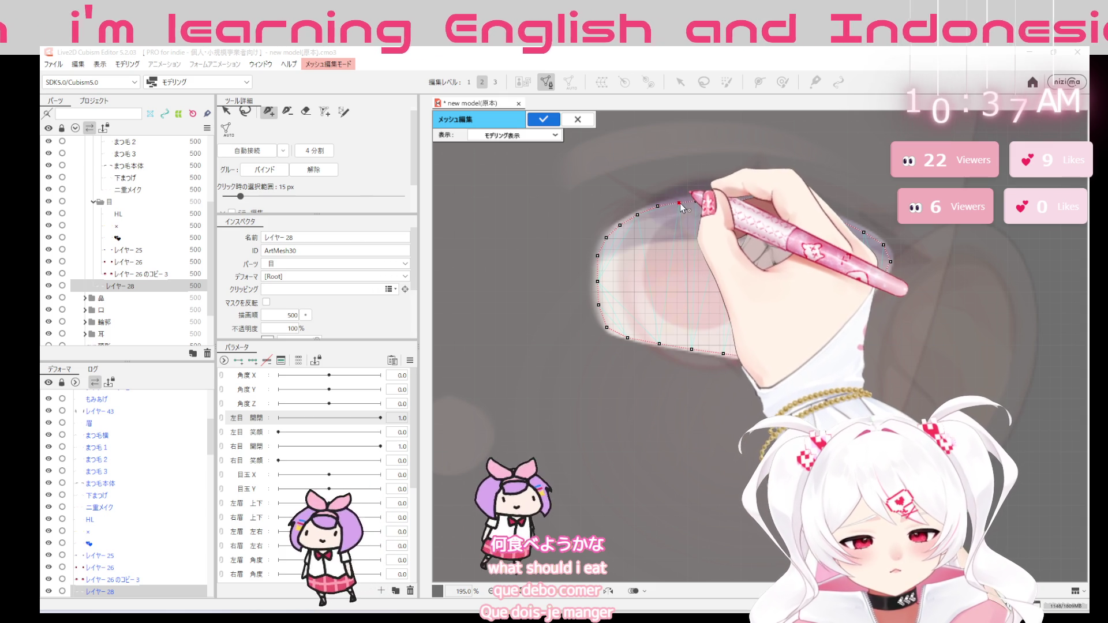
click(703, 200)
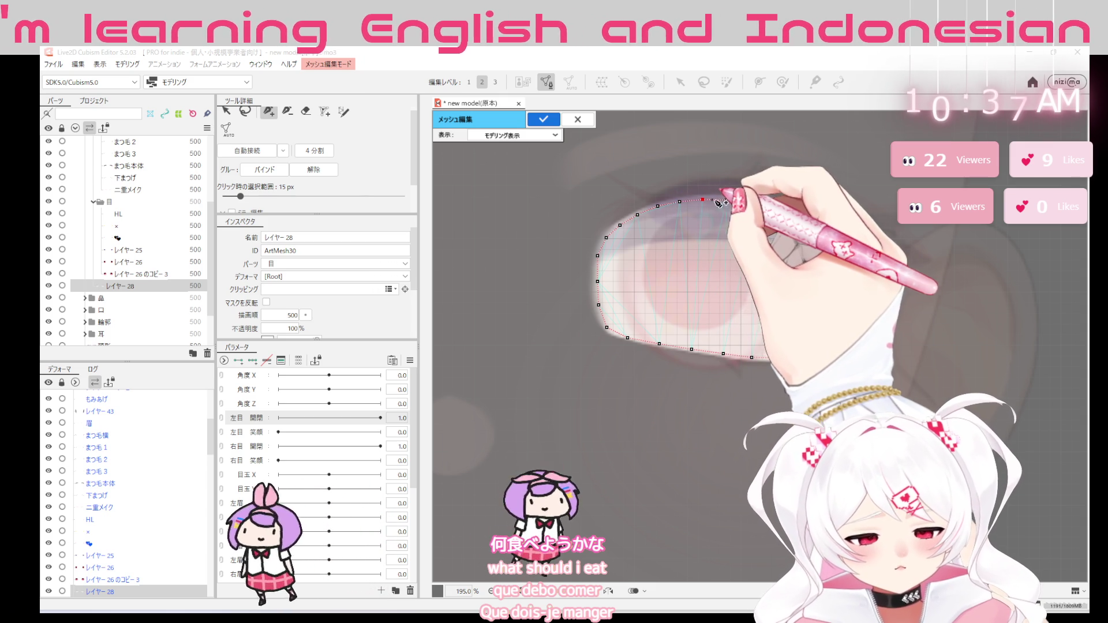
click(755, 200)
click(781, 205)
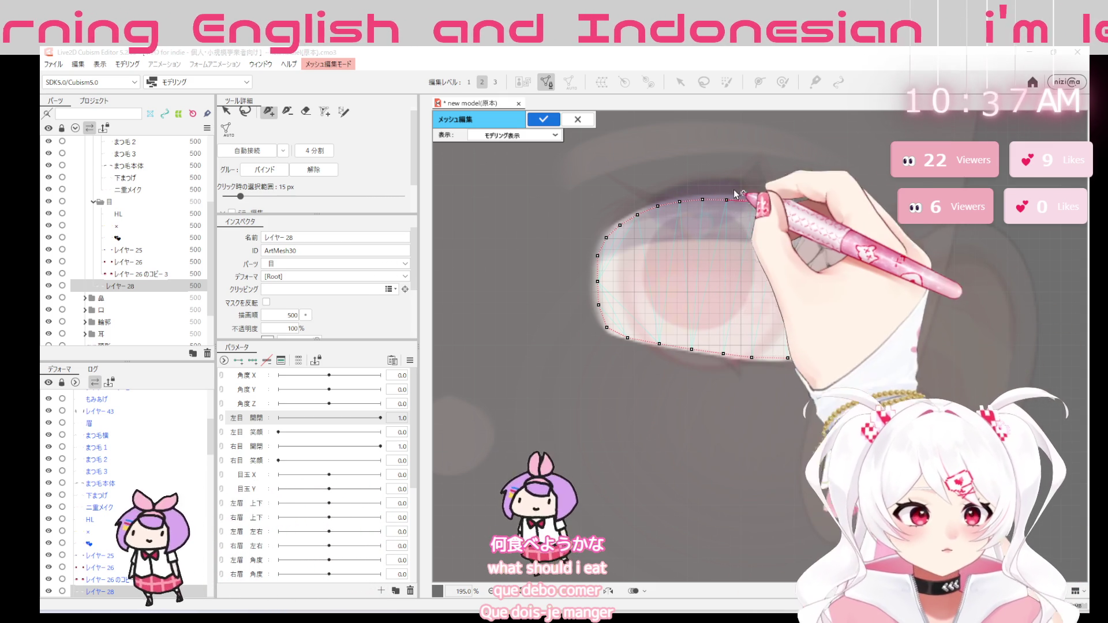
click(770, 183)
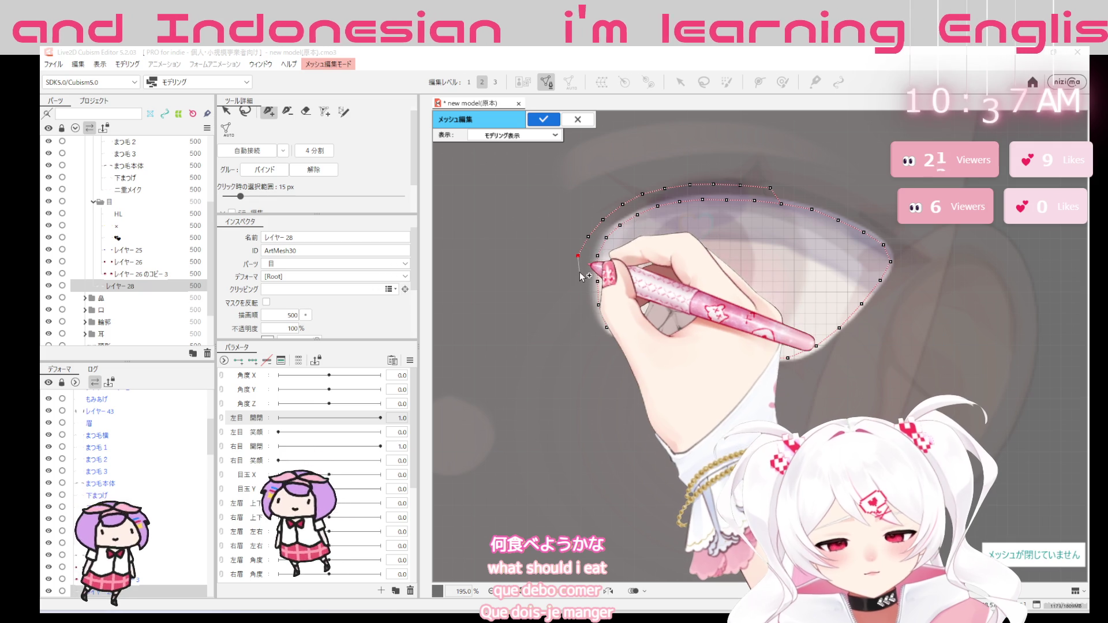
Lay a second outer ring of vertices from the eye's left, under it, past the right tip and above
click(580, 296)
click(580, 318)
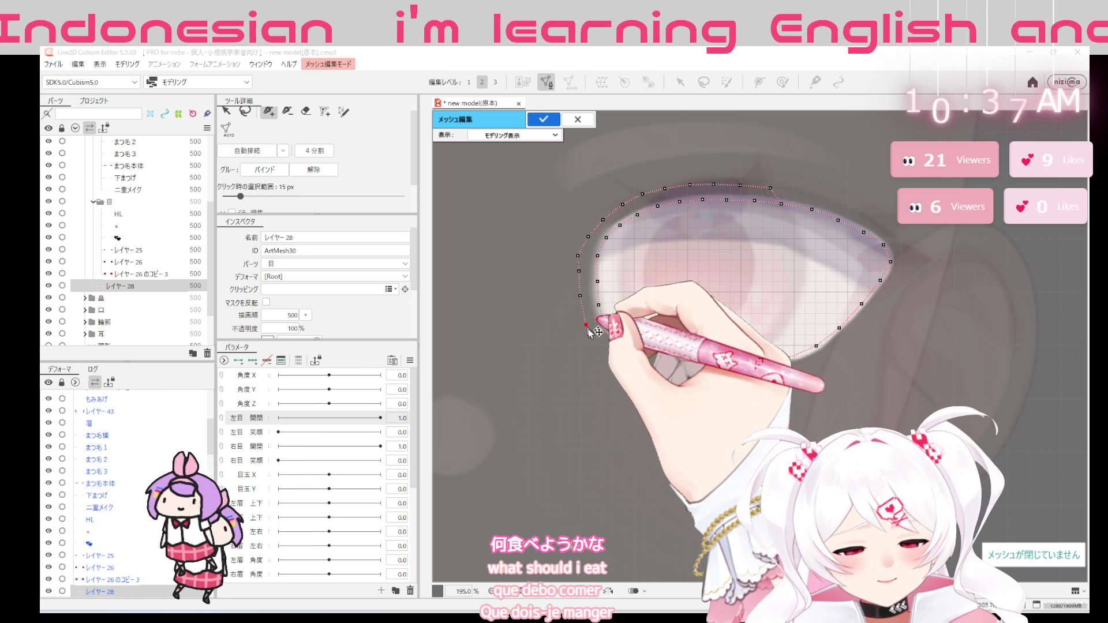
click(595, 343)
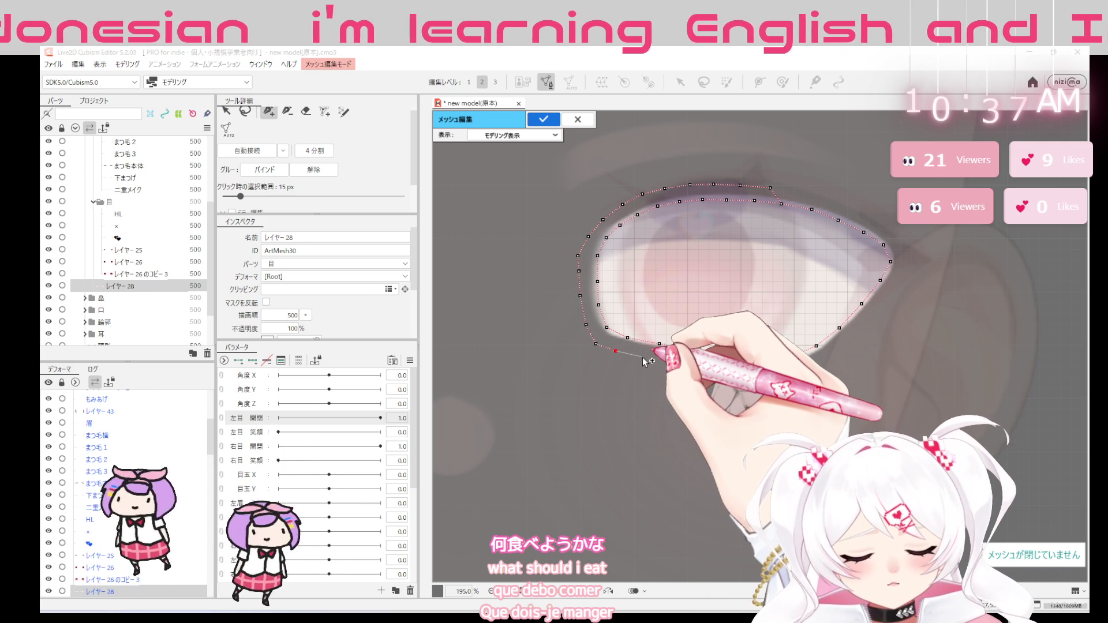
click(642, 357)
click(707, 368)
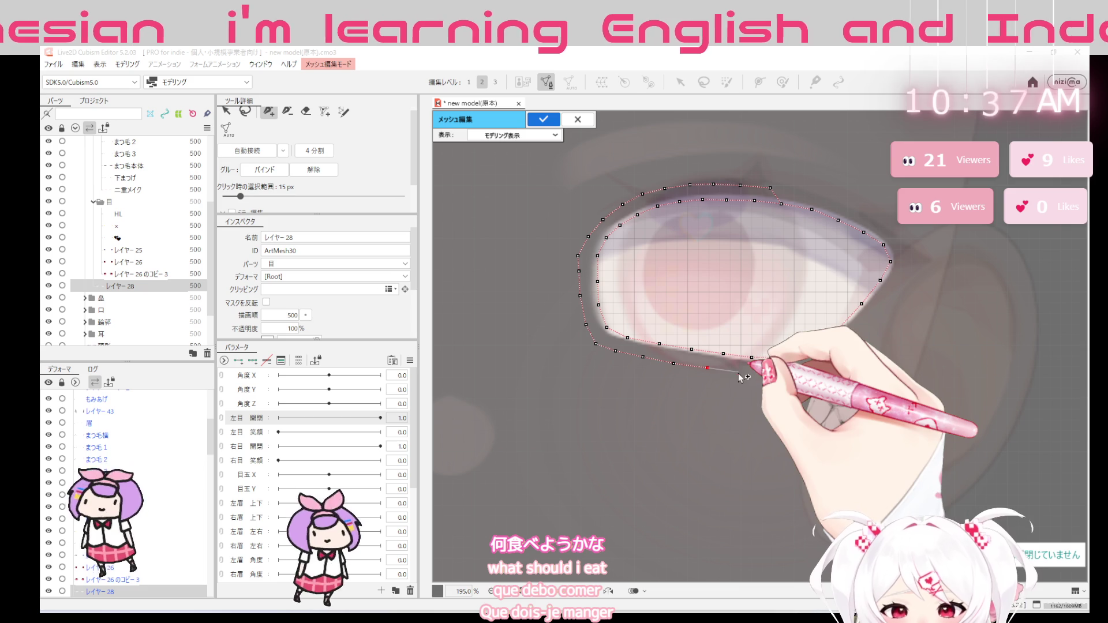
click(737, 372)
click(796, 377)
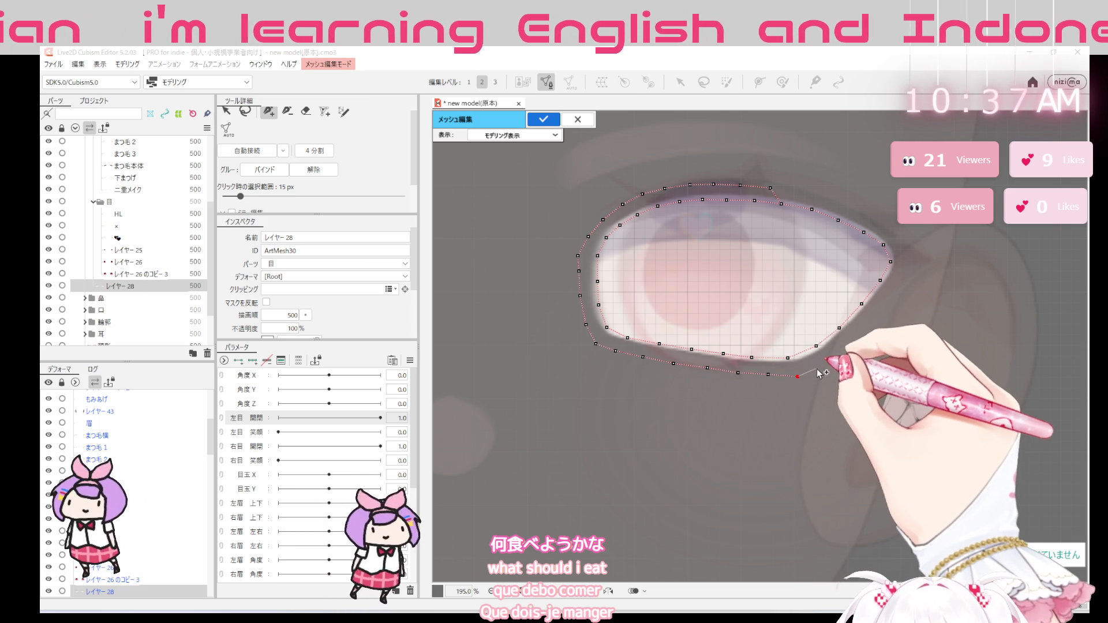
click(839, 352)
click(861, 328)
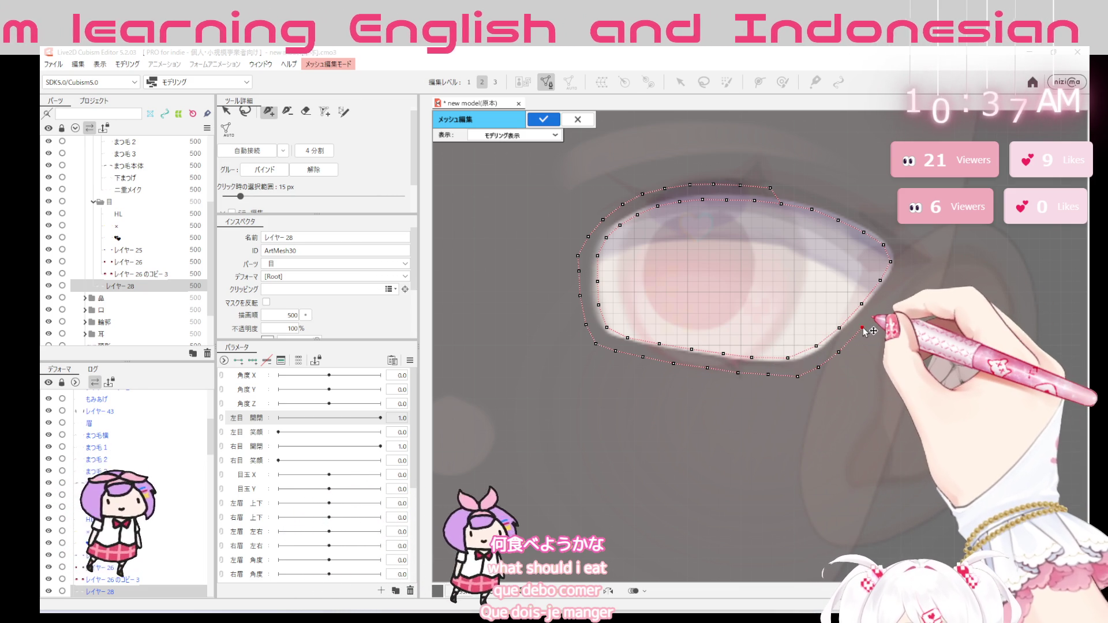
click(883, 302)
click(906, 277)
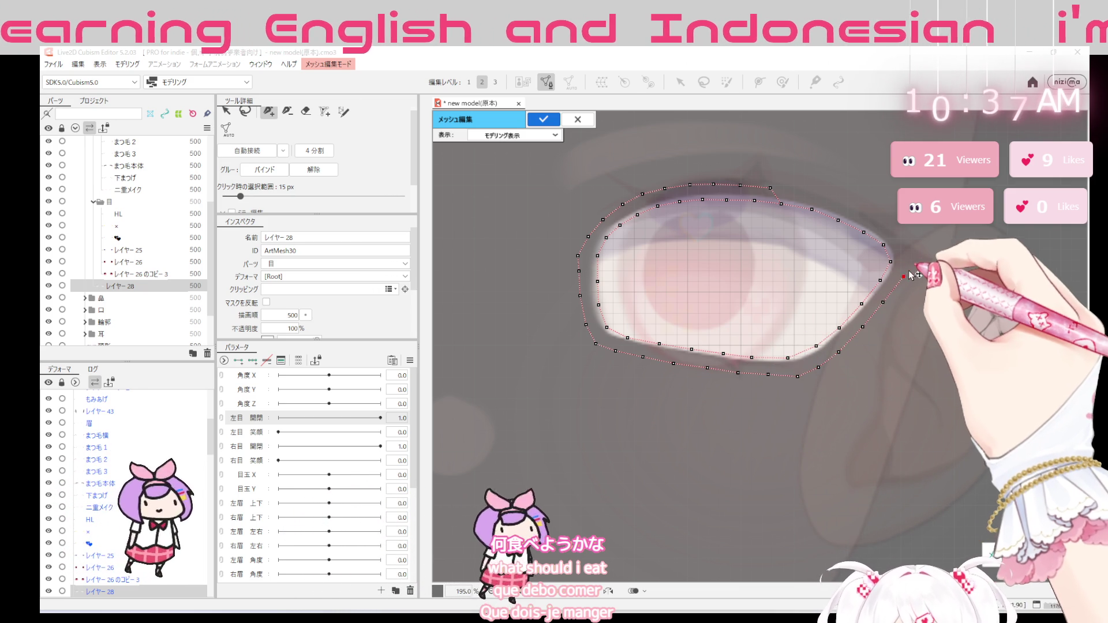
click(907, 248)
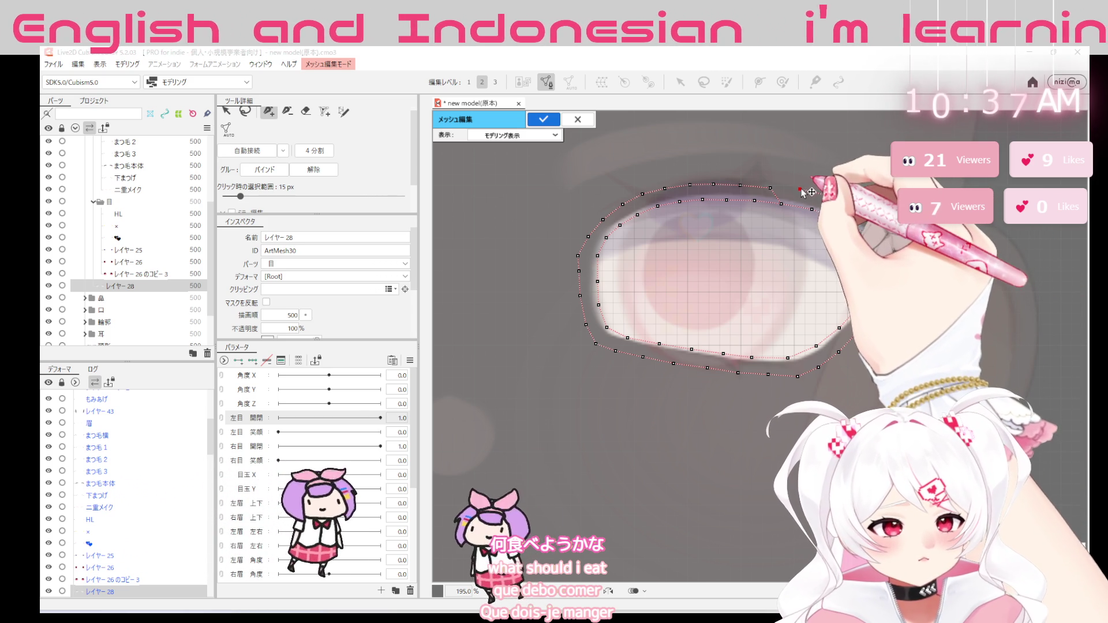
click(779, 188)
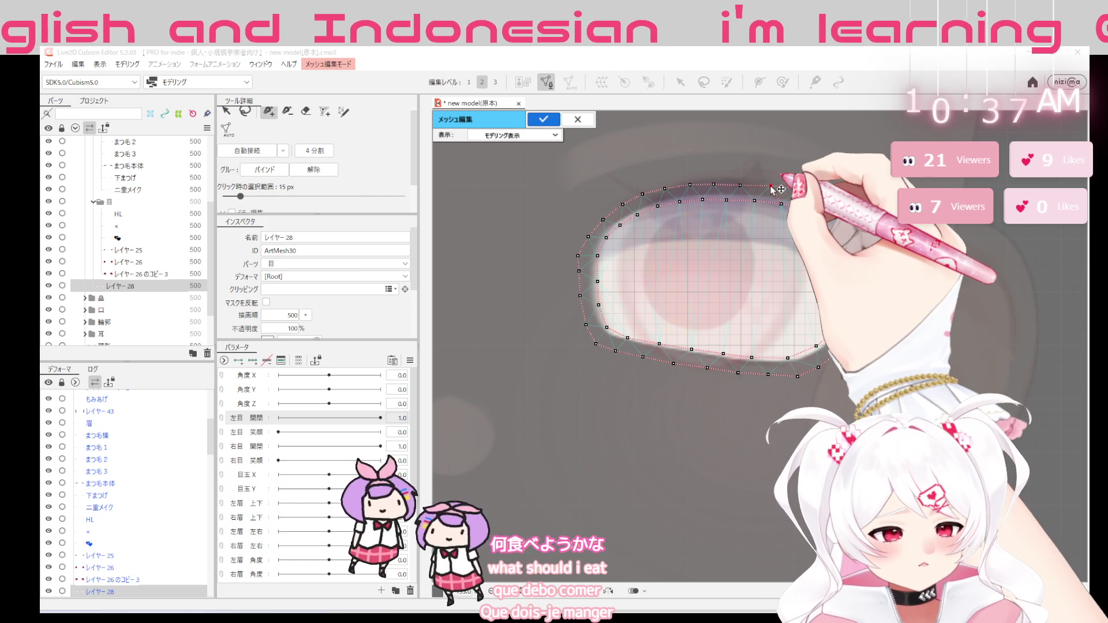
click(799, 190)
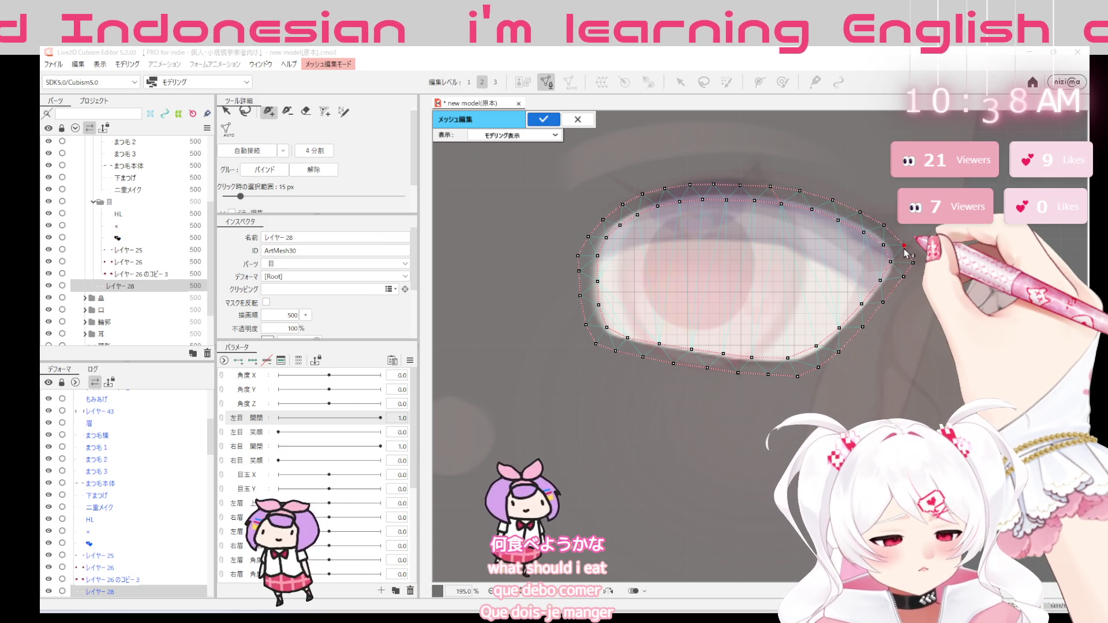
Nudge the outer-corner vertex onto the edge and run outline vertices along the lower lid to the inner corner
click(913, 262)
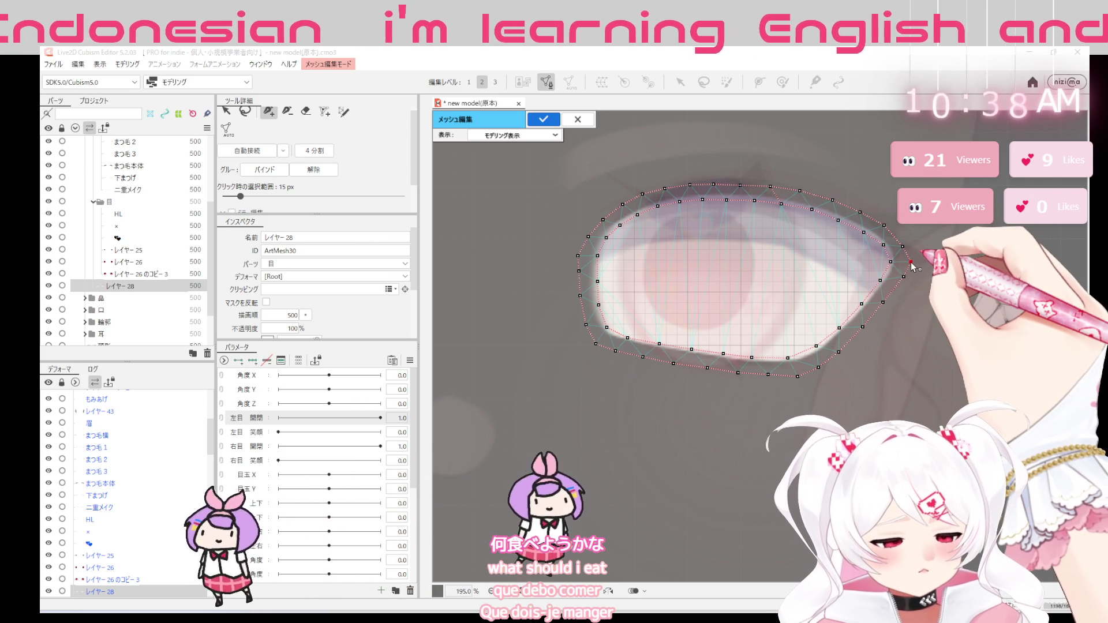
drag(901, 279, 896, 284)
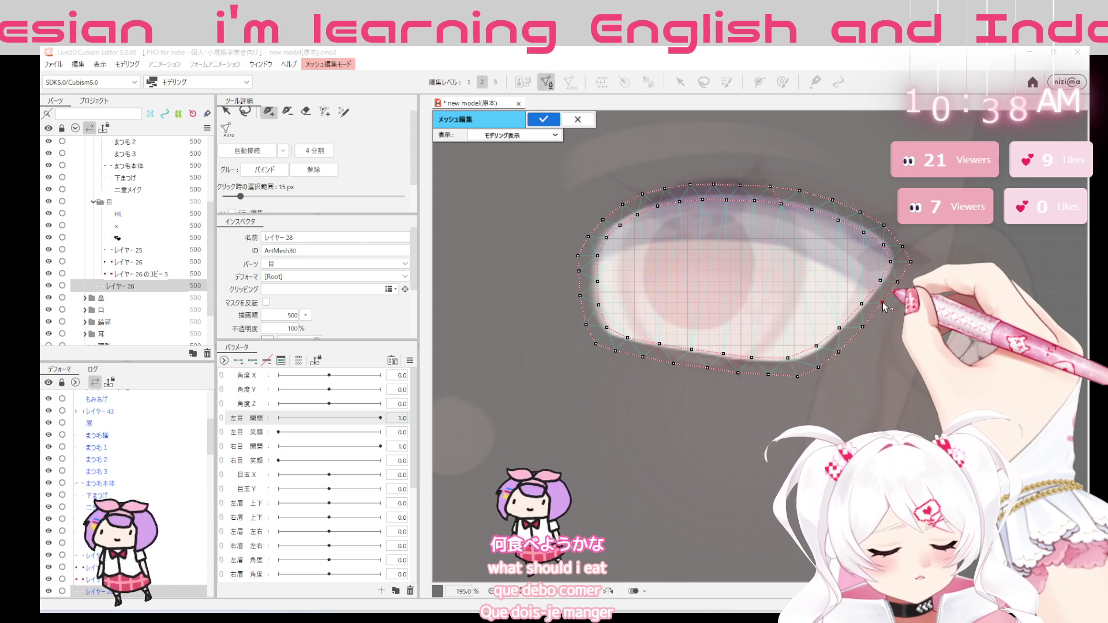
click(863, 326)
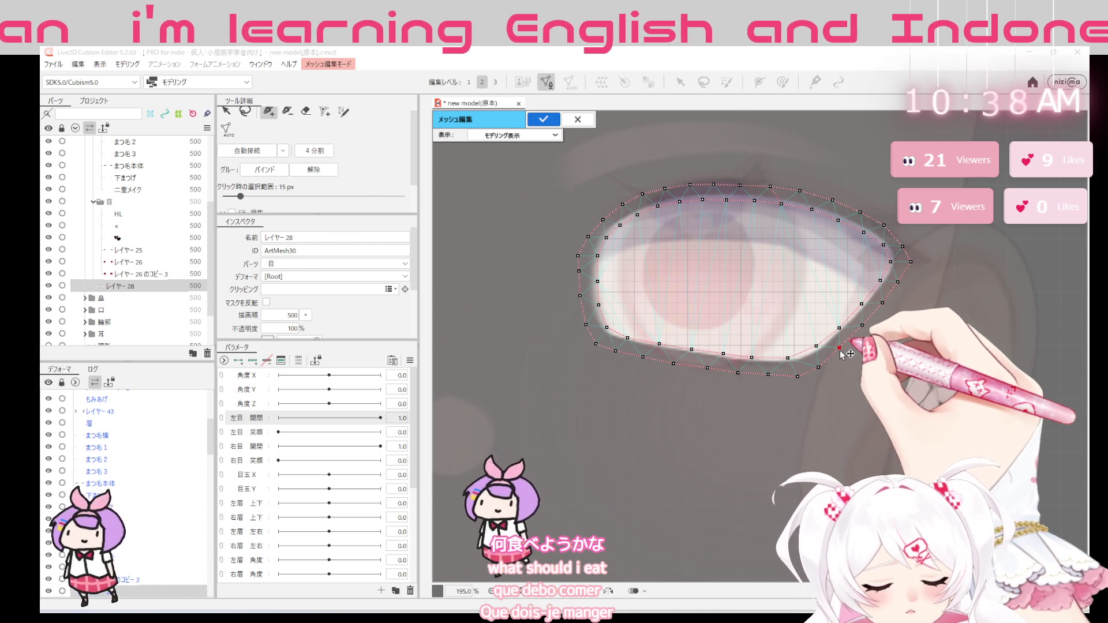
click(814, 368)
click(792, 376)
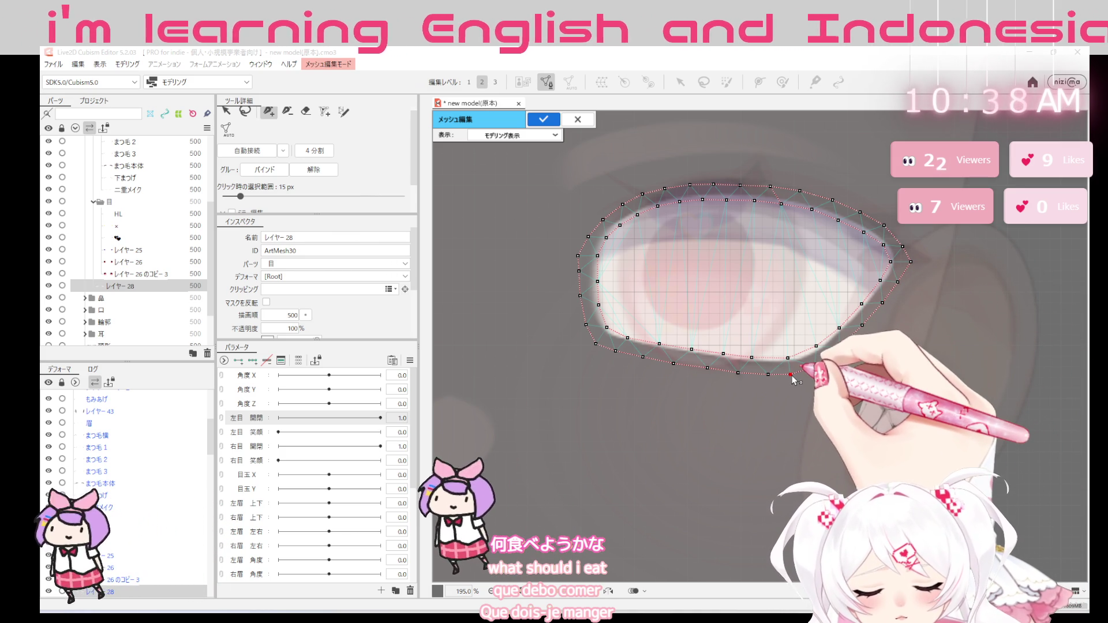
click(738, 373)
click(707, 367)
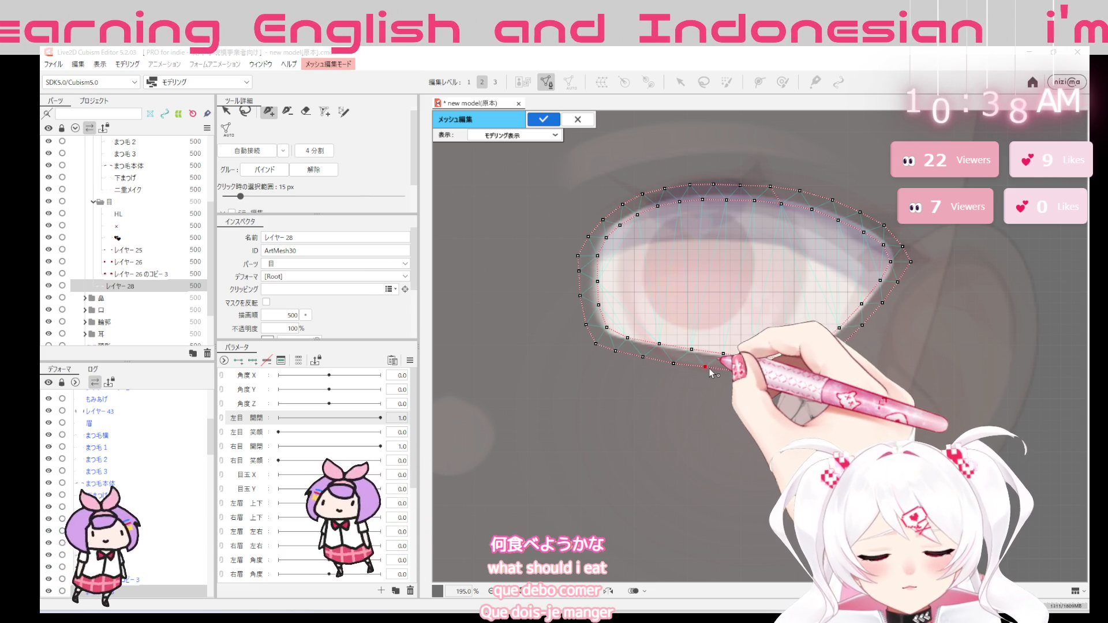
click(670, 363)
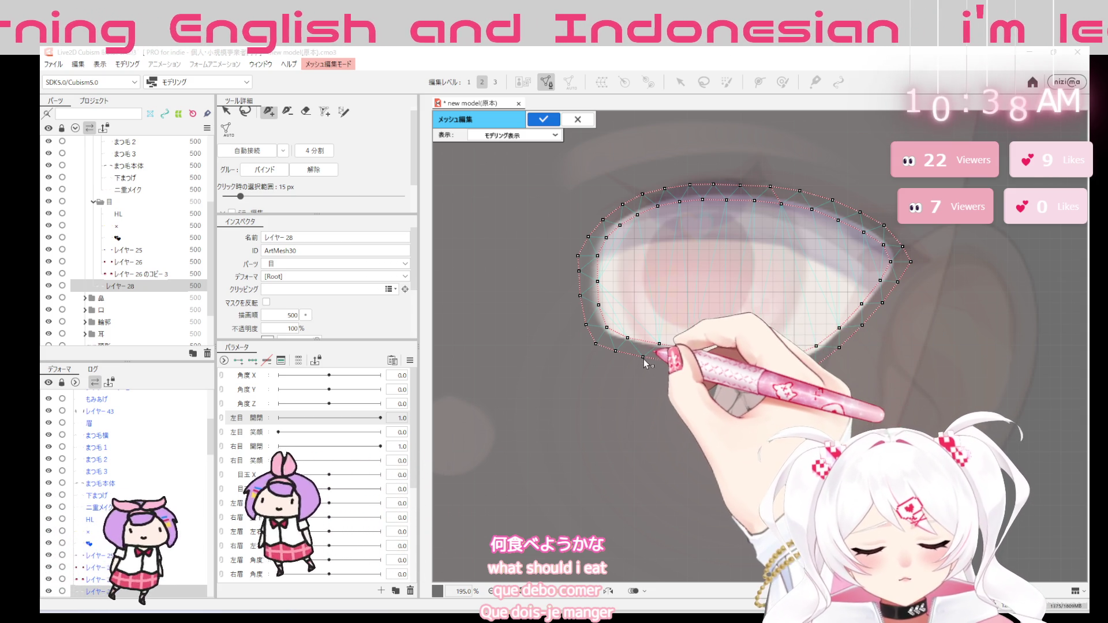
click(611, 351)
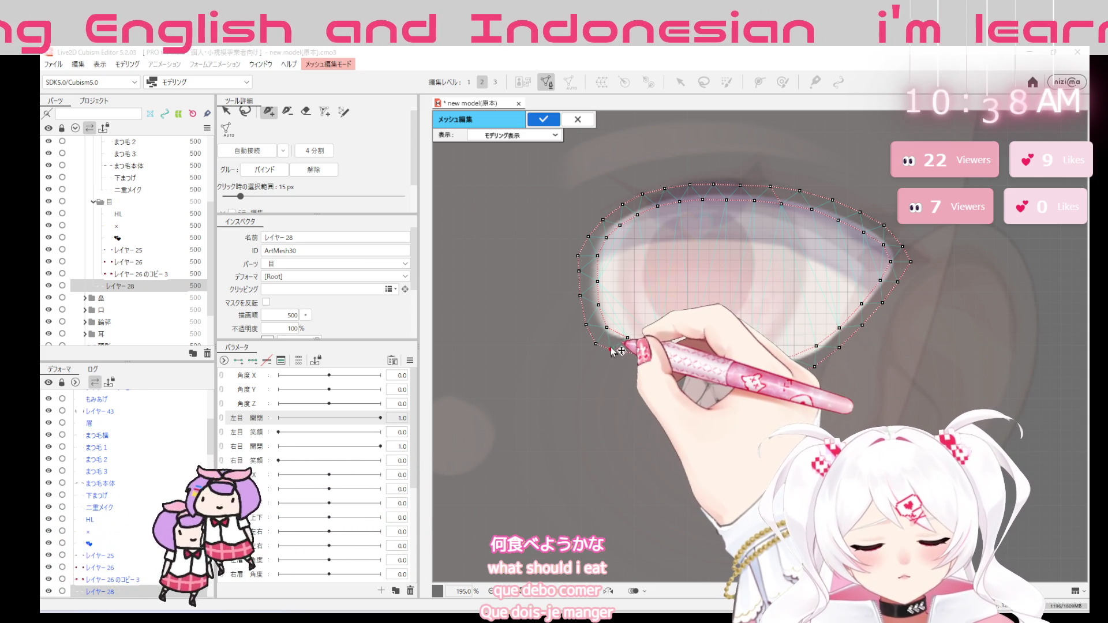
click(586, 319)
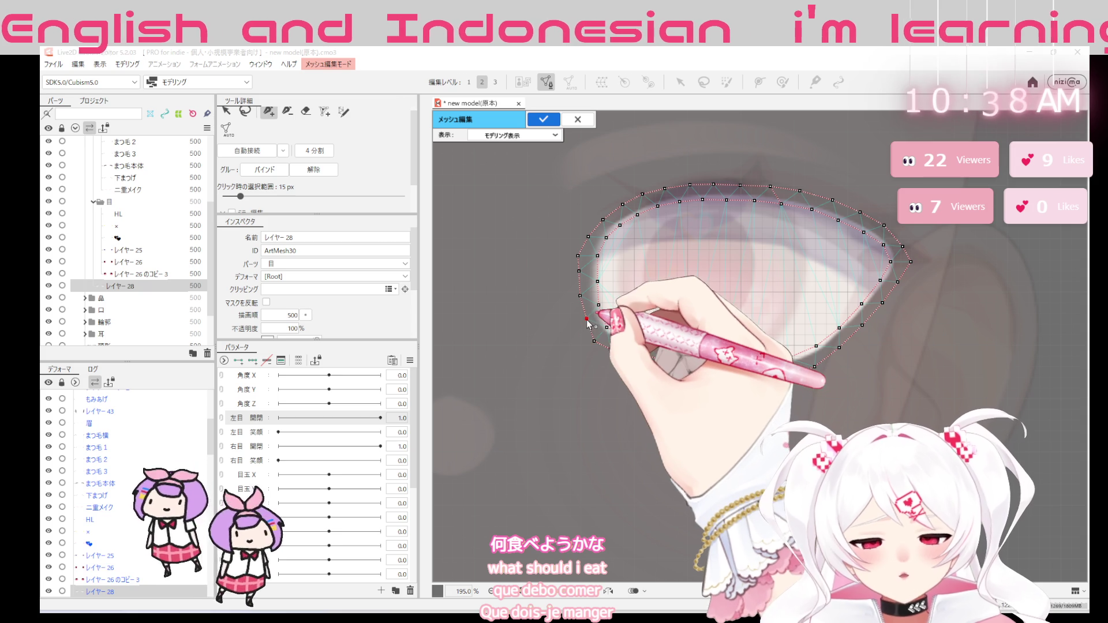
click(578, 272)
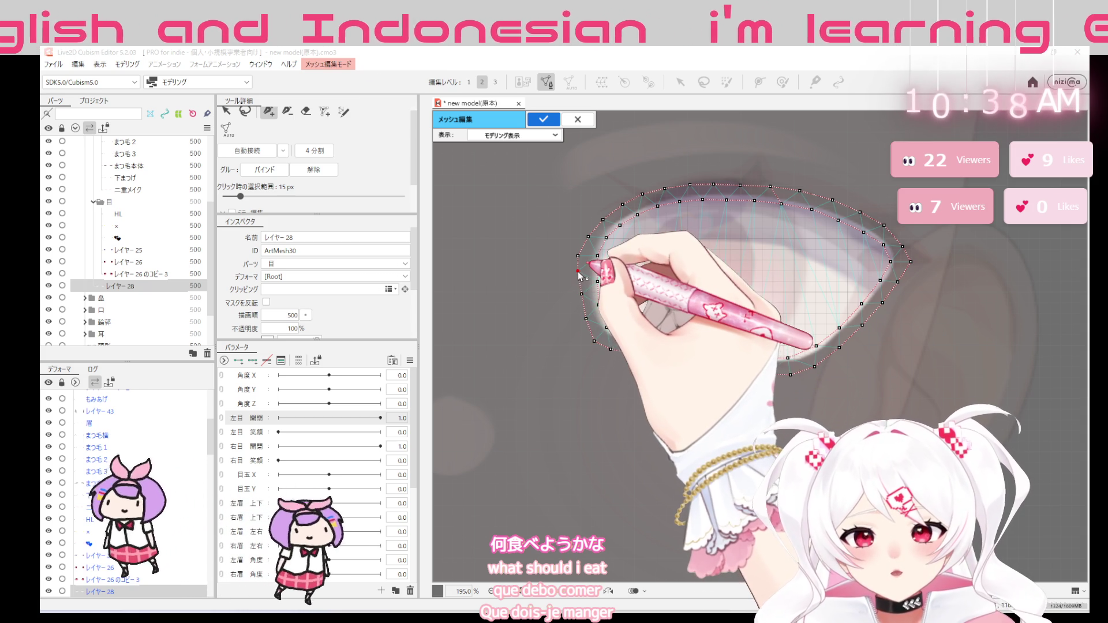
click(578, 295)
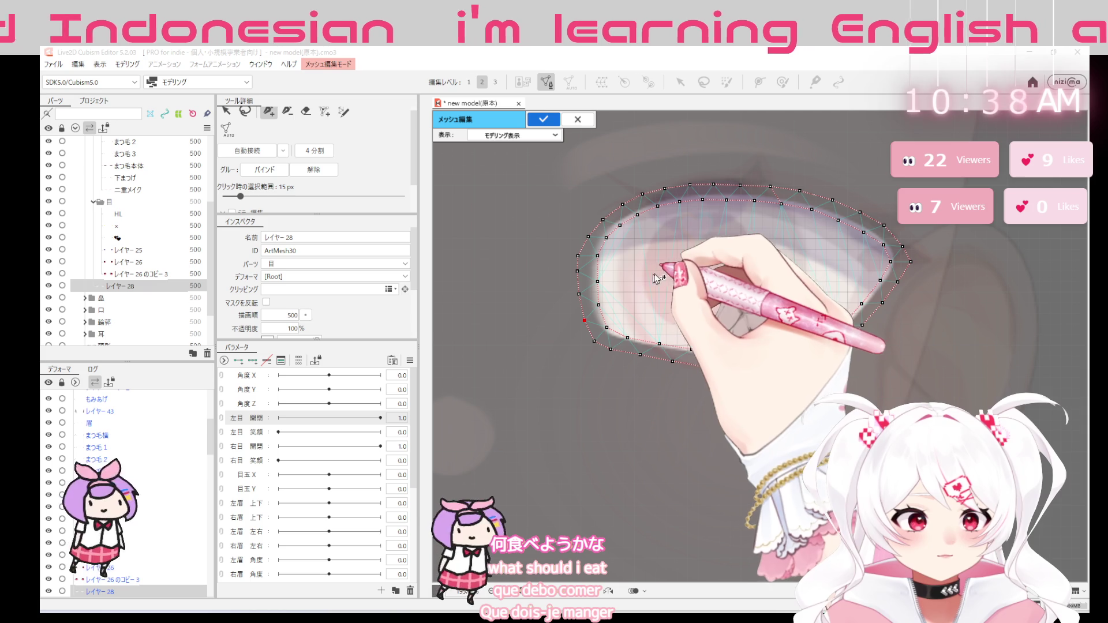
Add a row of interior vertices across the eye white and confirm the finished mesh
click(660, 274)
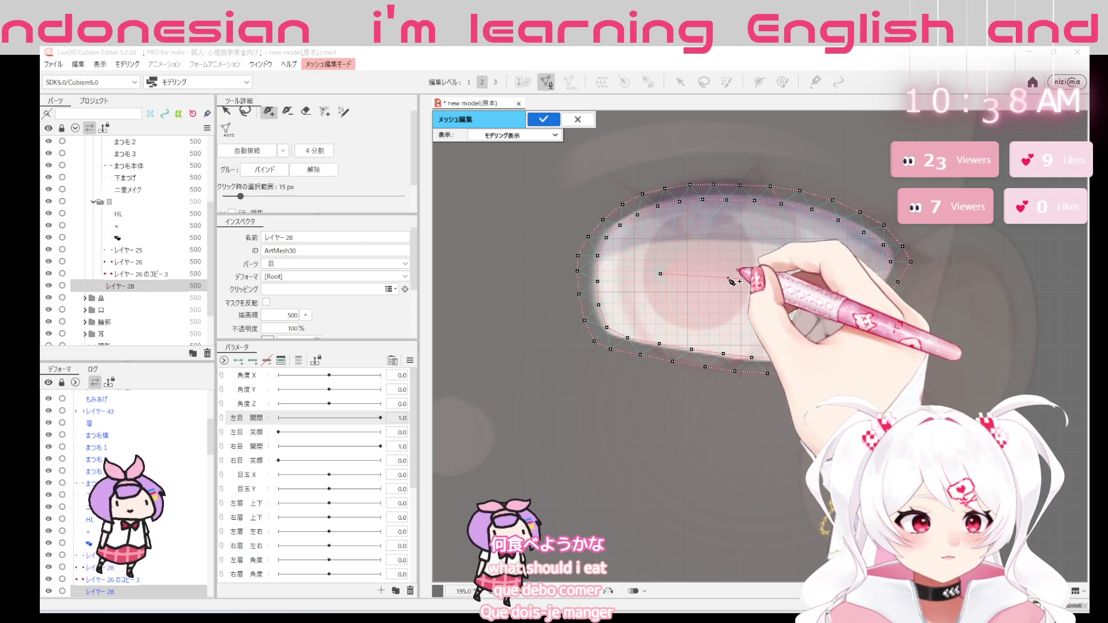
click(731, 279)
click(797, 280)
click(731, 277)
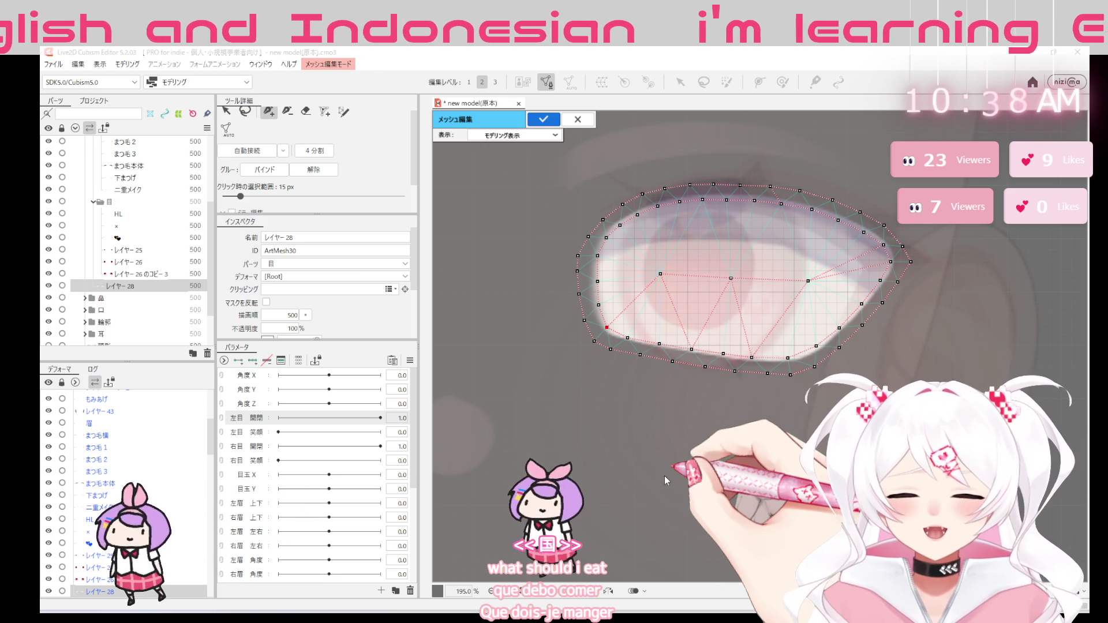
click(538, 118)
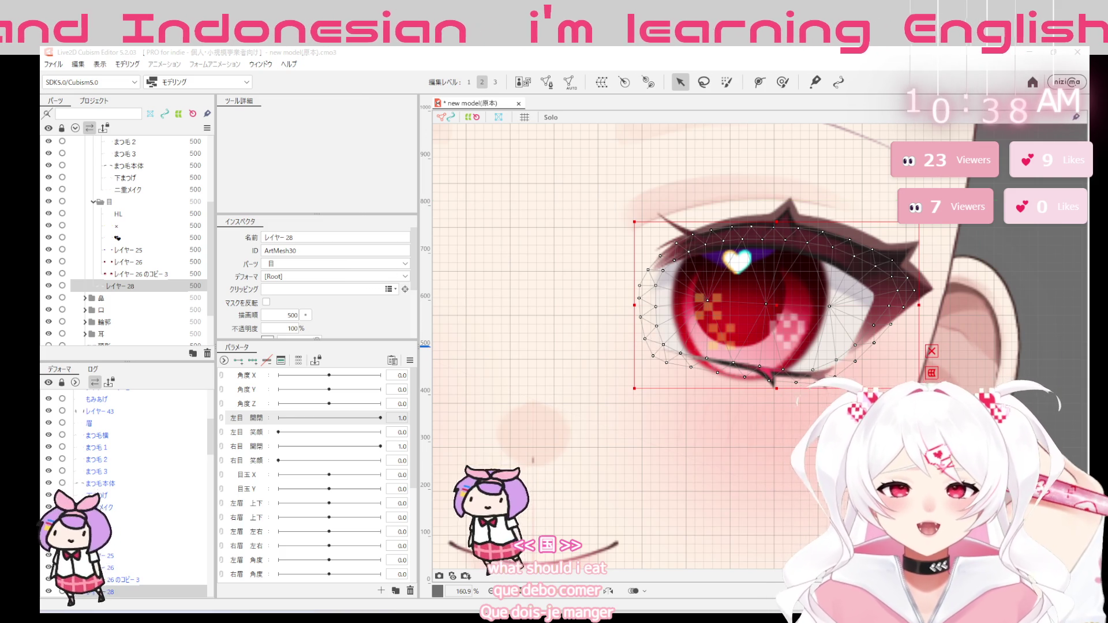
scroll(699, 251, down, 2)
Select the iris and eye layers and review their clipping mask source list
click(700, 251)
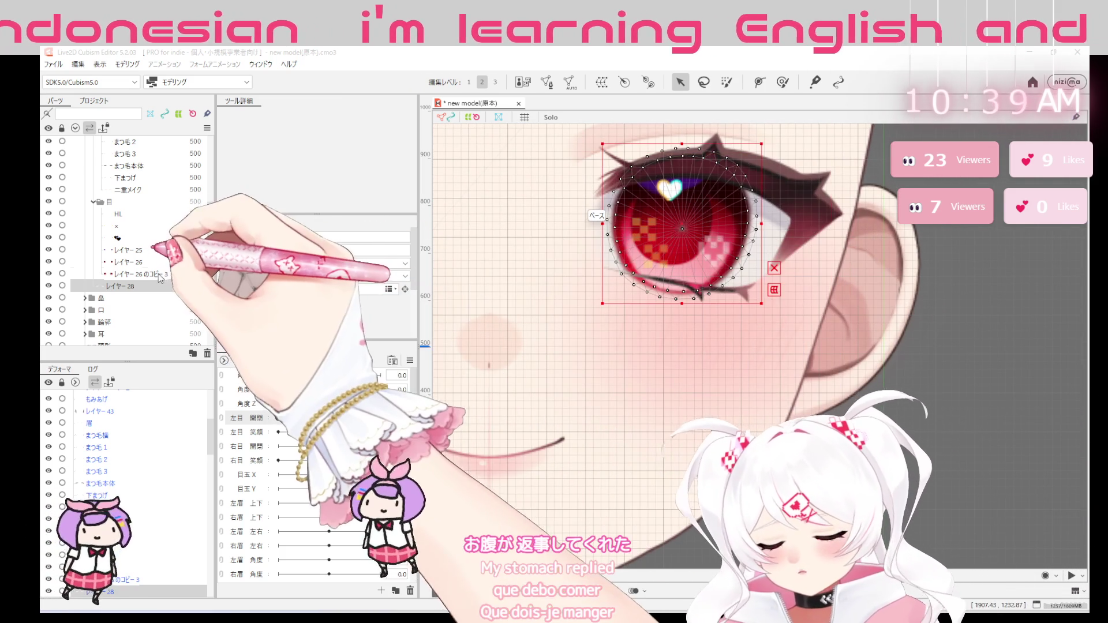
click(160, 274)
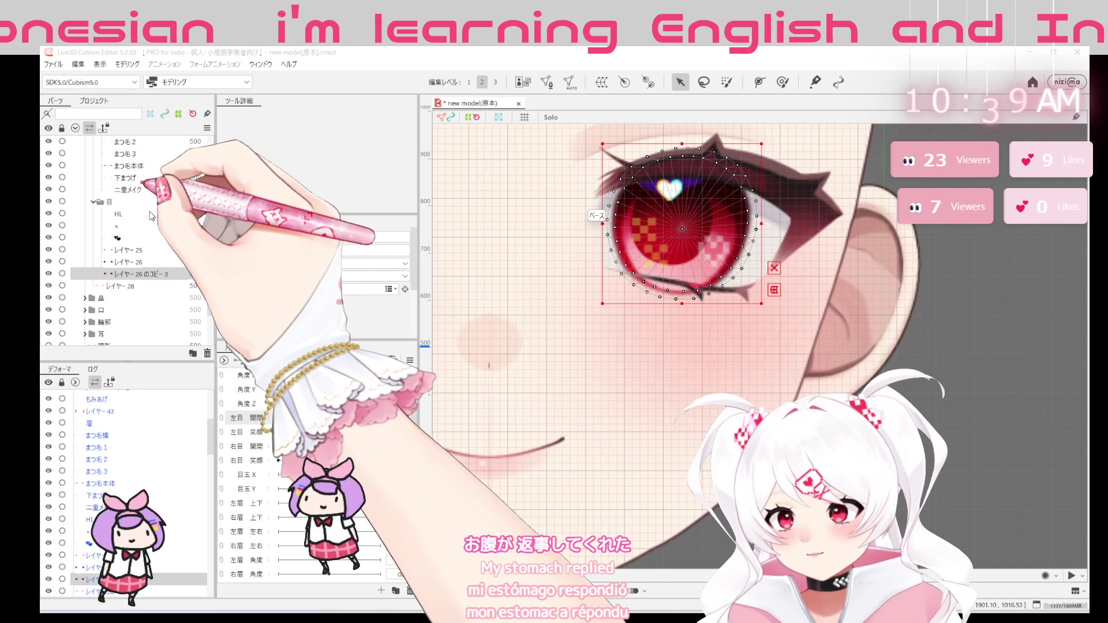
shift+click(151, 216)
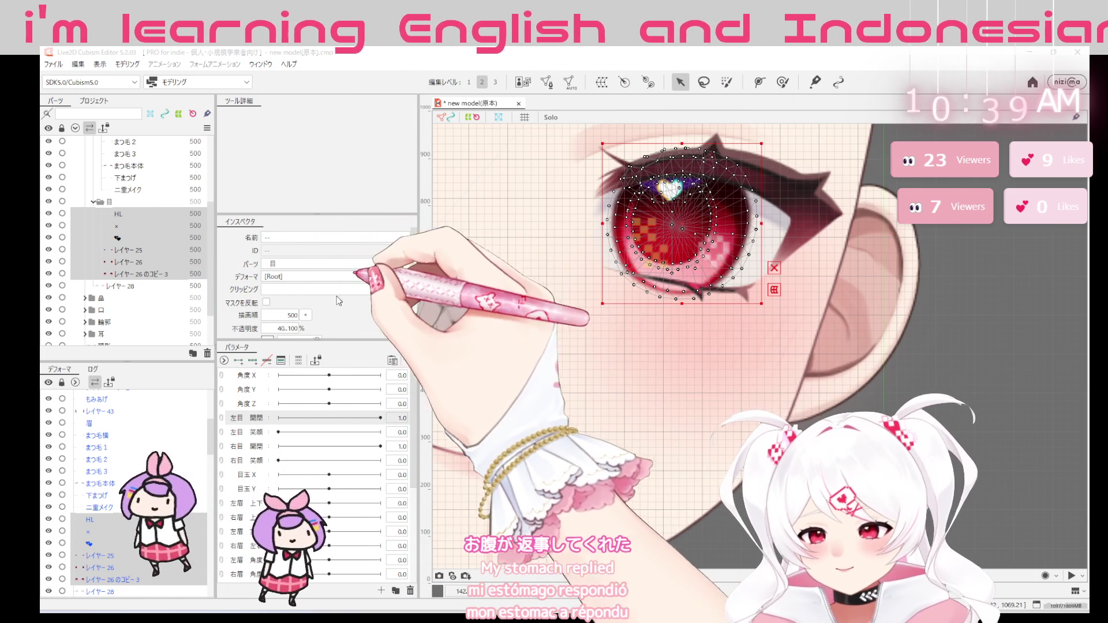
click(389, 289)
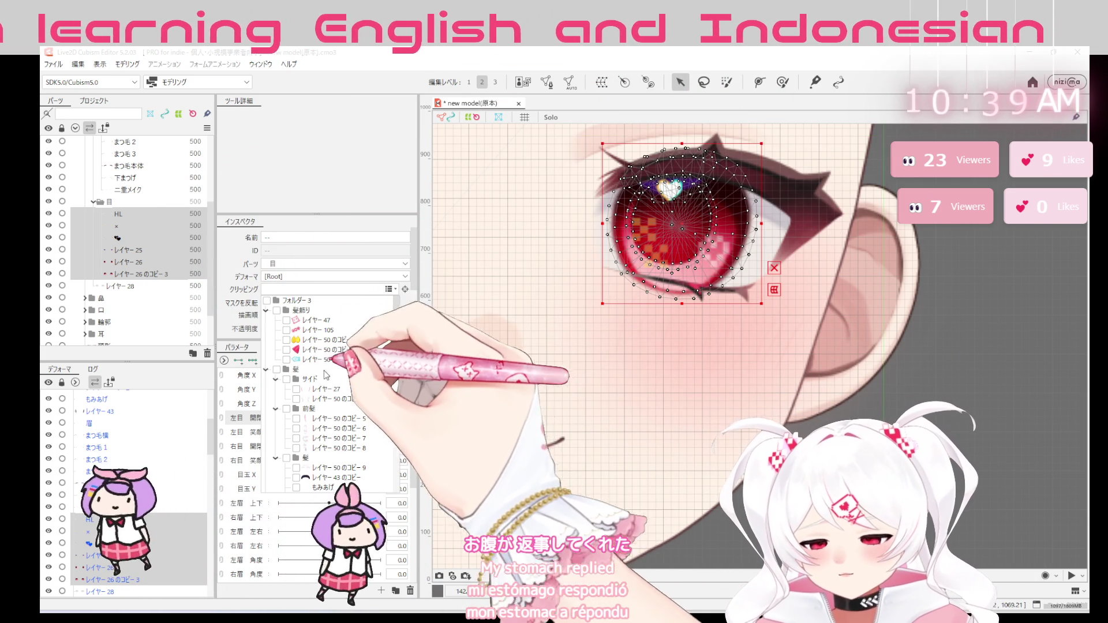
scroll(329, 378, down, 3)
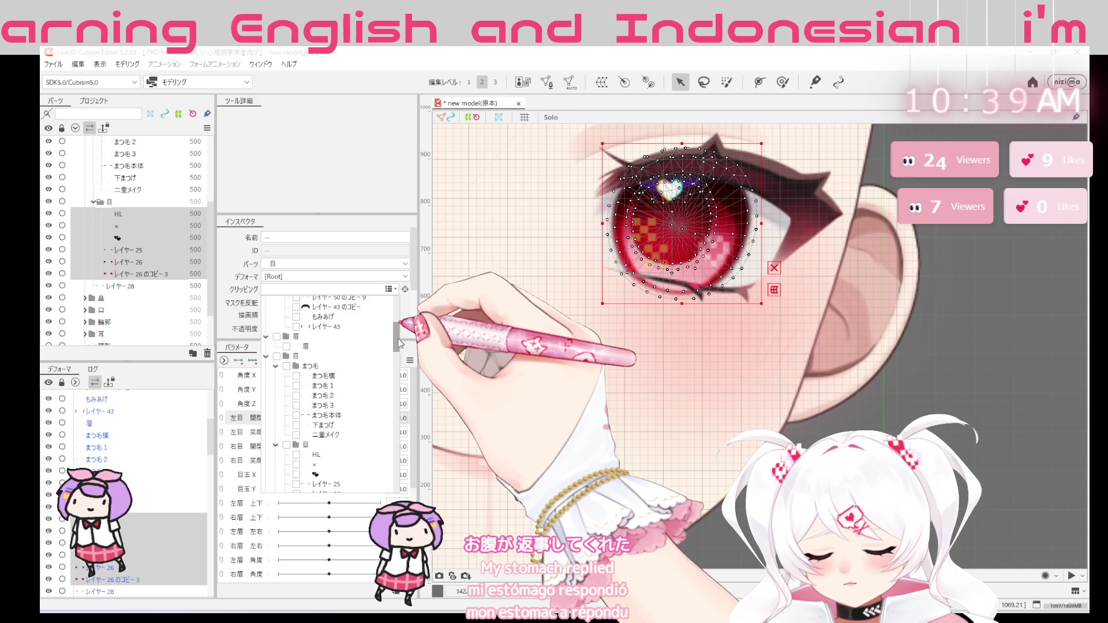
scroll(317, 399, down, 1)
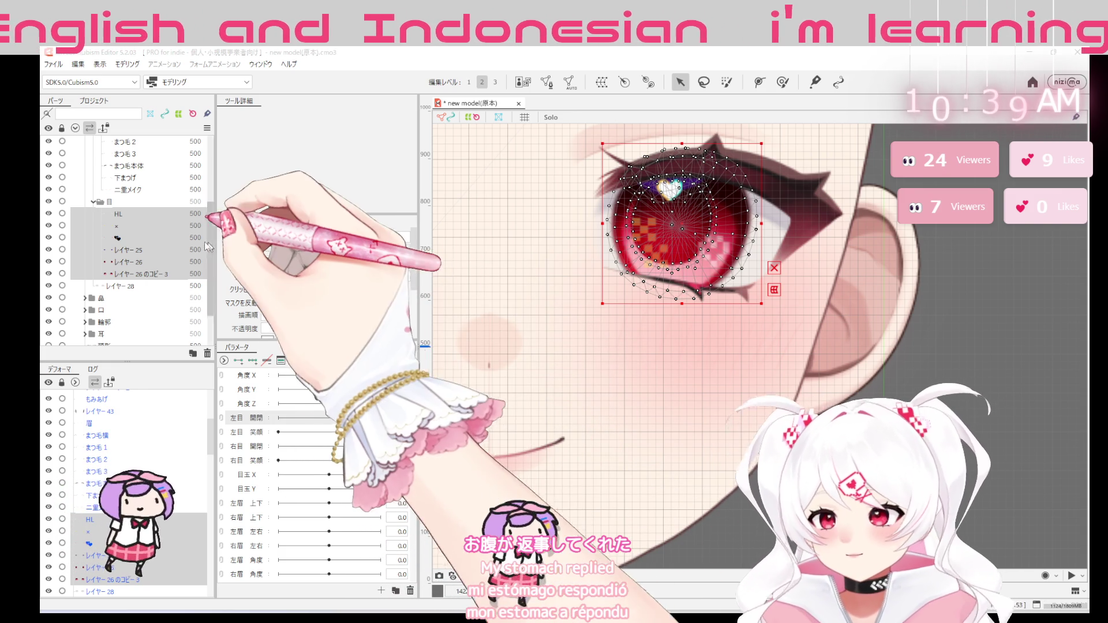
scroll(210, 241, up, 2)
scroll(211, 241, up, 1)
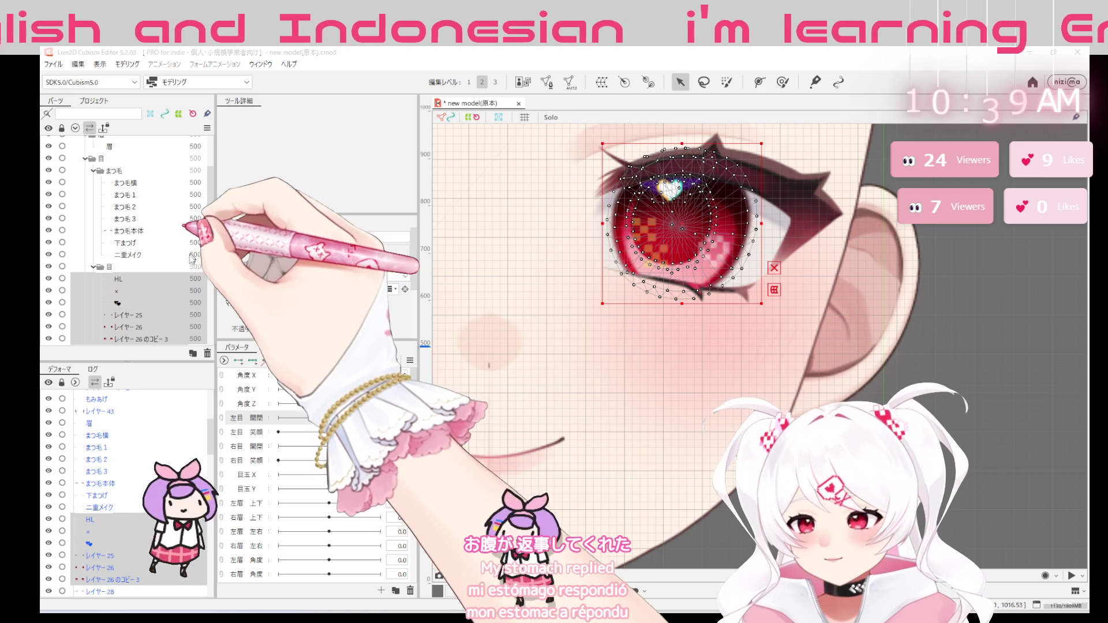
Check the まつ毛横 and まつ毛2 eyelash layers, collapse the まつ毛 group and select the 鼻 nose part
click(151, 182)
click(167, 207)
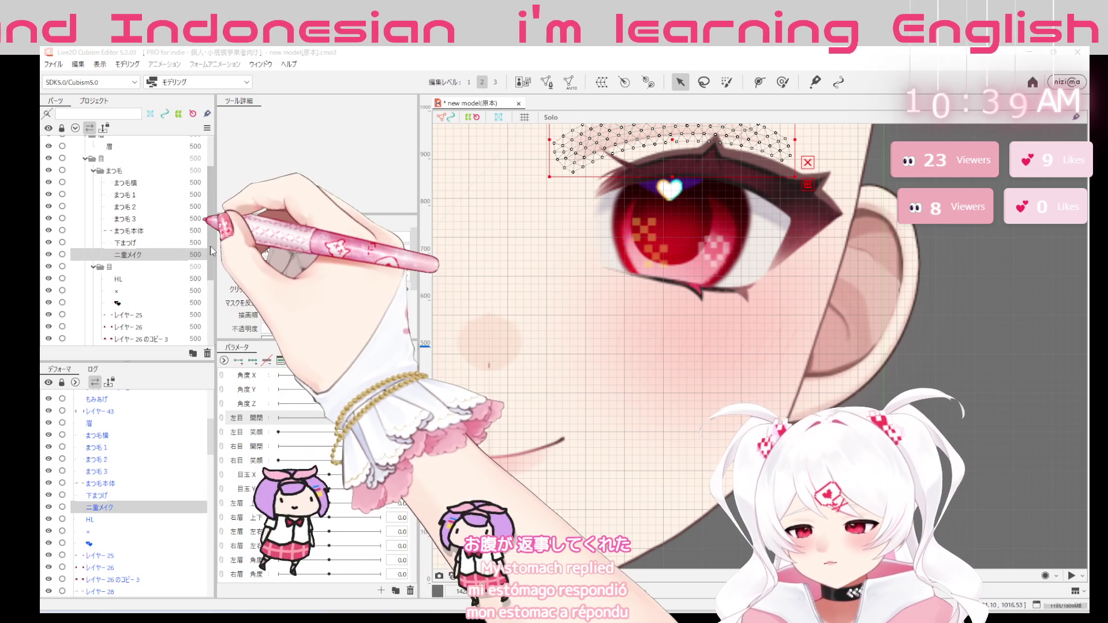
click(92, 175)
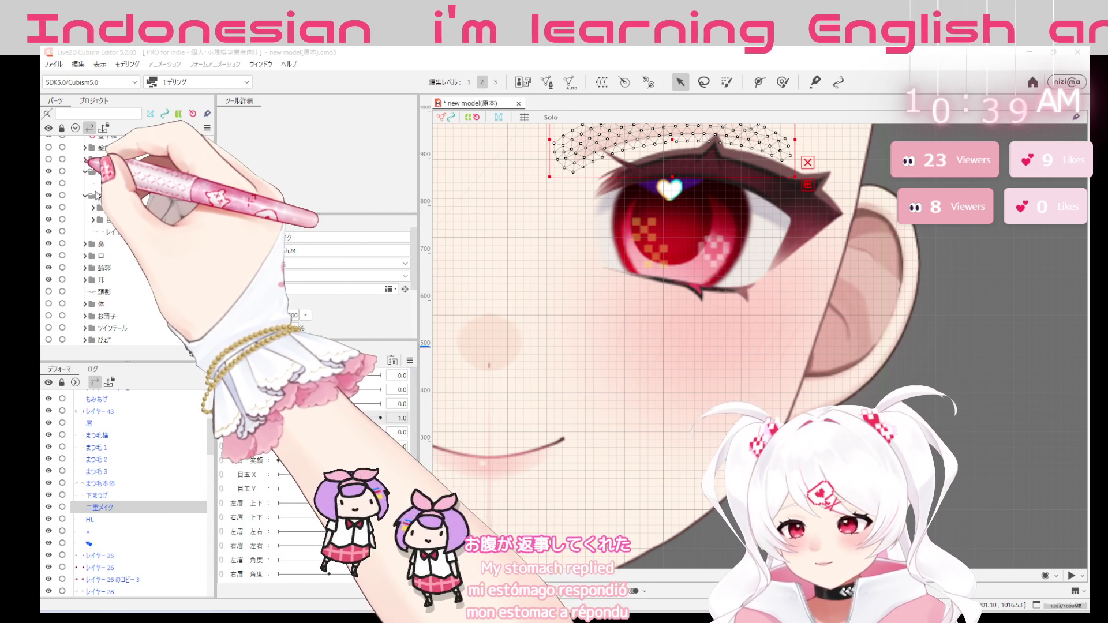
click(139, 244)
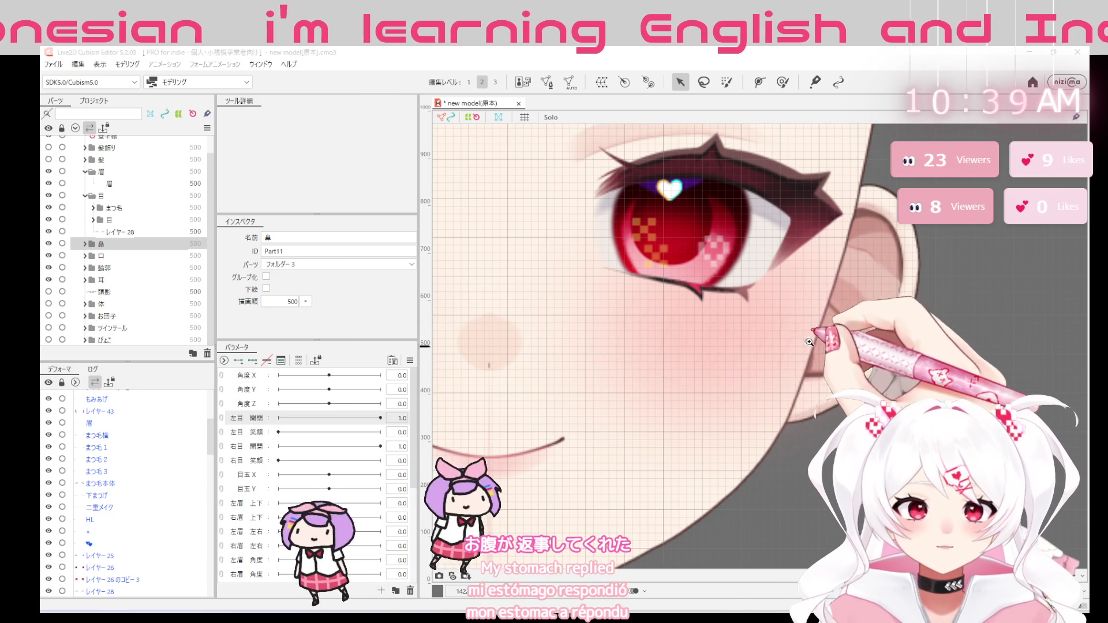
scroll(730, 323, down, 2)
scroll(779, 333, down, 2)
scroll(497, 339, down, 2)
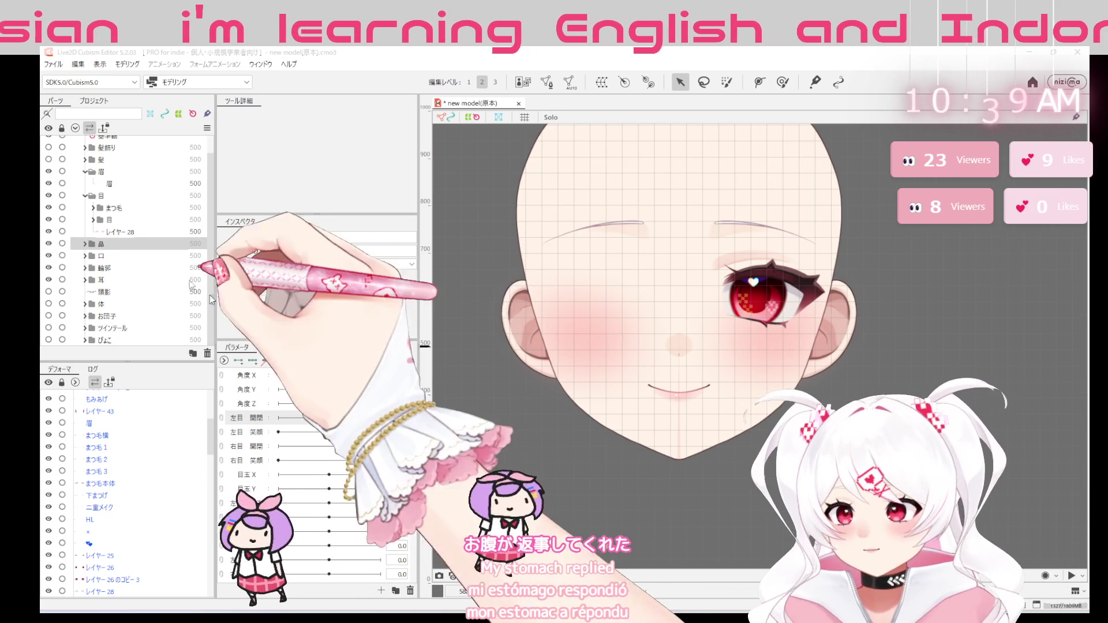
Expand the 鼻 nose group, glance at the 口 mouth group, and select the 眉 eyebrow mesh
click(84, 244)
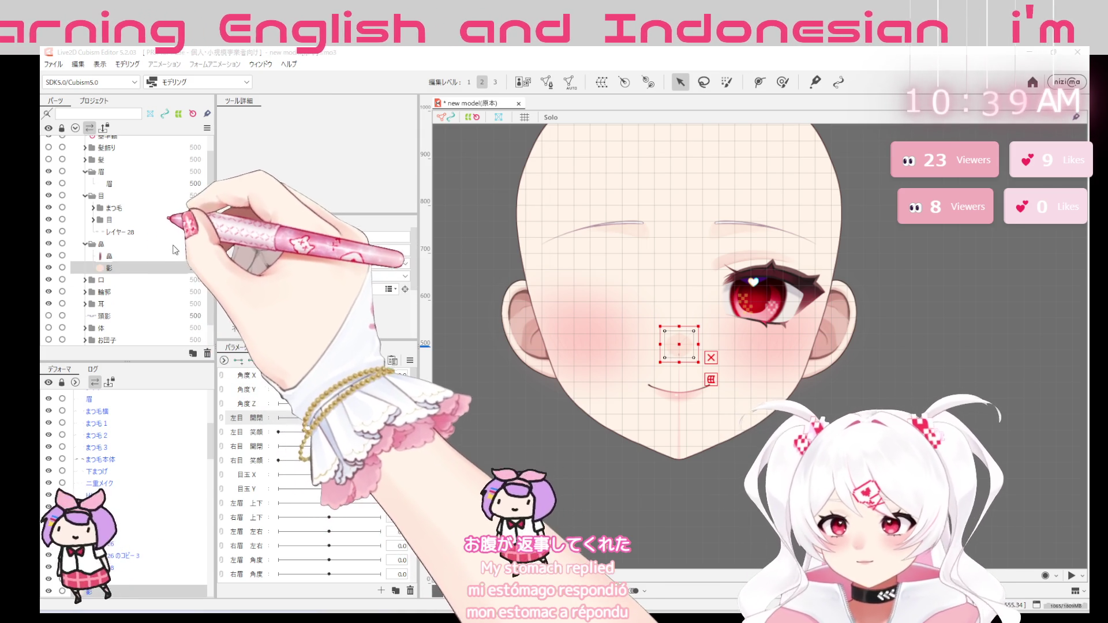
click(156, 282)
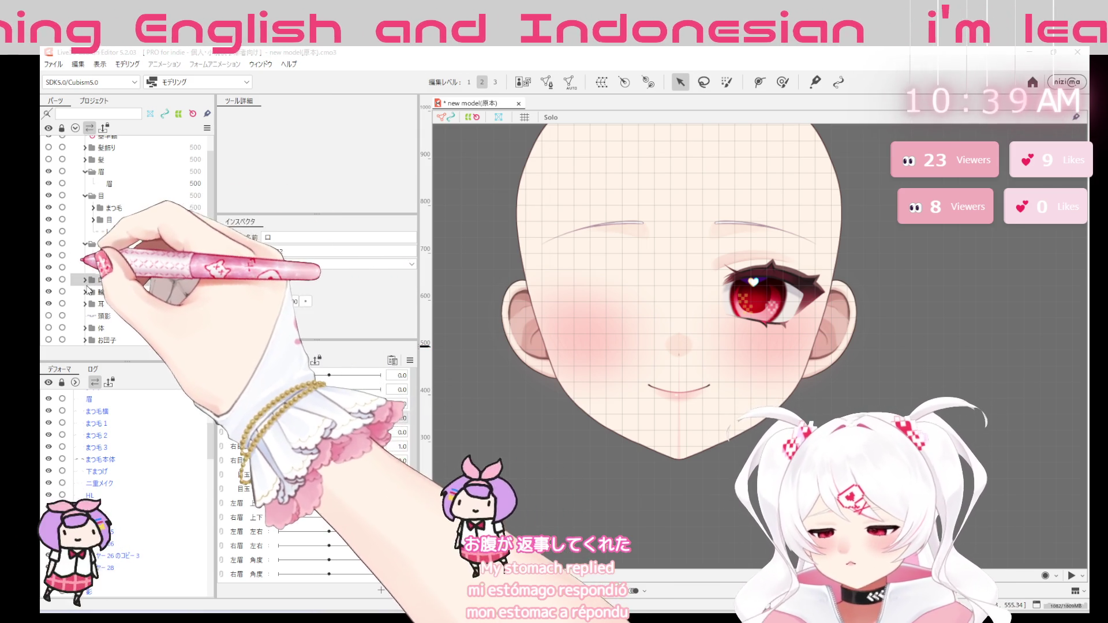
scroll(133, 200, up, 1)
click(121, 194)
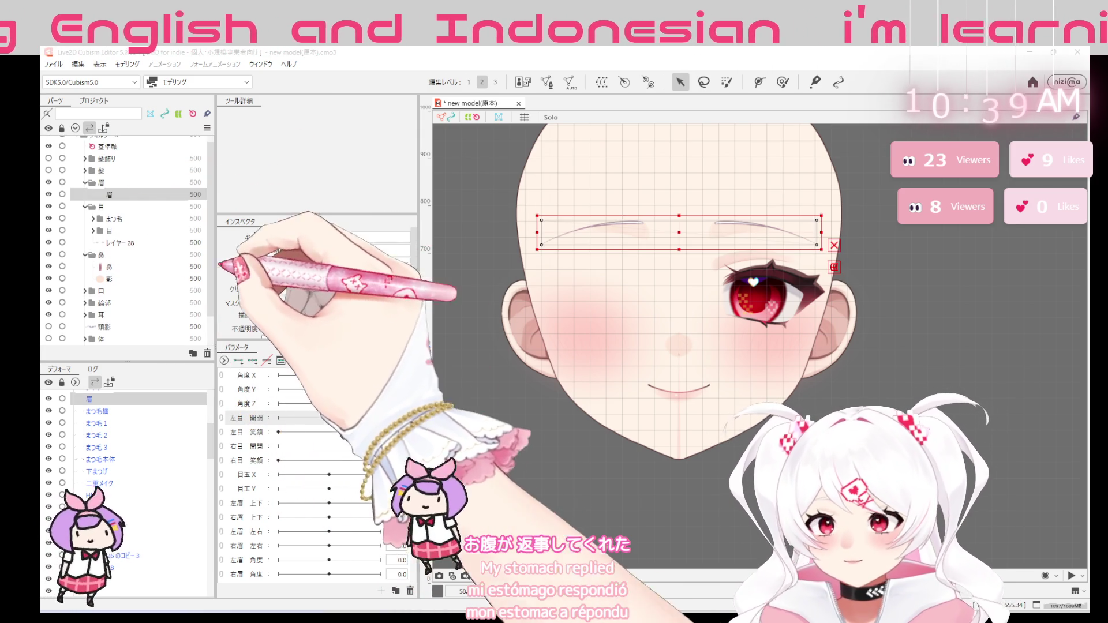
Enter mesh editing on the eyebrow and place outline points around its inner end and lower-left edge
double_click(820, 232)
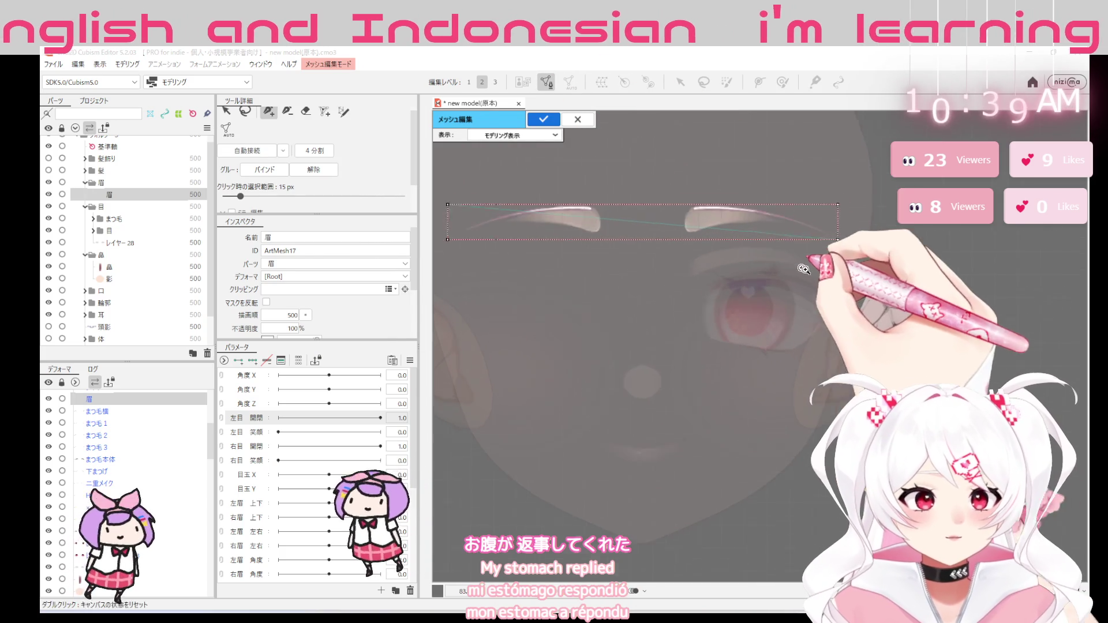
scroll(787, 247, up, 5)
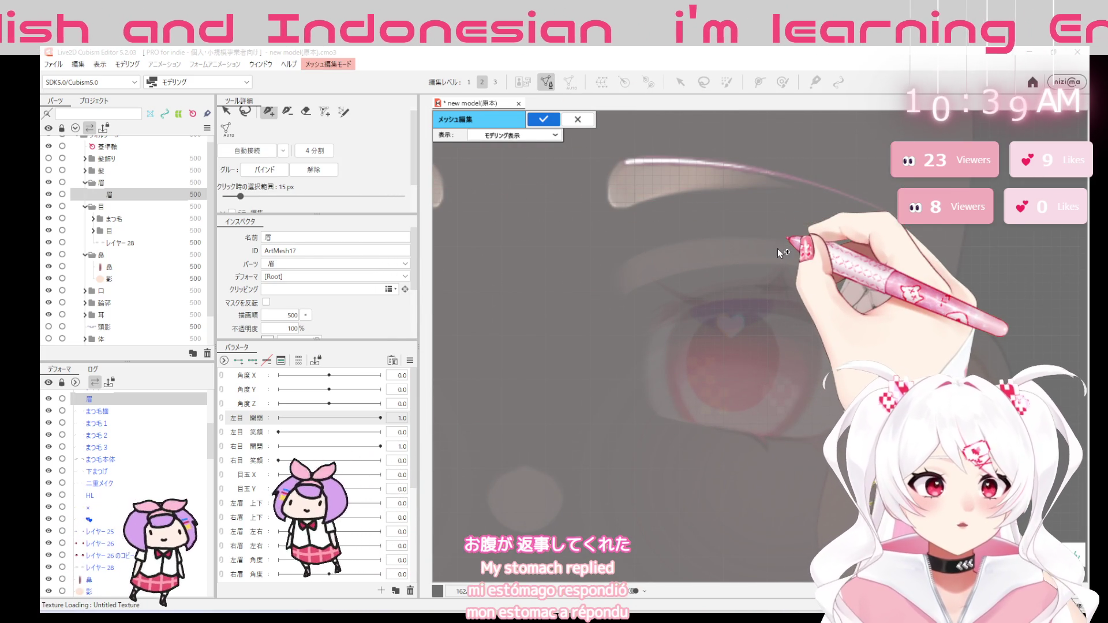
scroll(611, 284, down, 3)
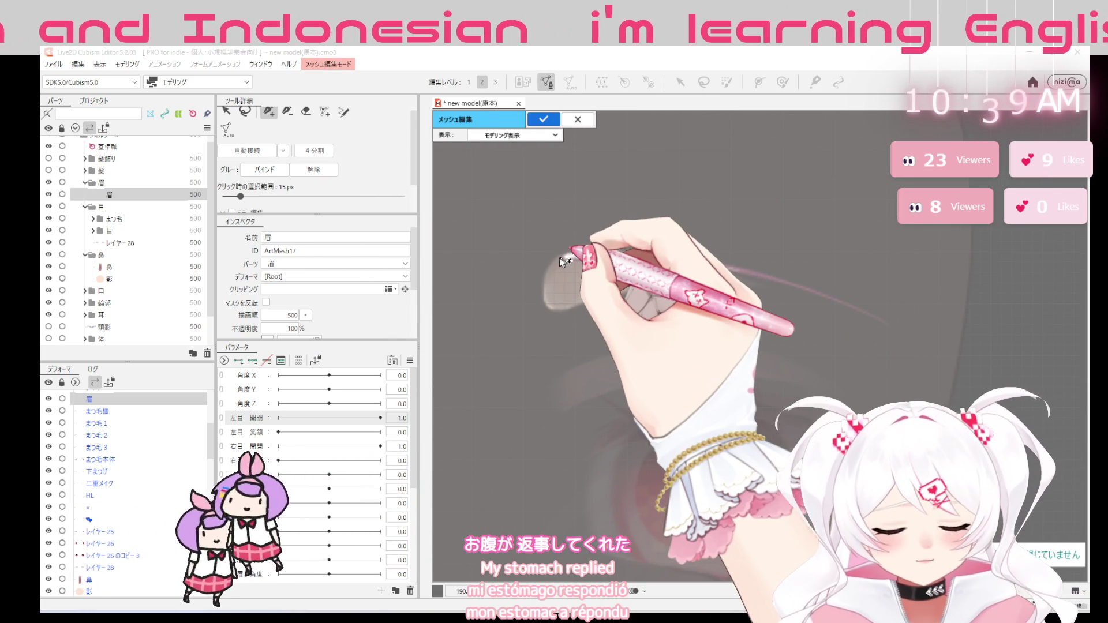
click(558, 258)
click(546, 276)
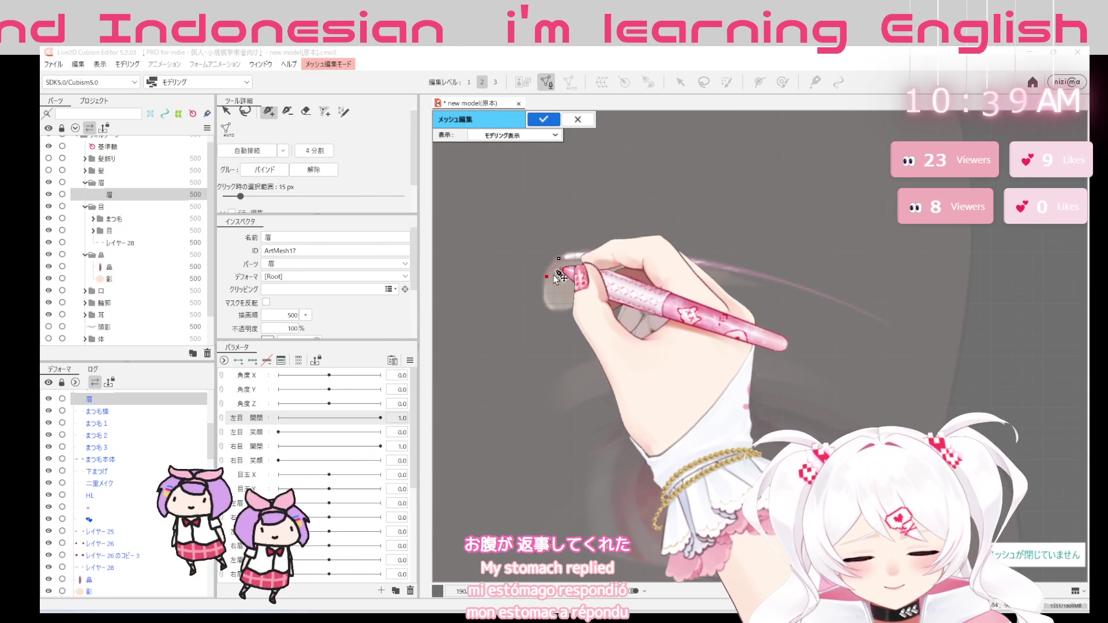
click(556, 259)
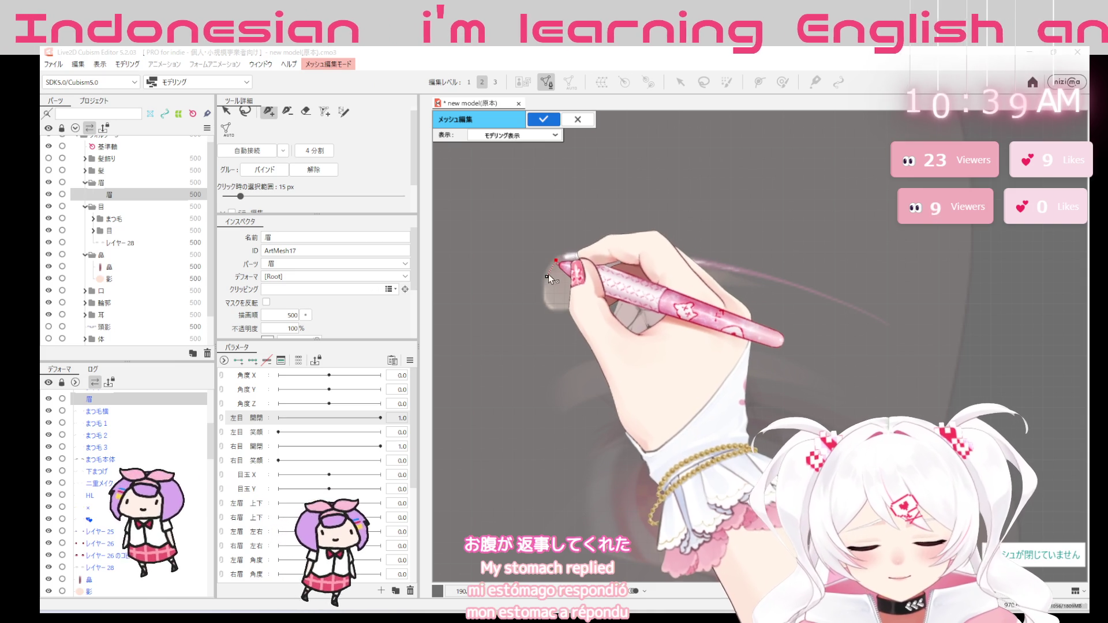
click(547, 297)
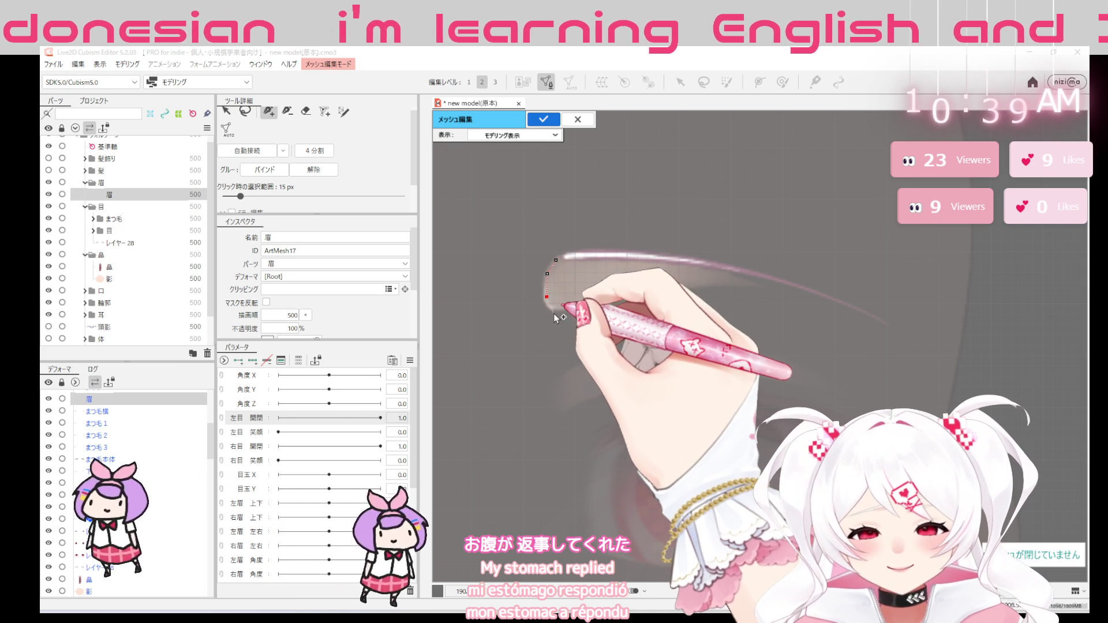
click(565, 307)
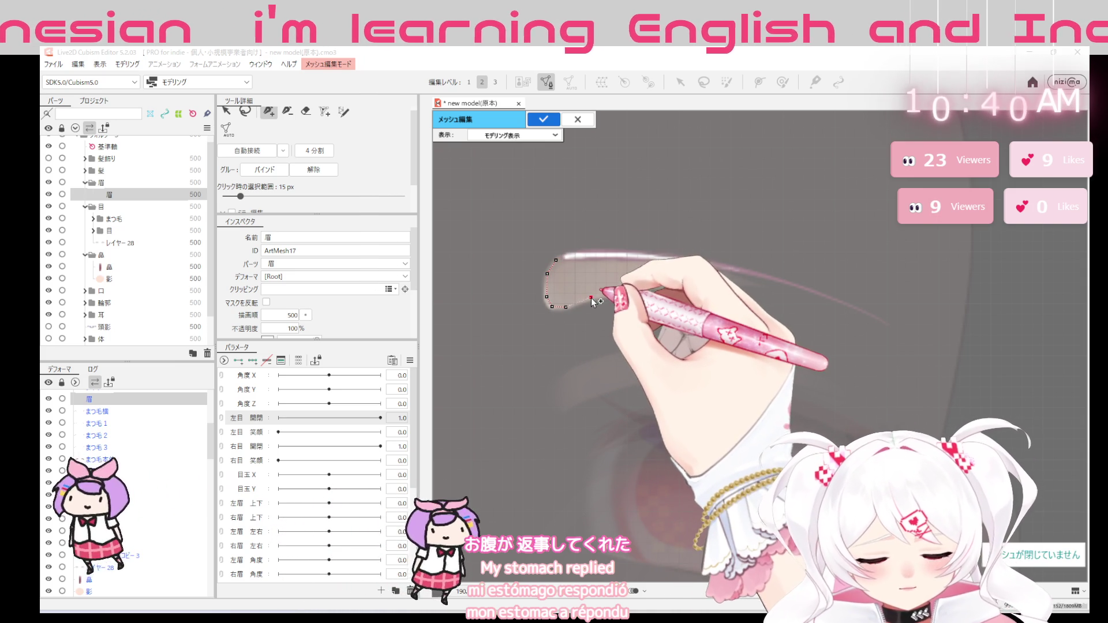
Run points along the eyebrow's lower edge out to its tapered tip
click(625, 290)
click(659, 286)
click(718, 283)
click(755, 284)
click(793, 291)
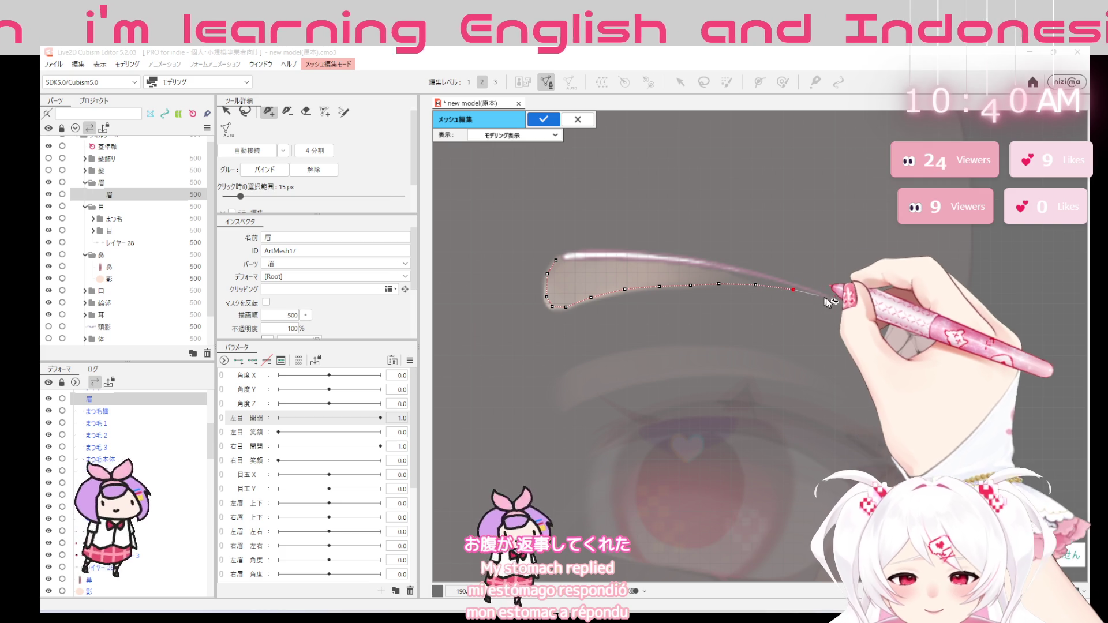
click(829, 298)
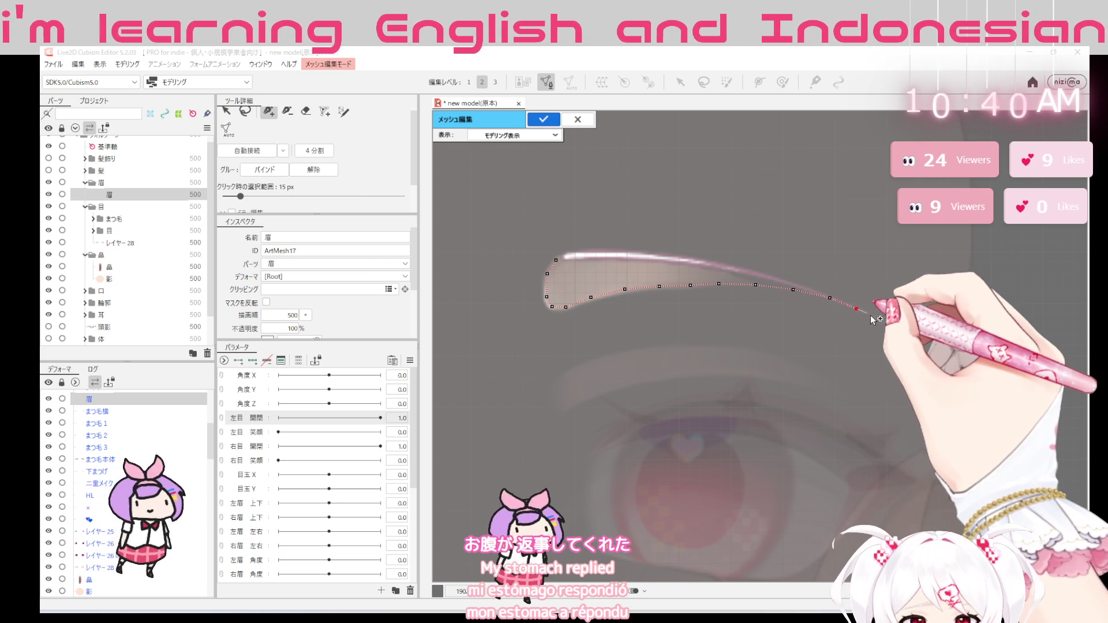
click(896, 330)
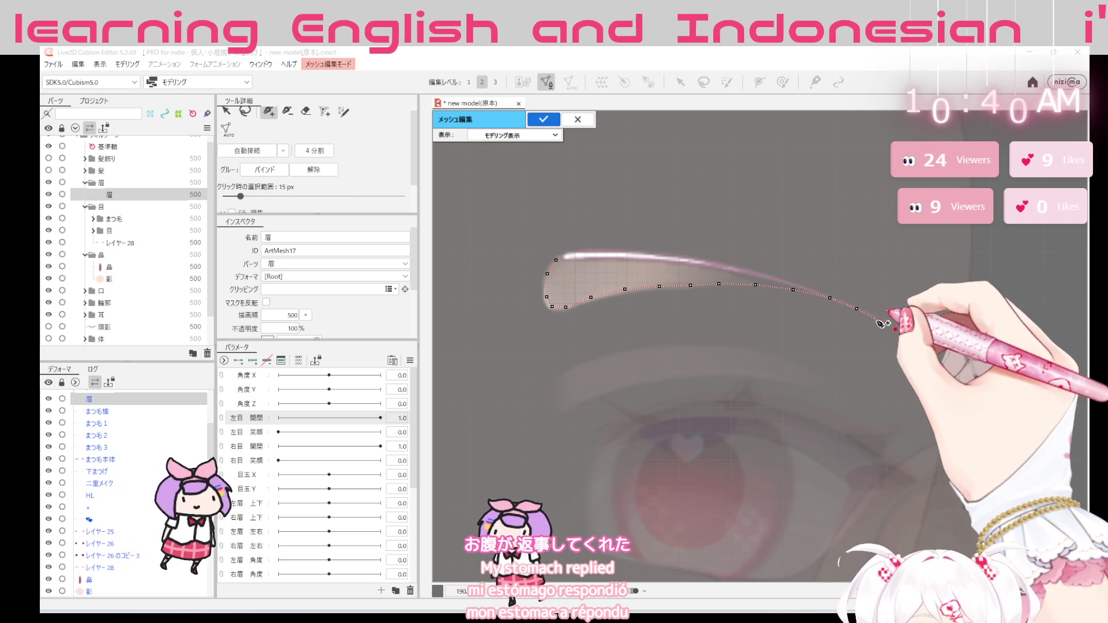
Adjust the lower-edge points near the tip and add one on the upper edge
click(829, 297)
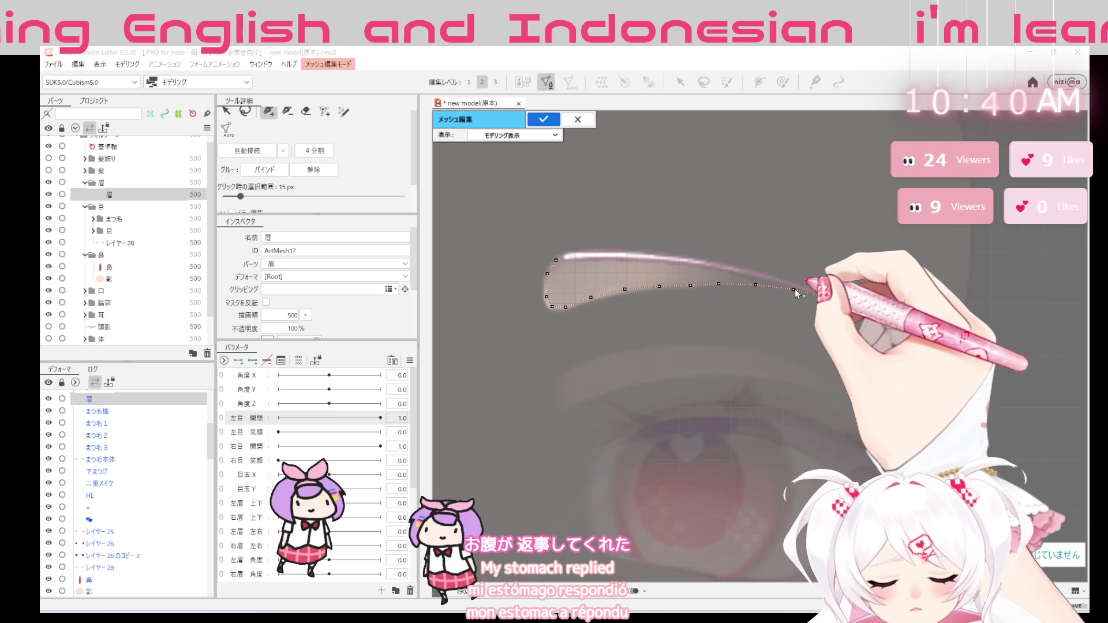
click(779, 287)
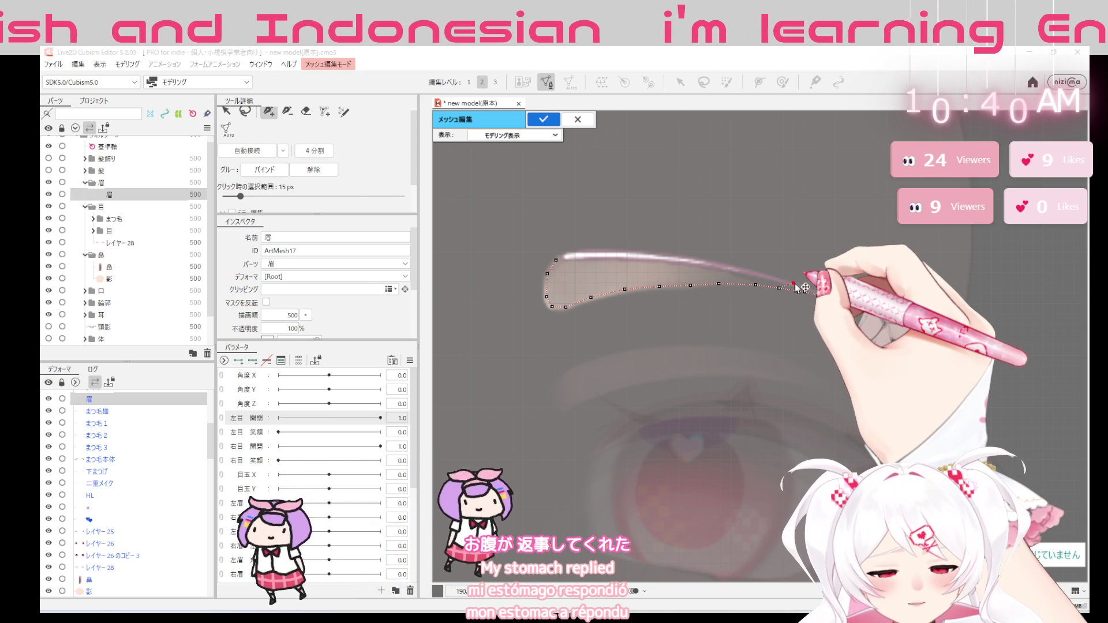
click(806, 292)
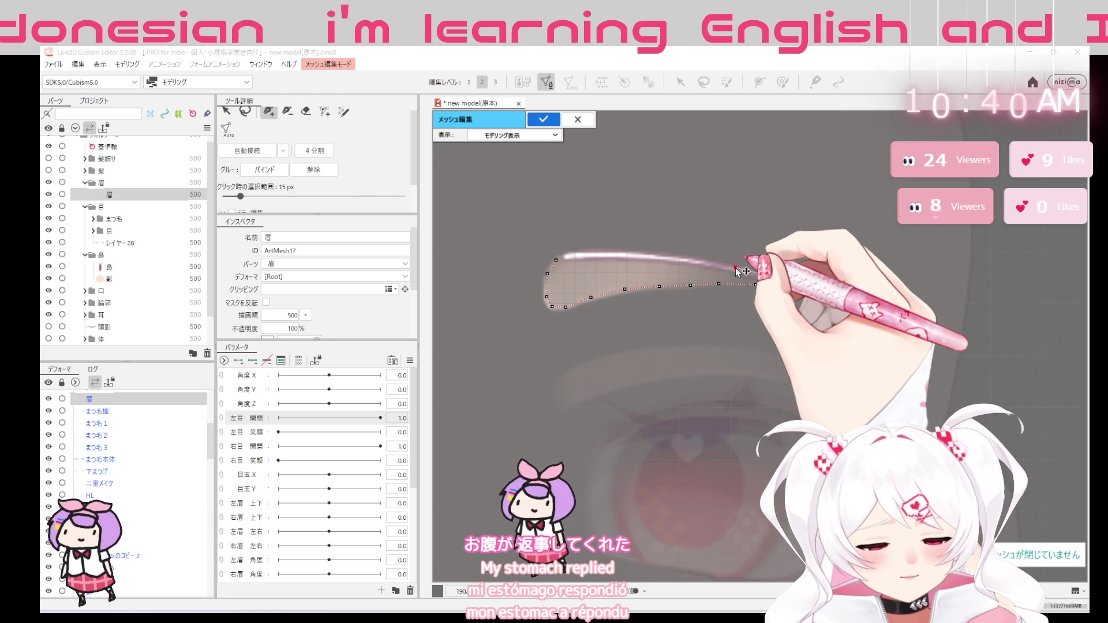
click(707, 263)
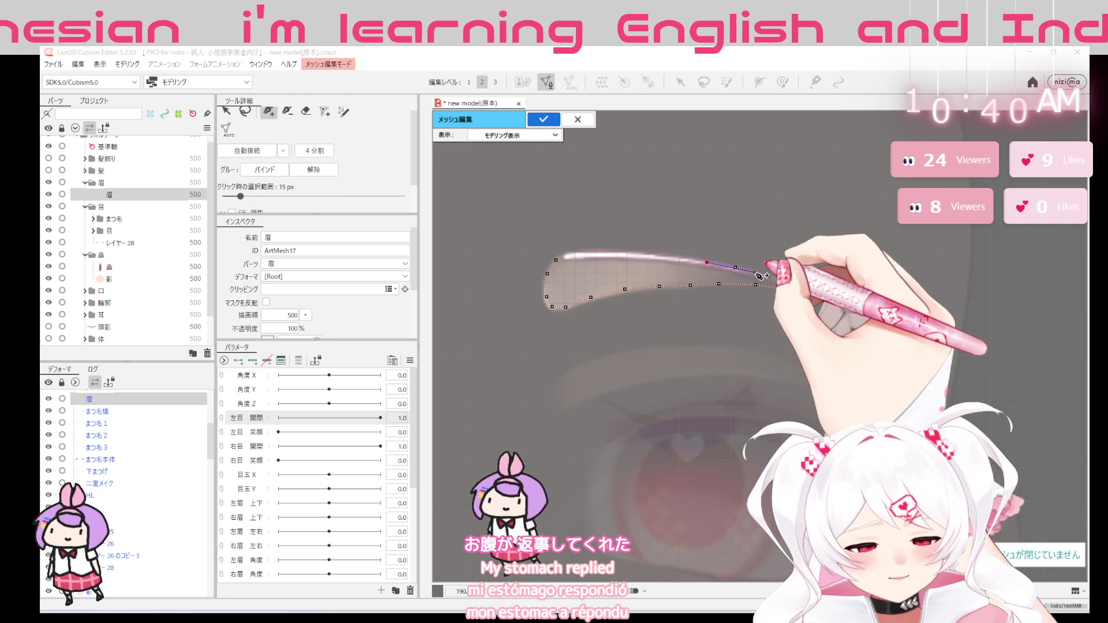
click(735, 271)
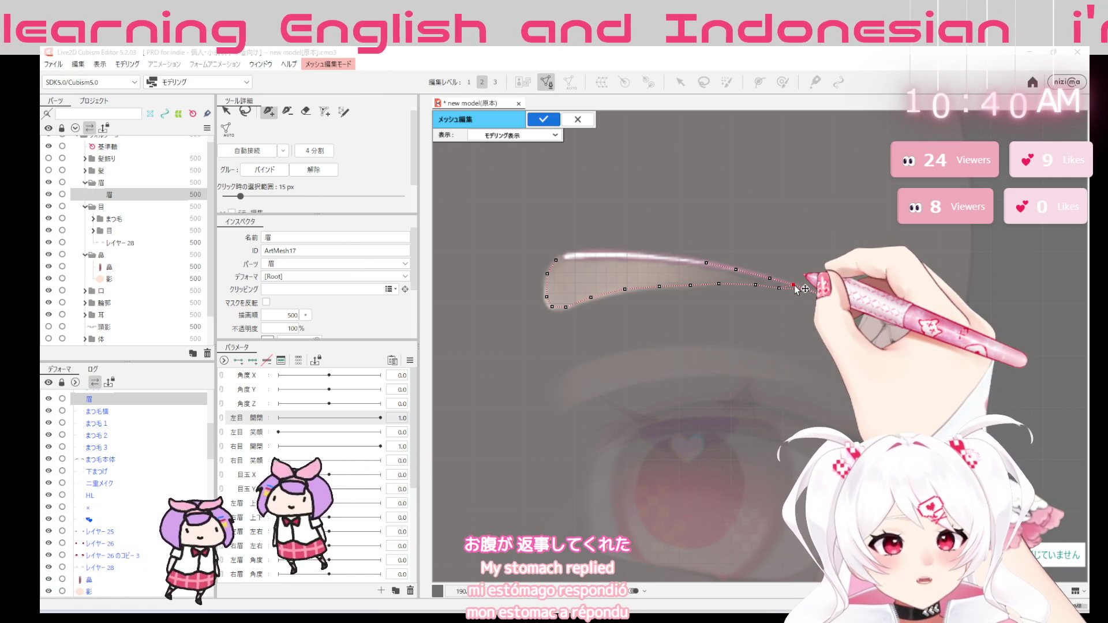
click(779, 287)
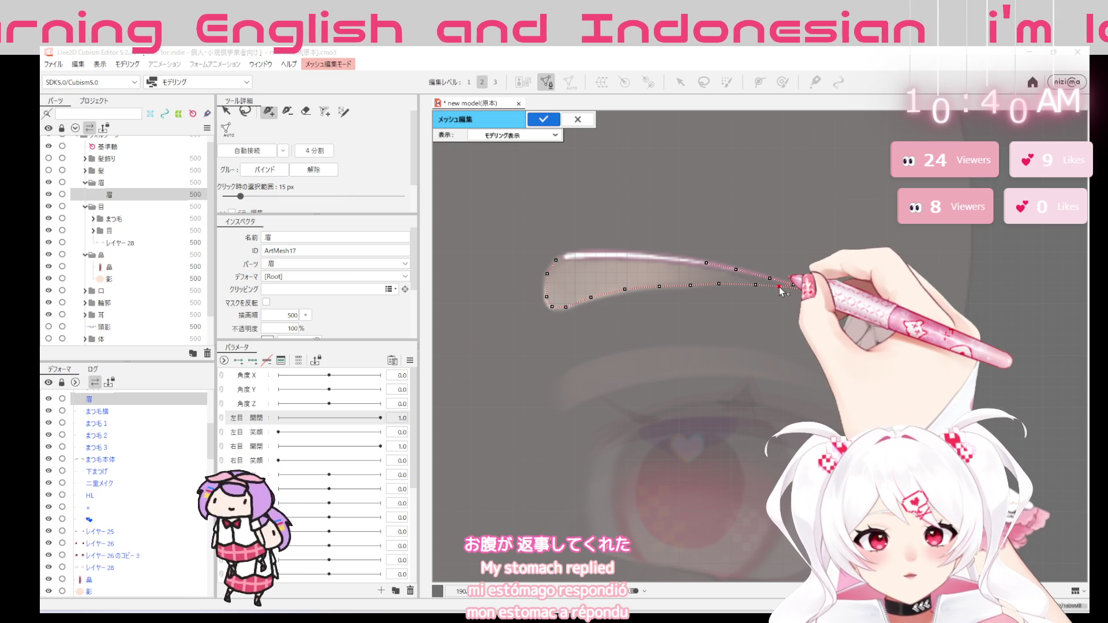
click(756, 285)
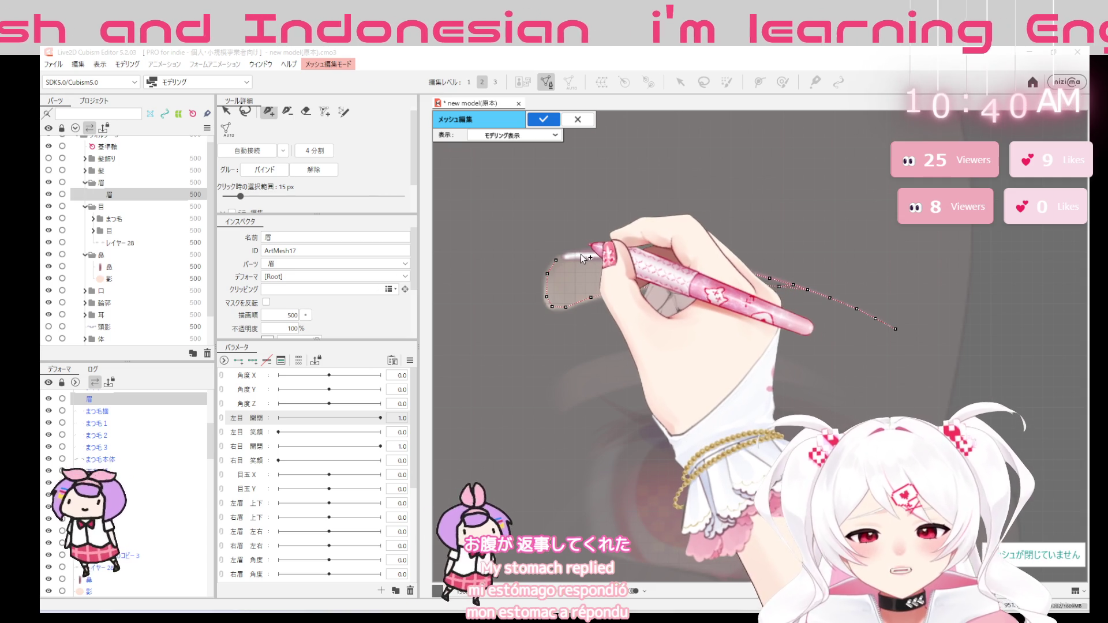
Place points above the inner end and along the eyebrow's top edge toward its right end
click(567, 256)
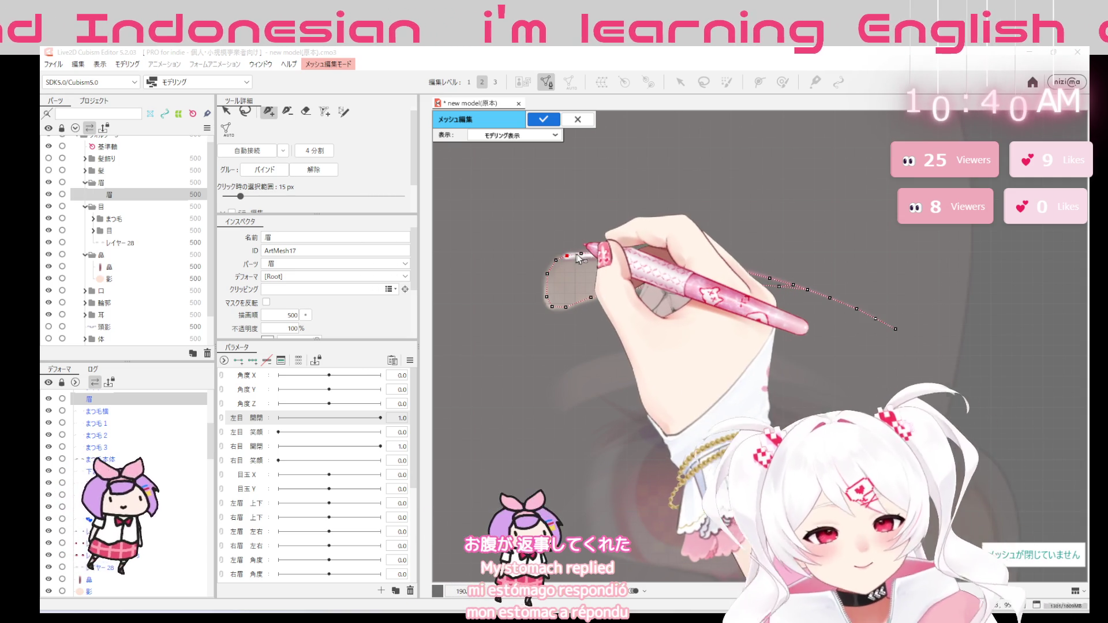
click(574, 242)
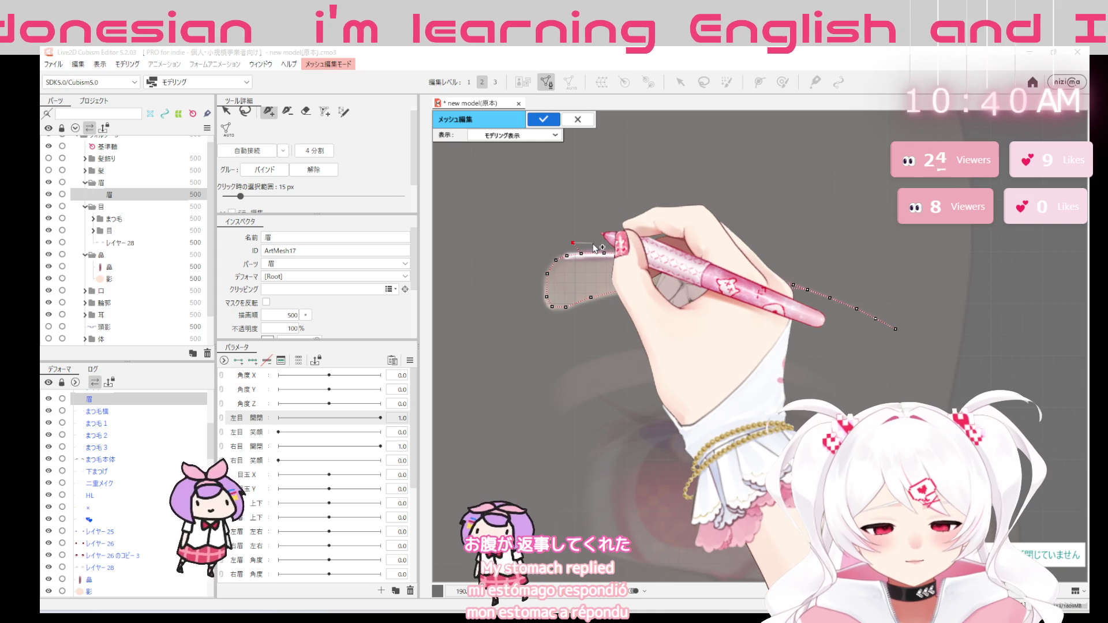
click(651, 247)
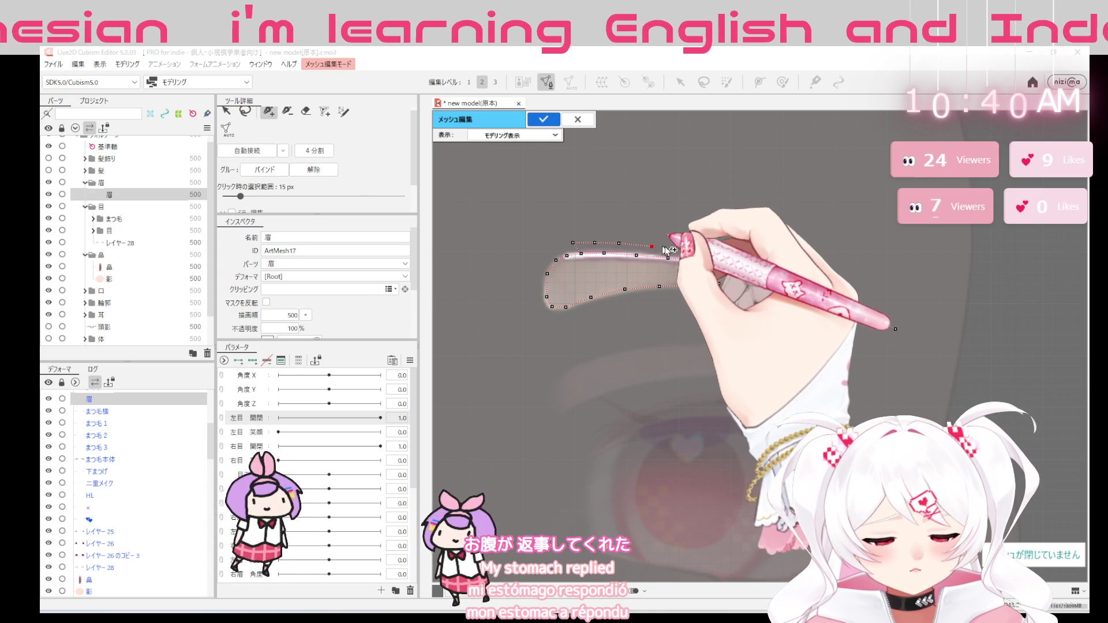
click(684, 250)
click(721, 254)
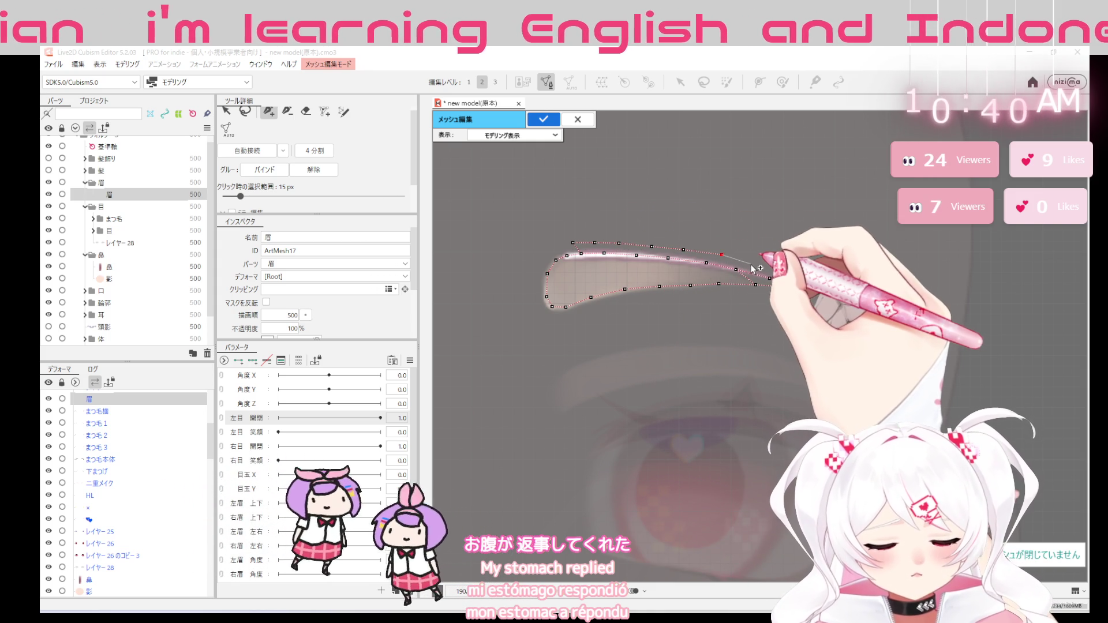
Continue the top-edge points along the tapered end and past the eyebrow tip
click(779, 271)
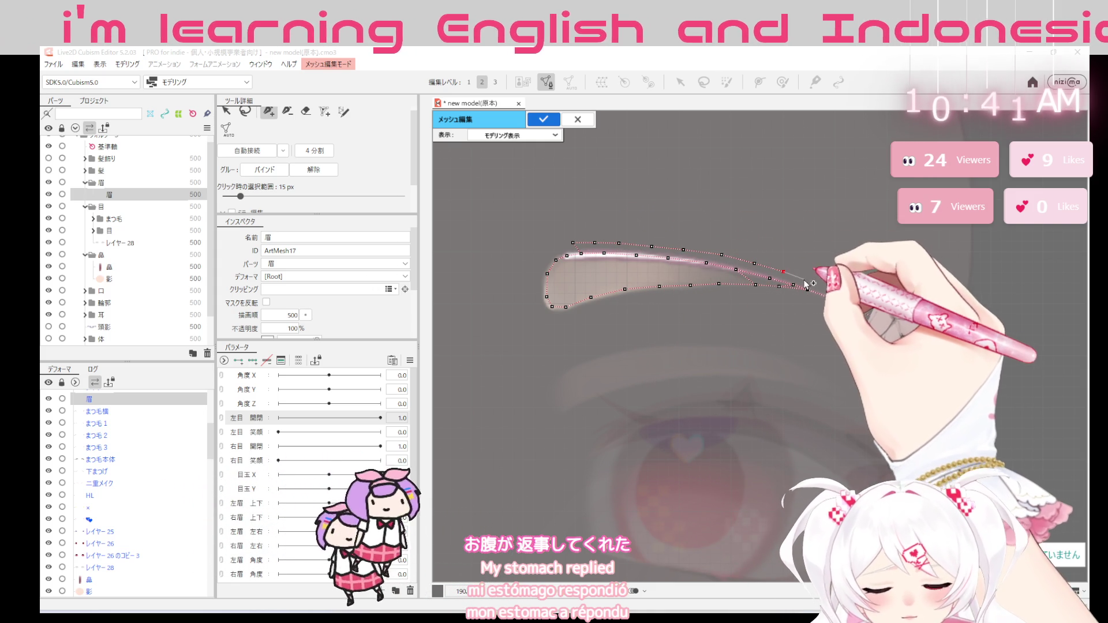
click(823, 286)
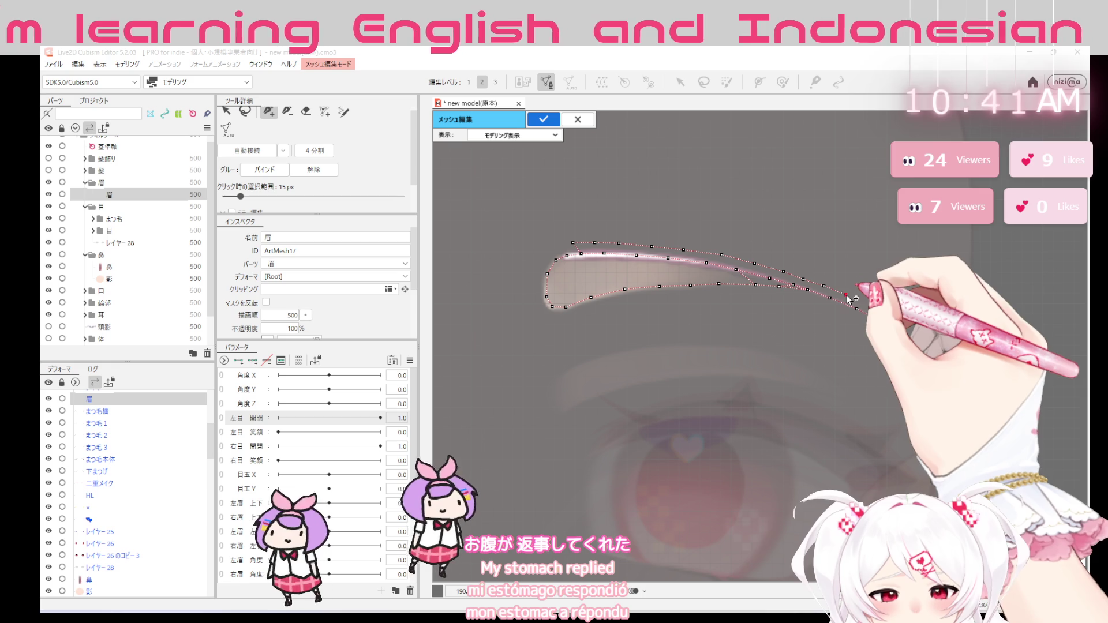
click(887, 323)
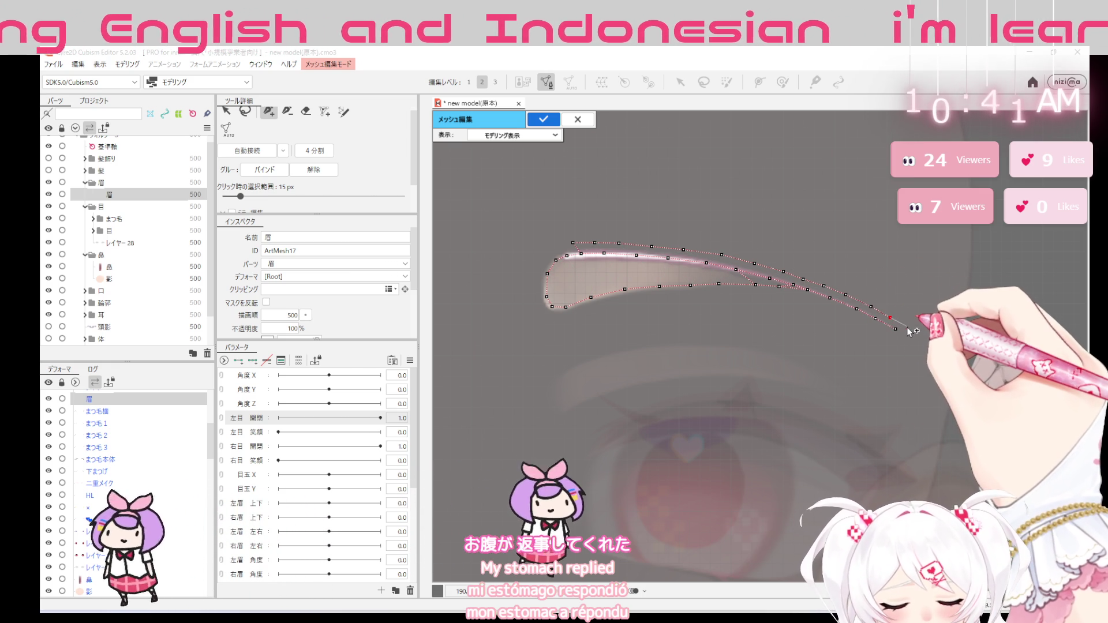
click(907, 327)
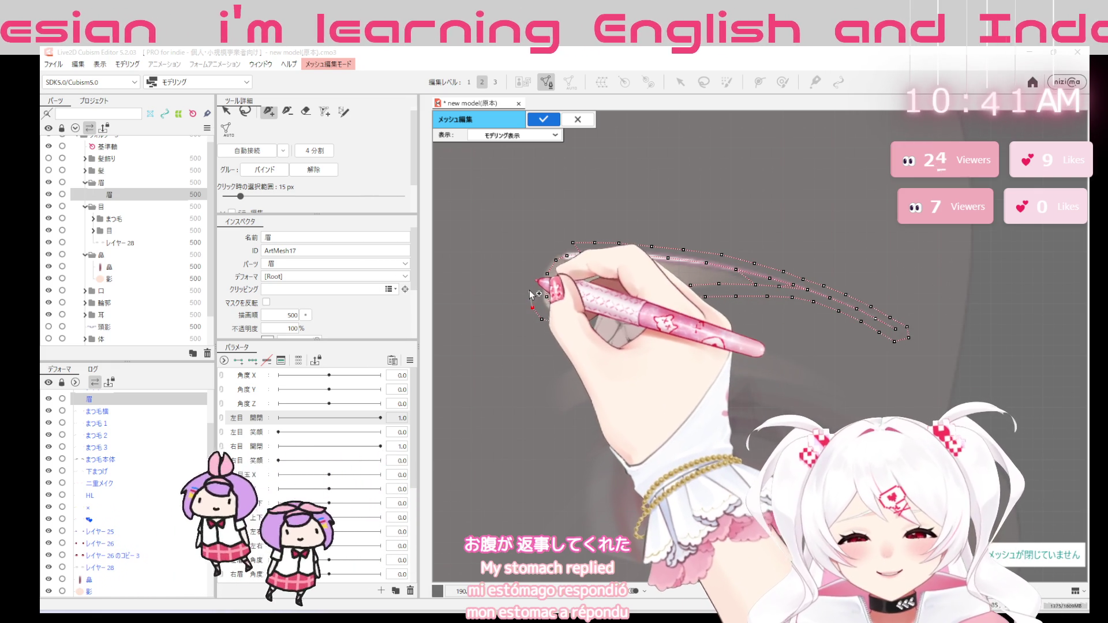
Close the outline with points wrapping around the eyebrow's inner end
click(556, 322)
click(582, 316)
click(547, 274)
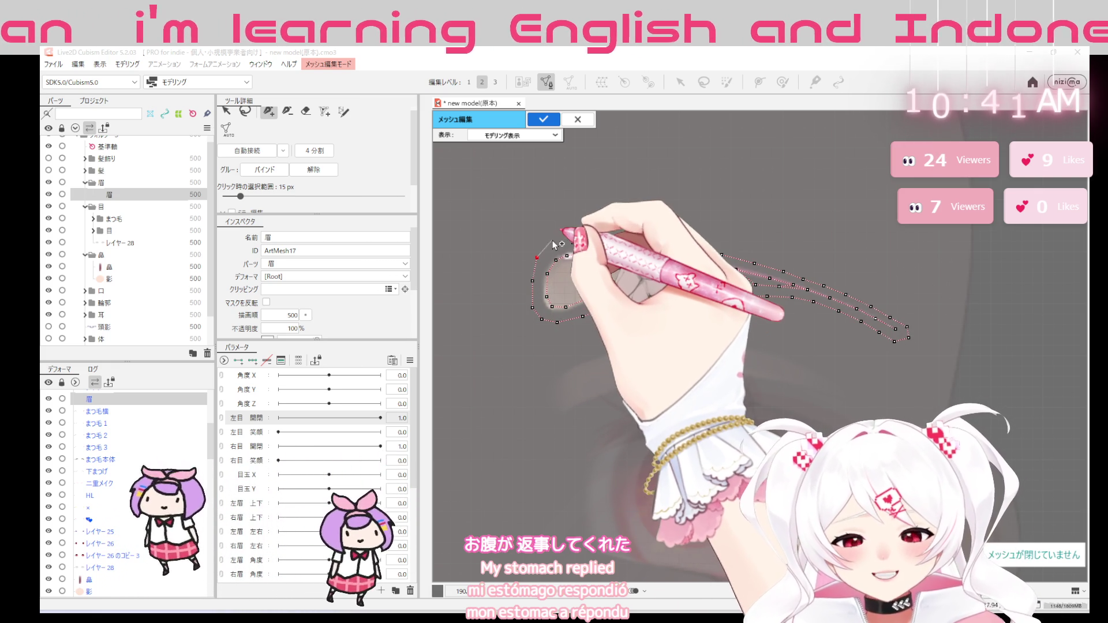
click(559, 248)
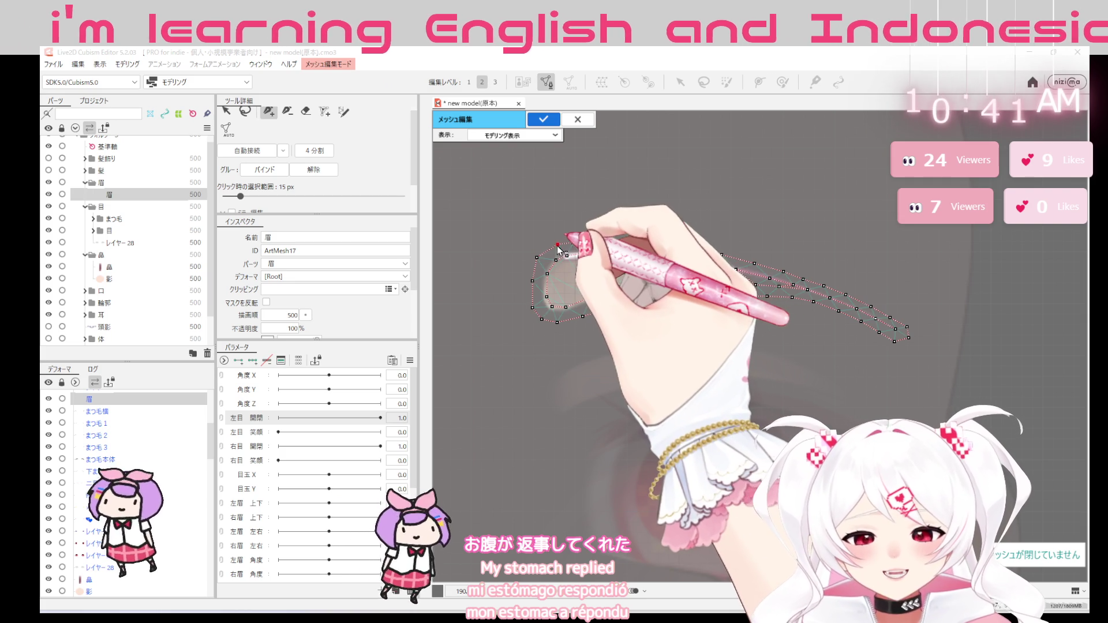
Switch to the arrow select tool and pick a point on the eyebrow's top edge
click(226, 111)
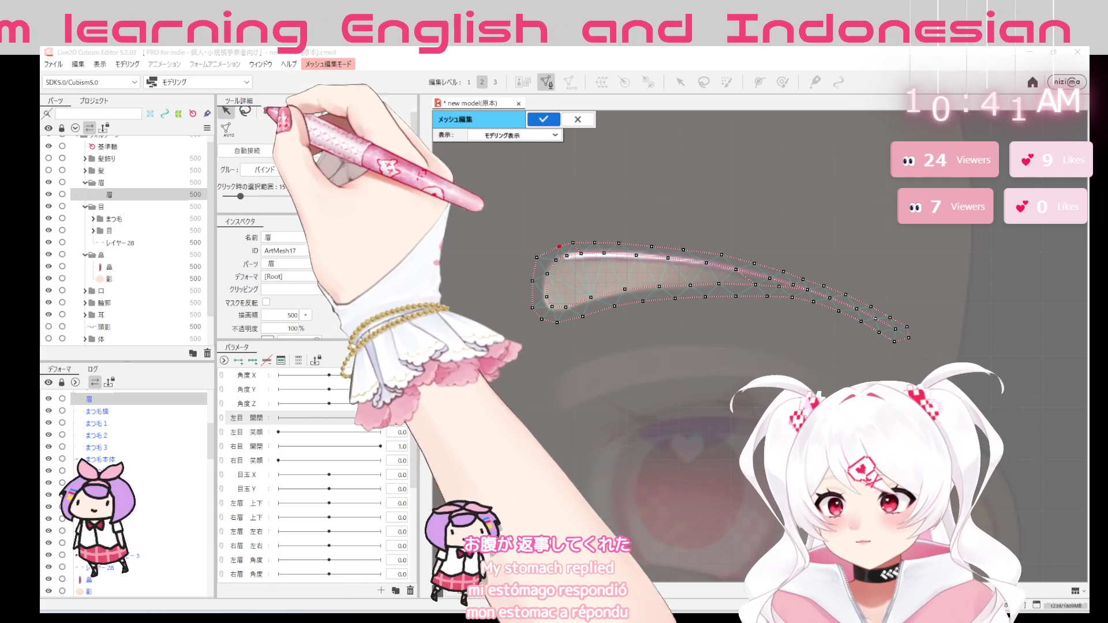
click(623, 243)
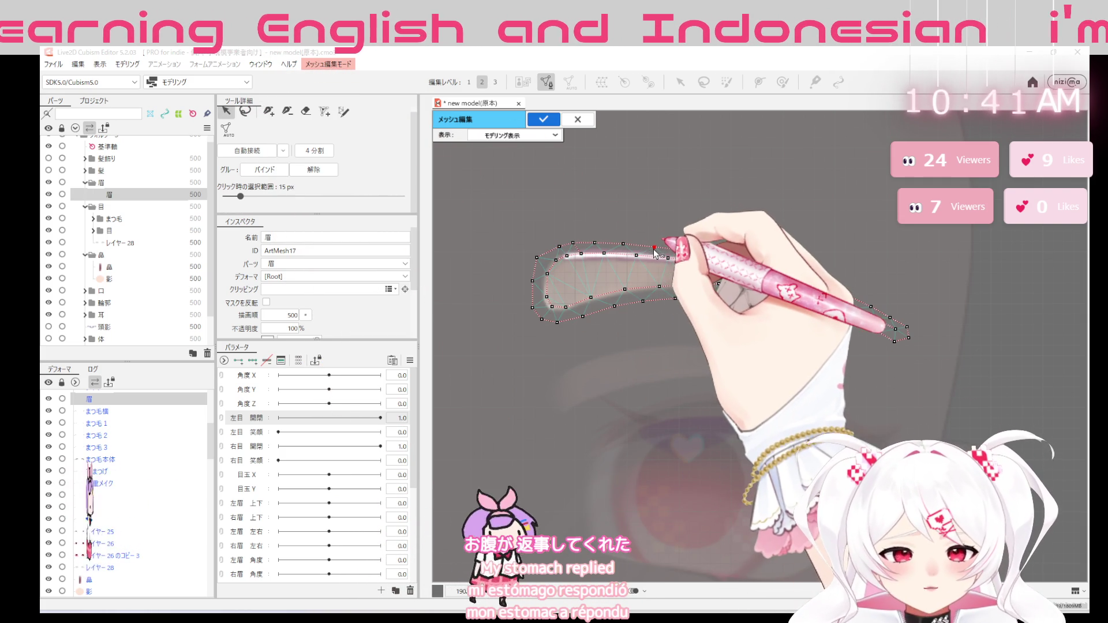
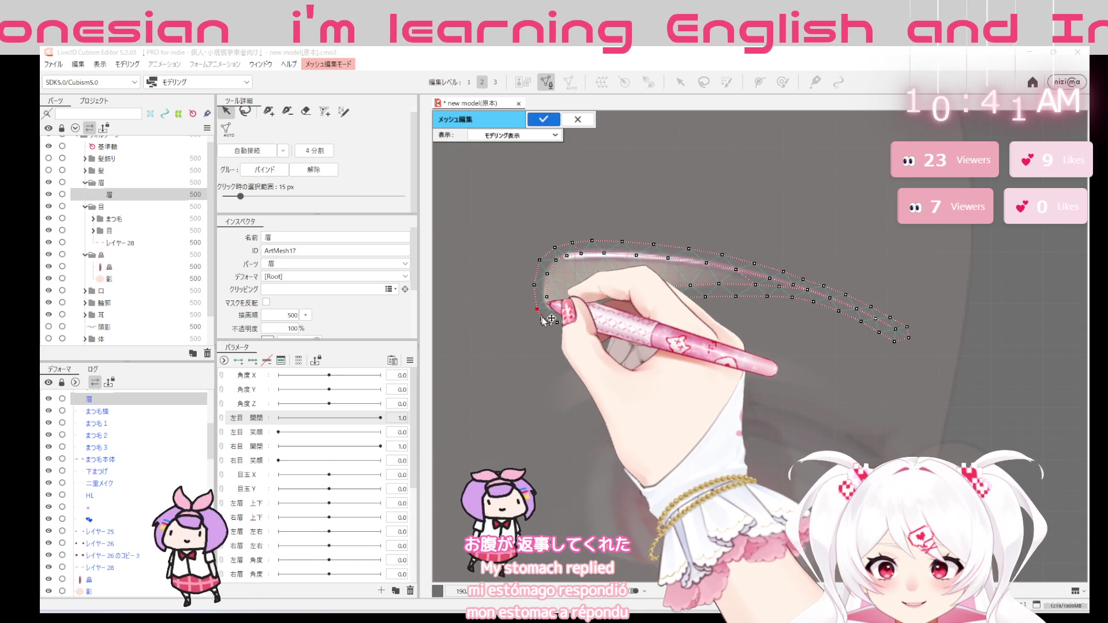
Add mesh vertices along the eyebrow's lower edge toward the brow tip
click(546, 319)
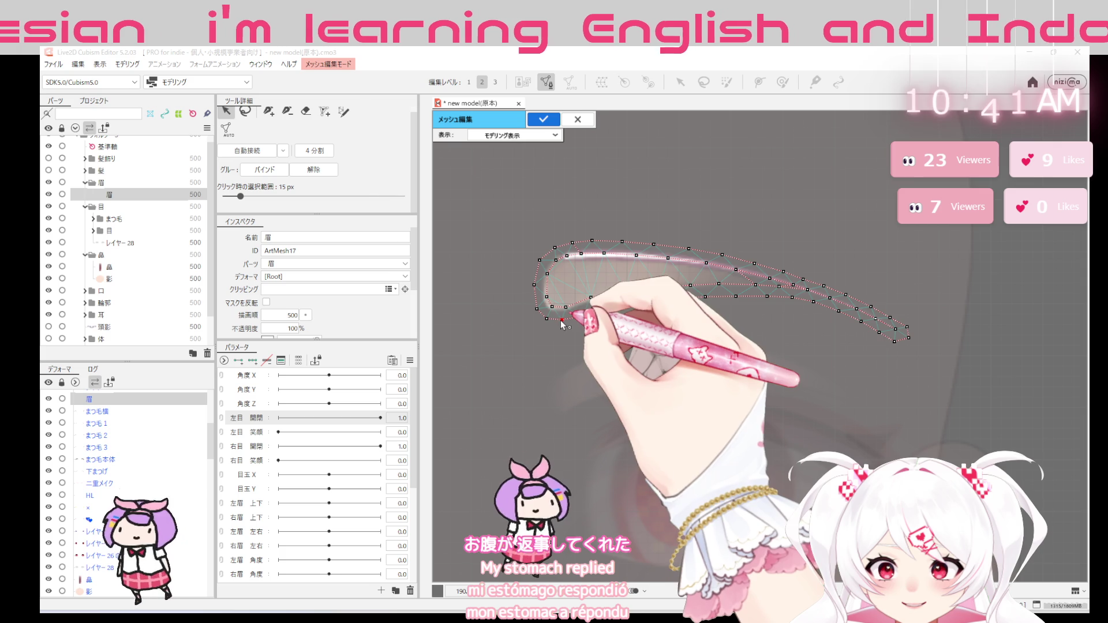
click(583, 317)
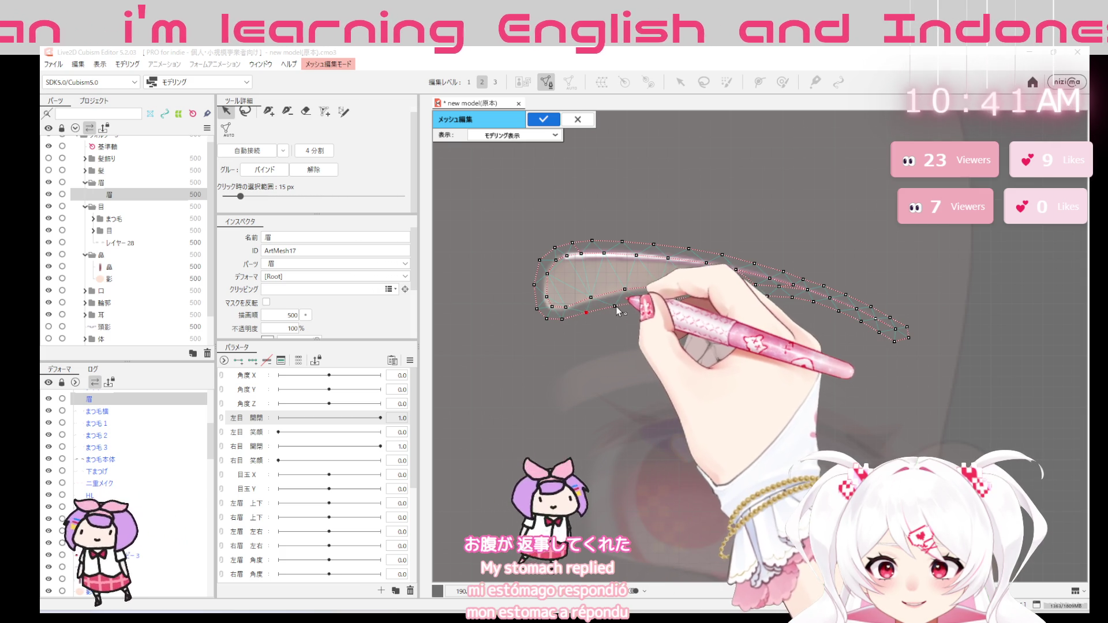
click(615, 303)
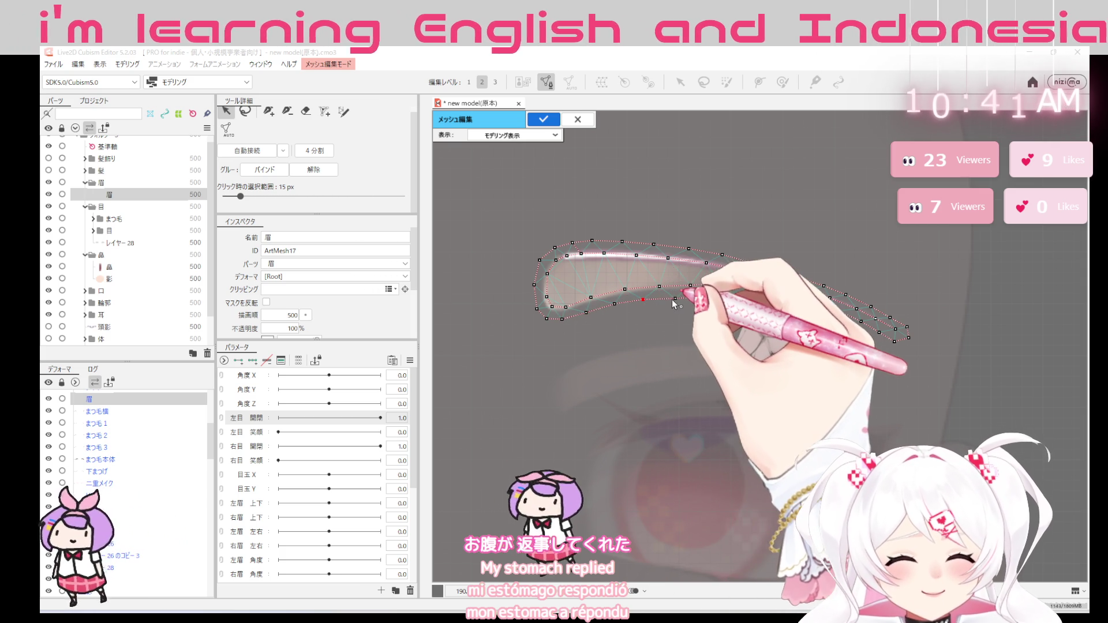
click(706, 297)
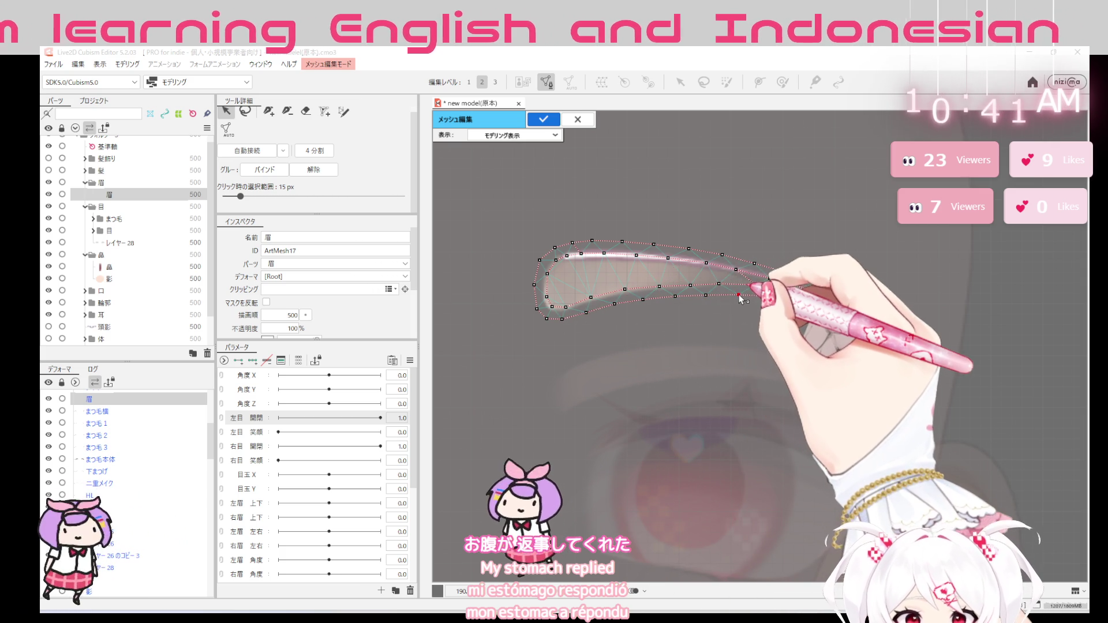
click(738, 294)
click(792, 297)
click(817, 303)
Wrap vertices around the eyebrow's tapered tip and confirm the mesh edit
click(839, 313)
click(857, 307)
click(889, 317)
click(814, 305)
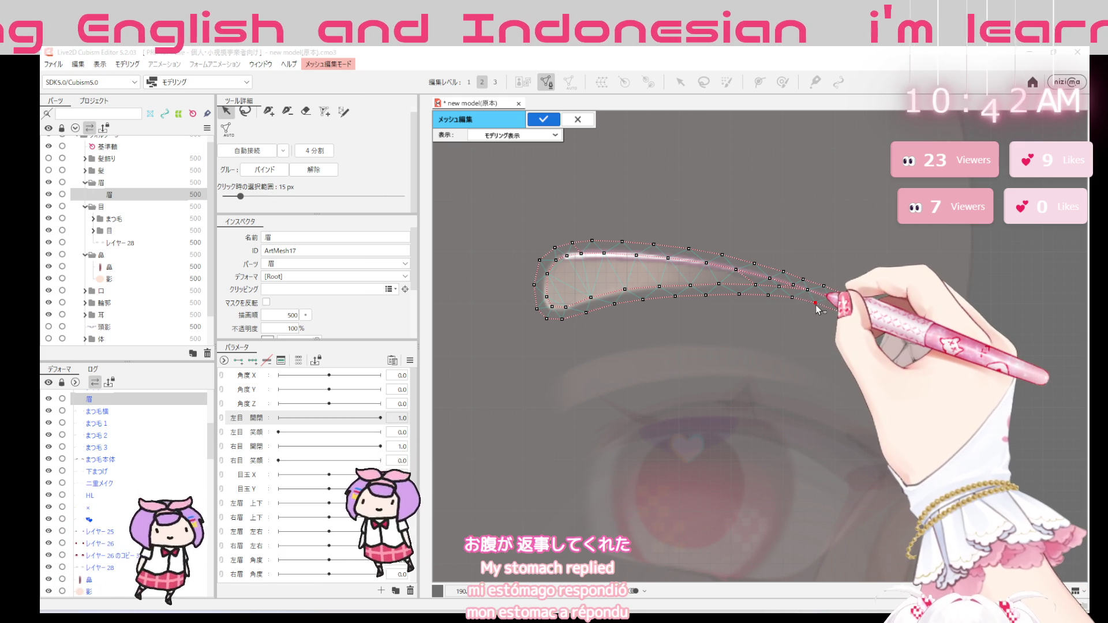
click(861, 323)
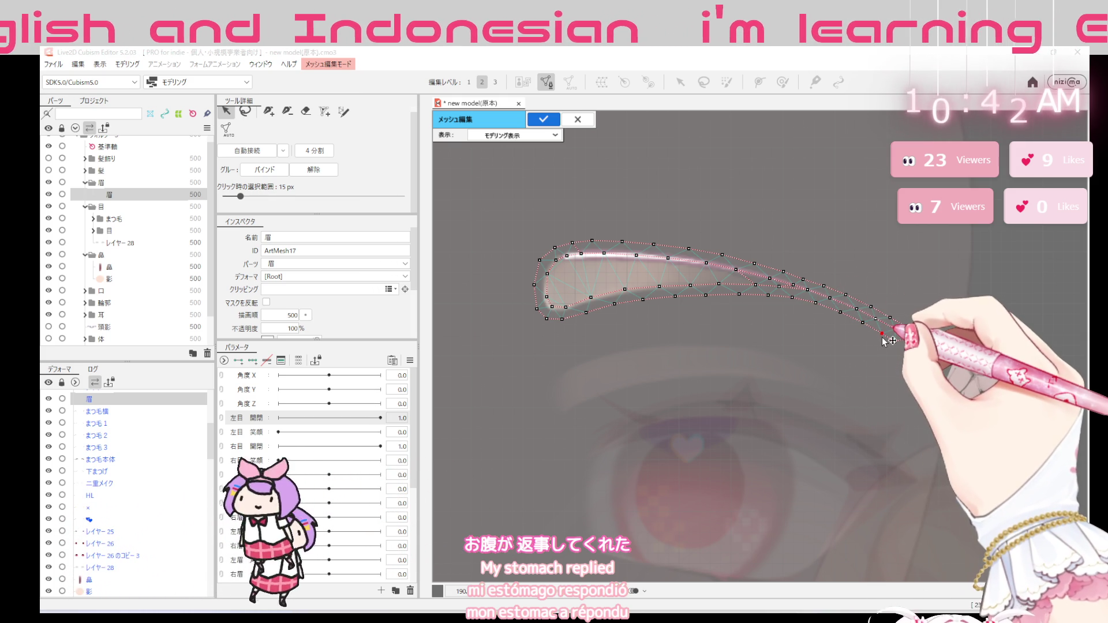
click(896, 343)
click(882, 334)
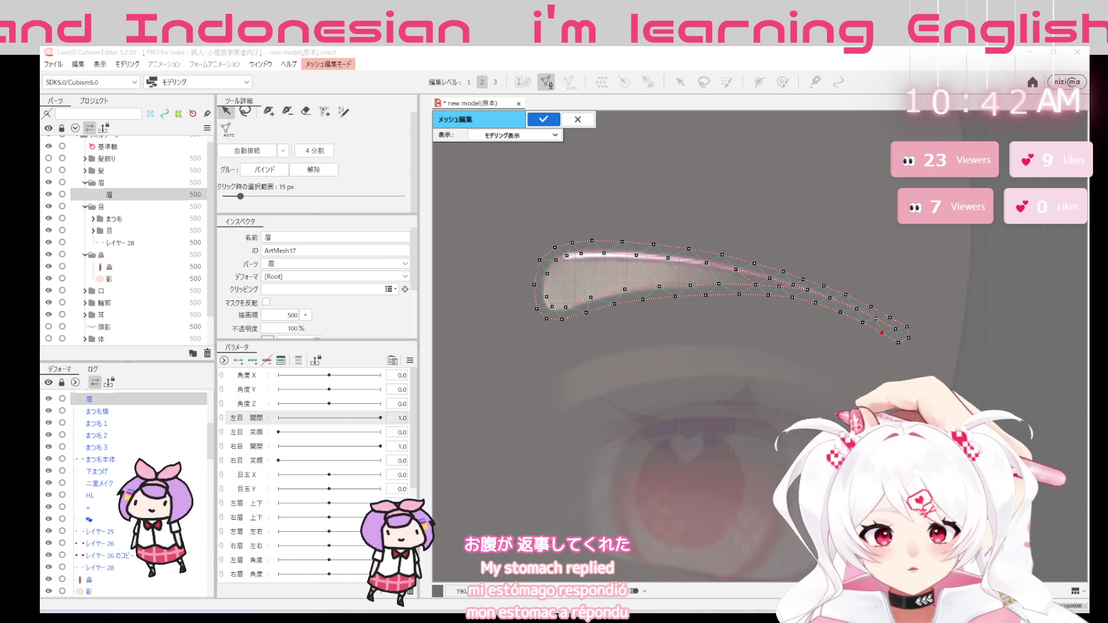
scroll(844, 428, down, 2)
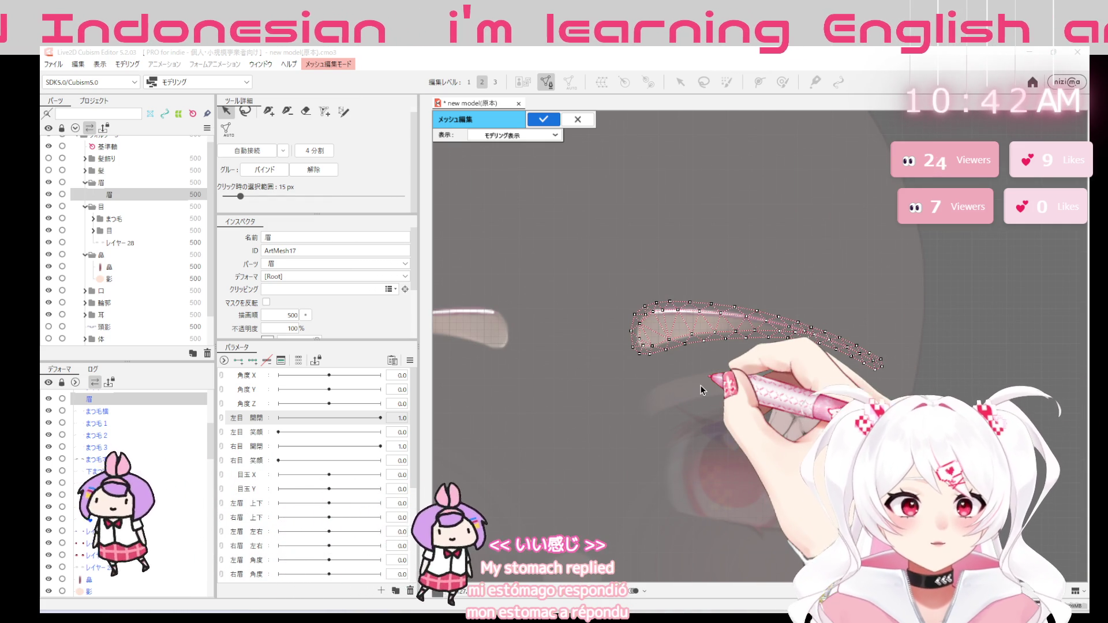
key(Return)
scroll(766, 457, down, 3)
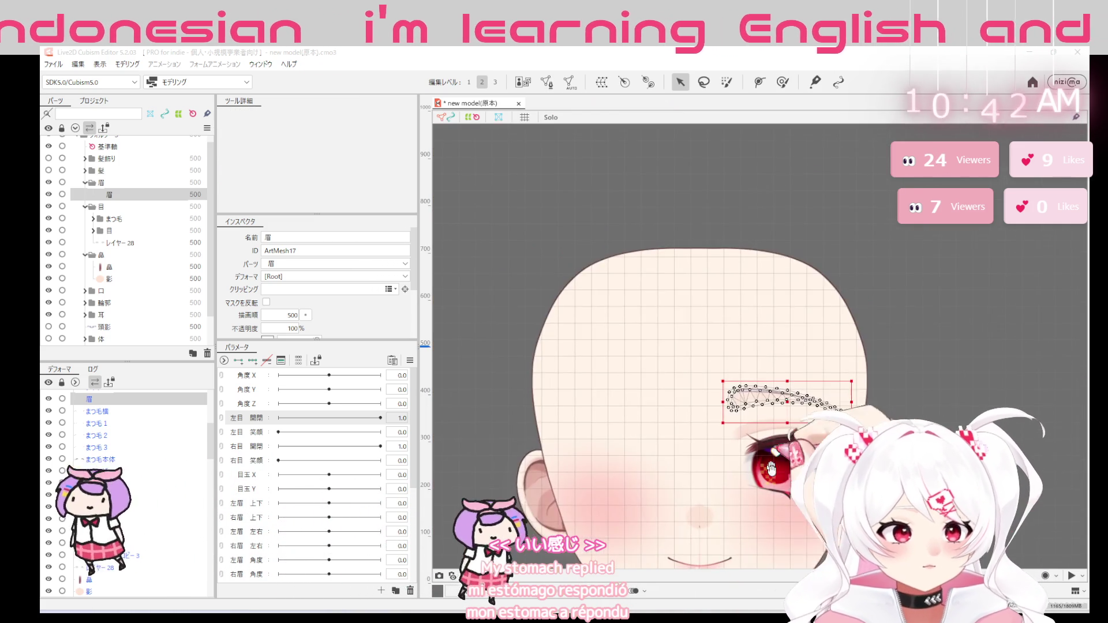
scroll(766, 457, up, 1)
Return to the face view and select the eye's eyelash and eye meshes
drag(766, 457, 671, 382)
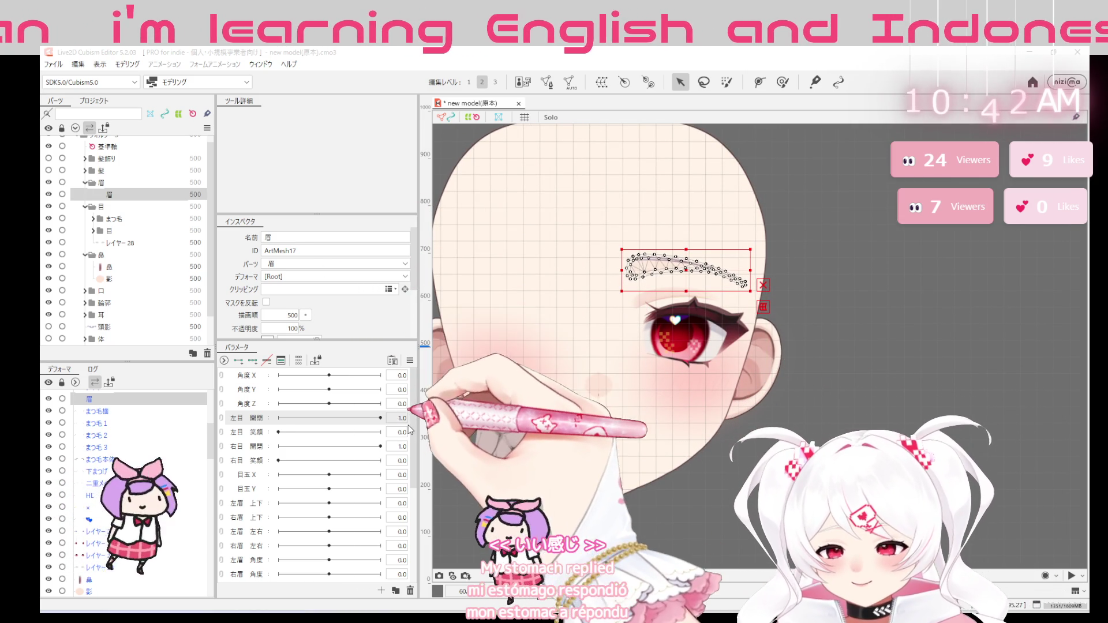
scroll(415, 440, down, 2)
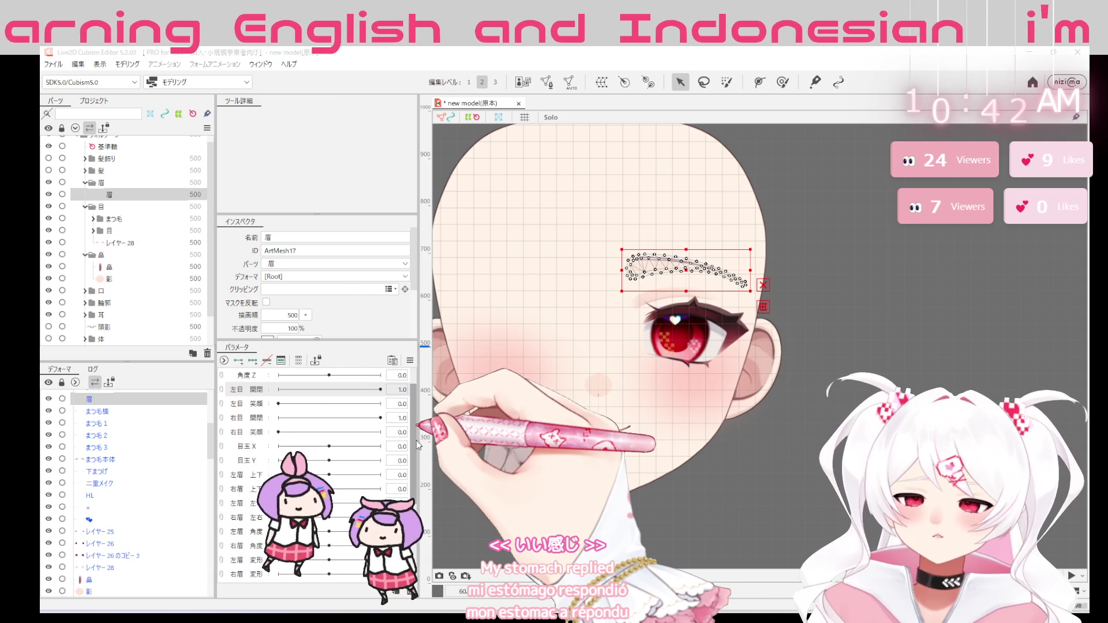
scroll(416, 441, up, 1)
click(280, 405)
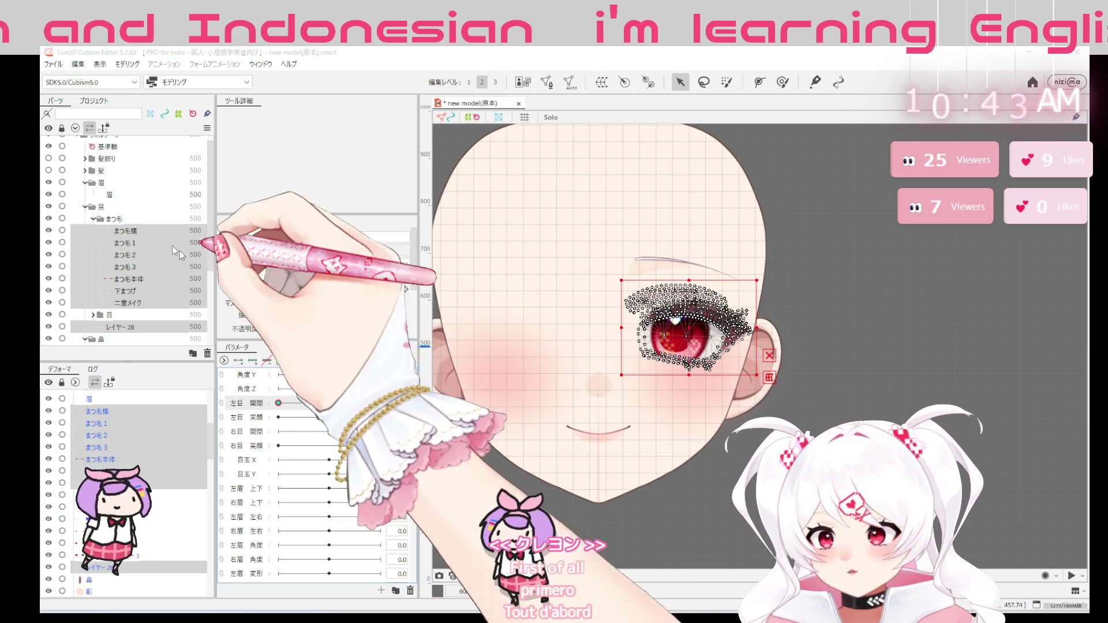
Select まつ毛本体 and lay a deform path with points along the lash
click(125, 231)
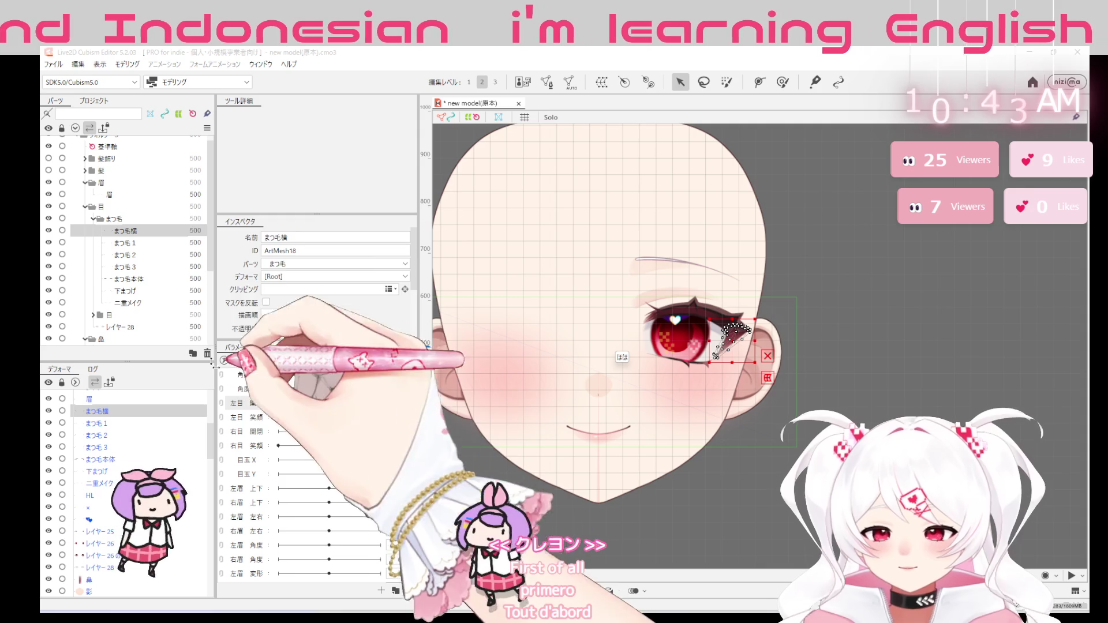
click(126, 279)
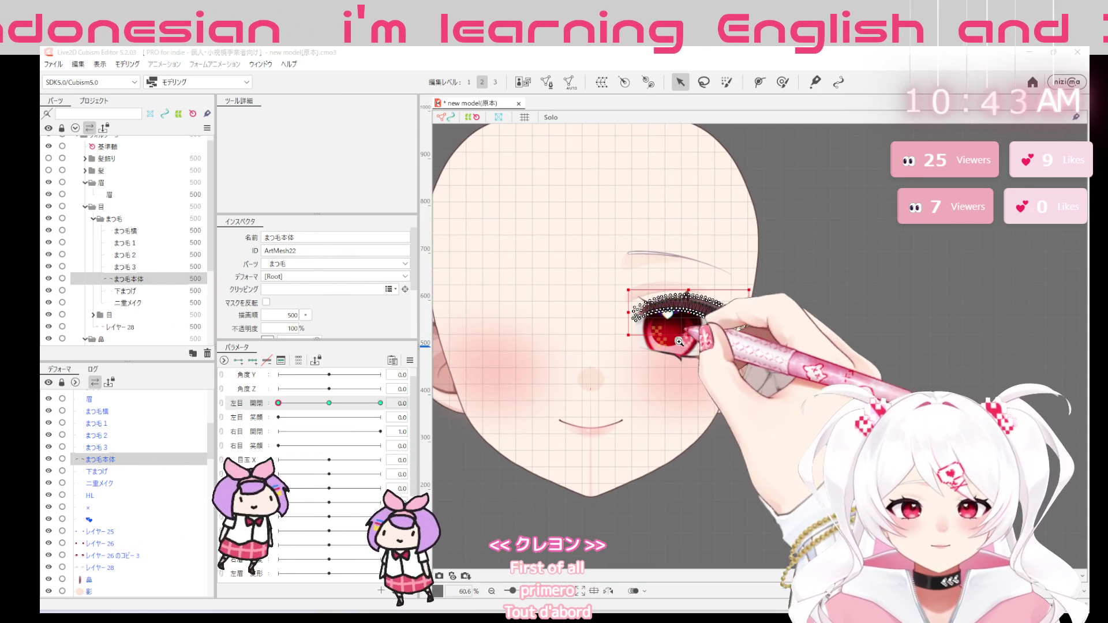
scroll(685, 350, up, 3)
scroll(679, 381, up, 2)
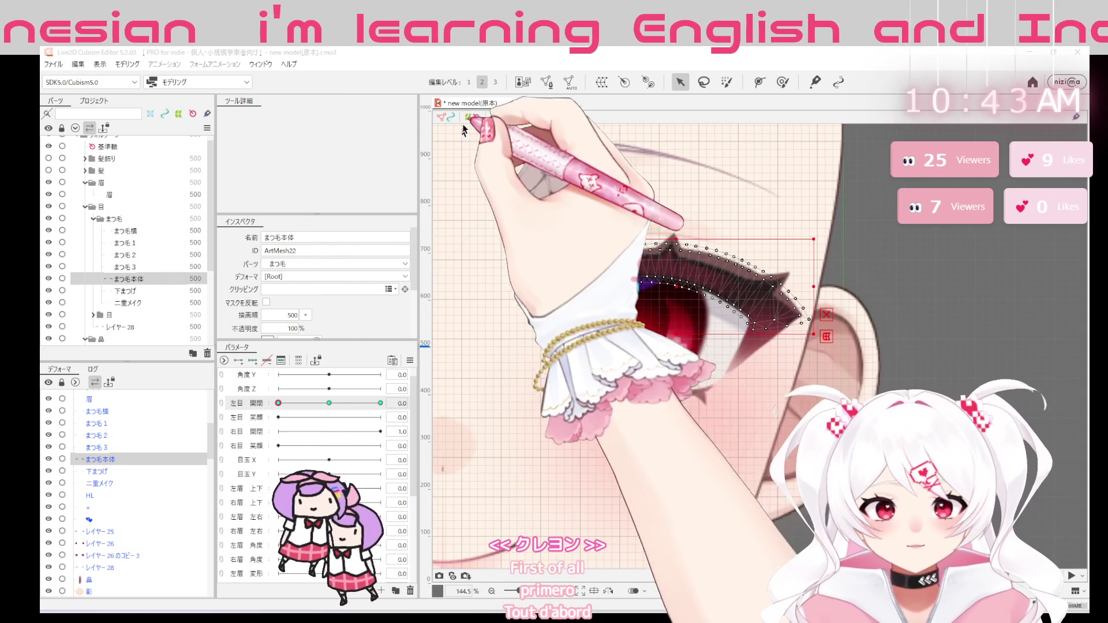
click(758, 82)
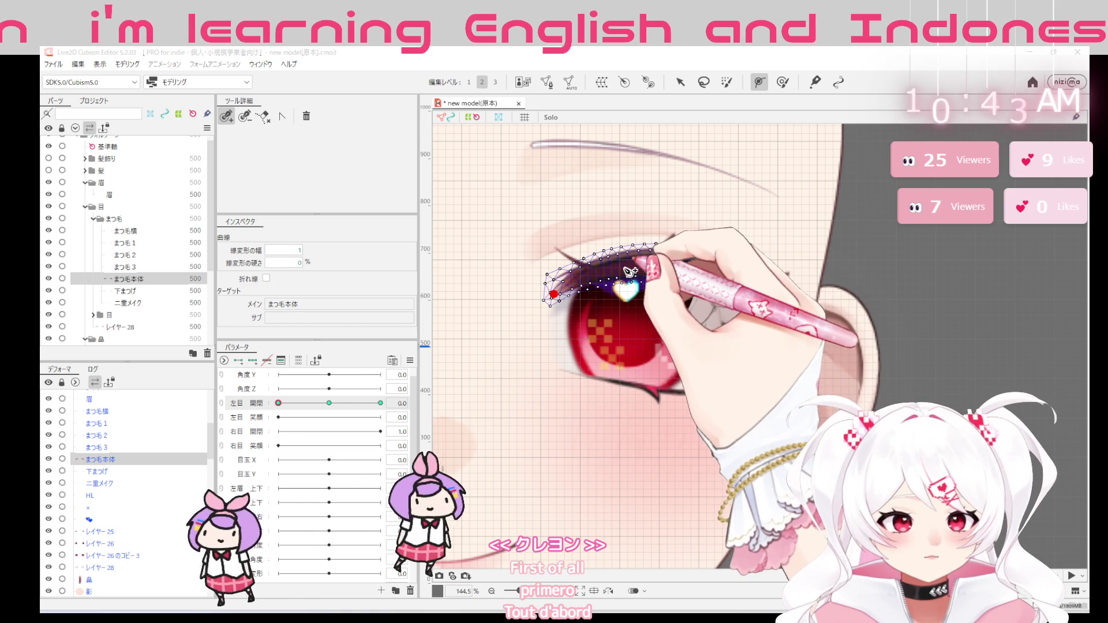
click(625, 269)
click(707, 275)
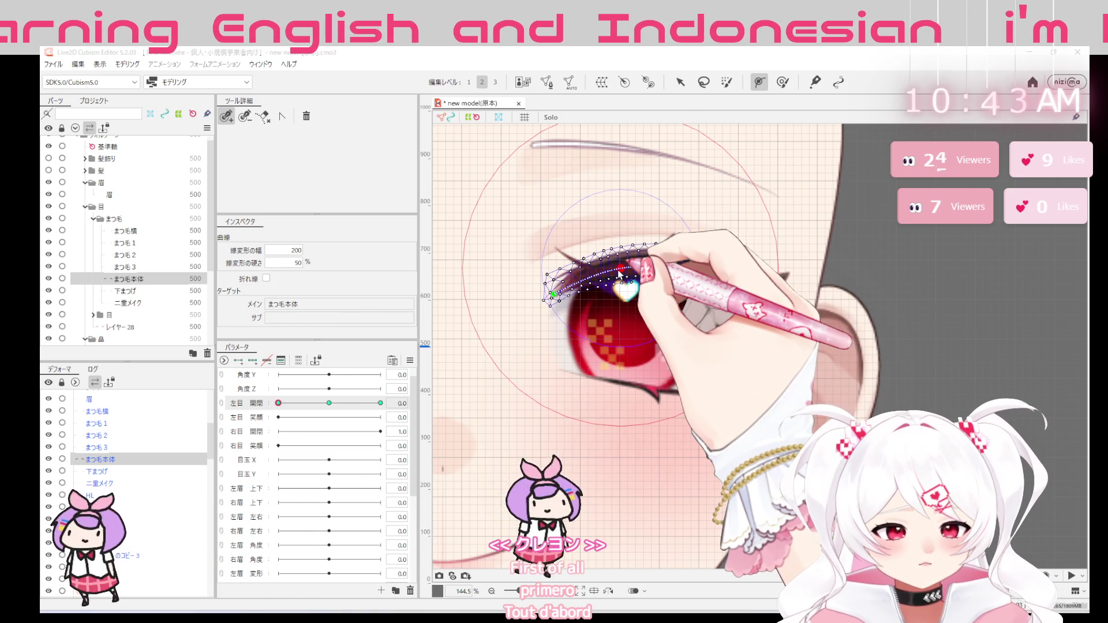
At 左目 開閉 = 0, bend the lash into a lower, narrower arc stretched outward
click(380, 403)
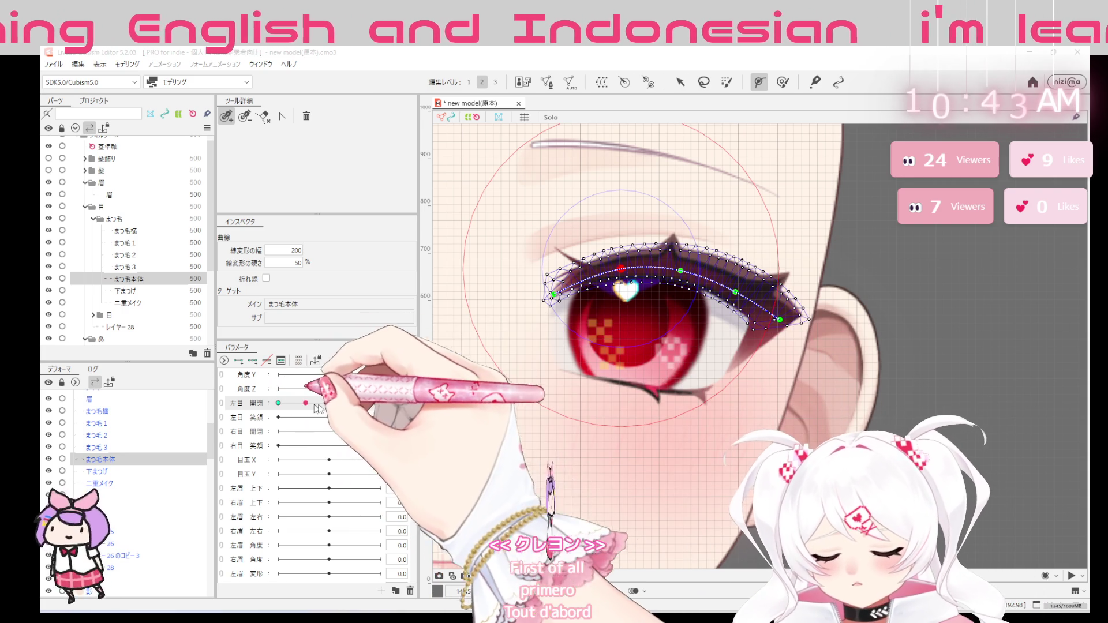
click(278, 403)
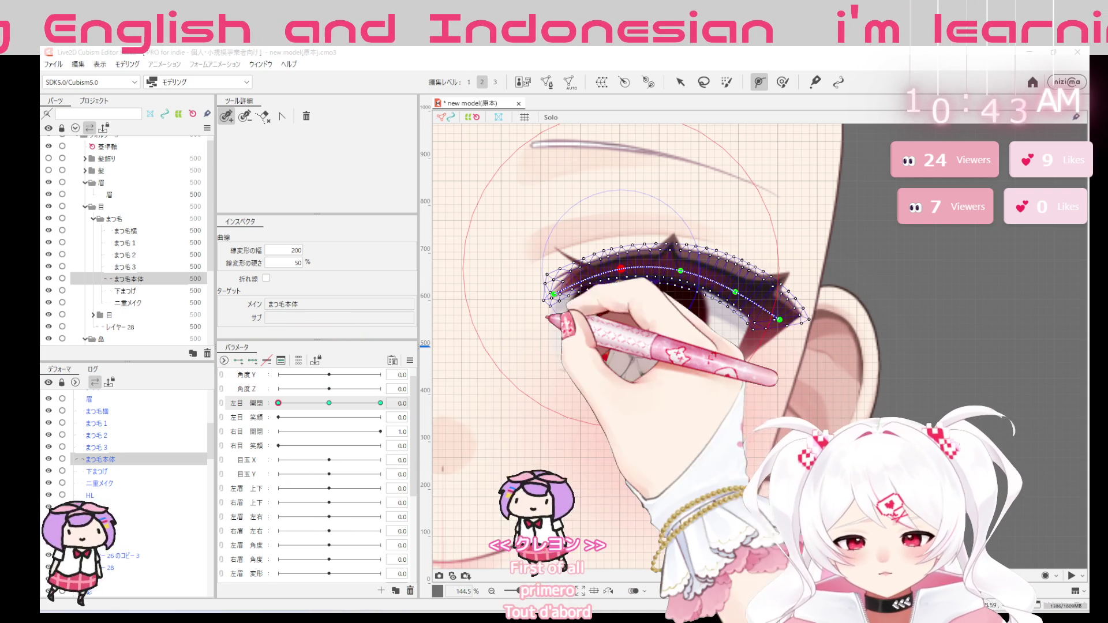
drag(596, 315, 622, 271)
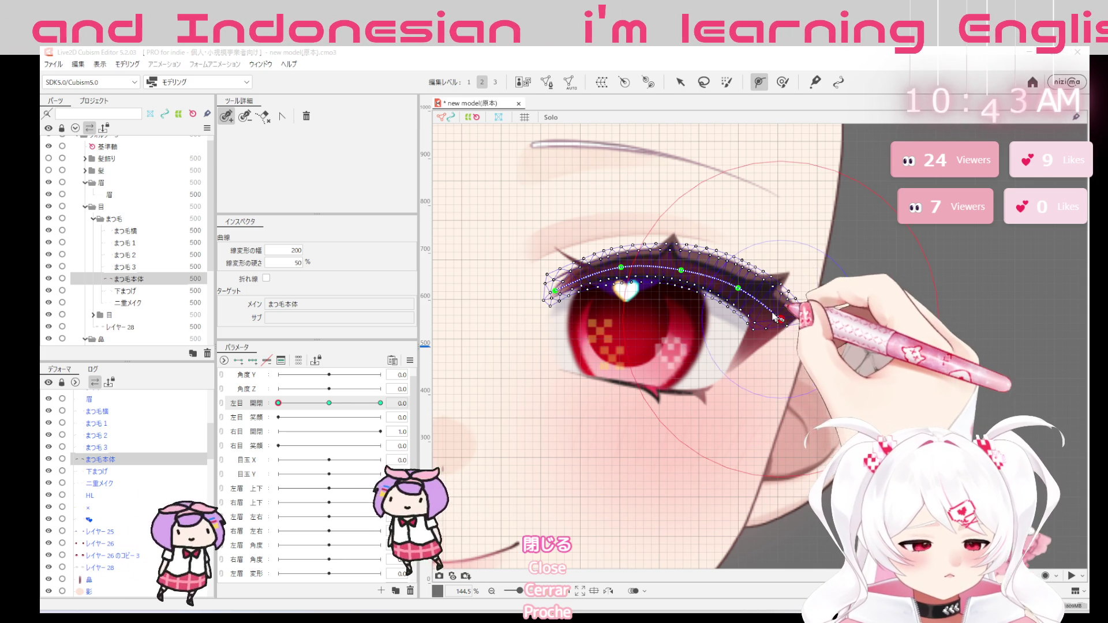
drag(684, 276, 781, 320)
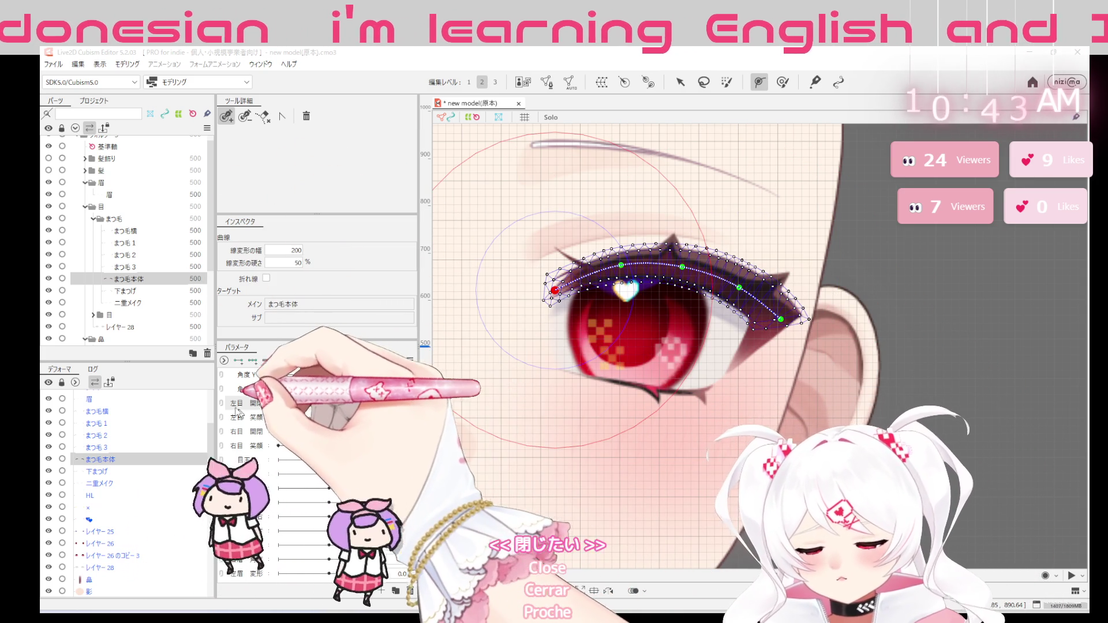
click(680, 81)
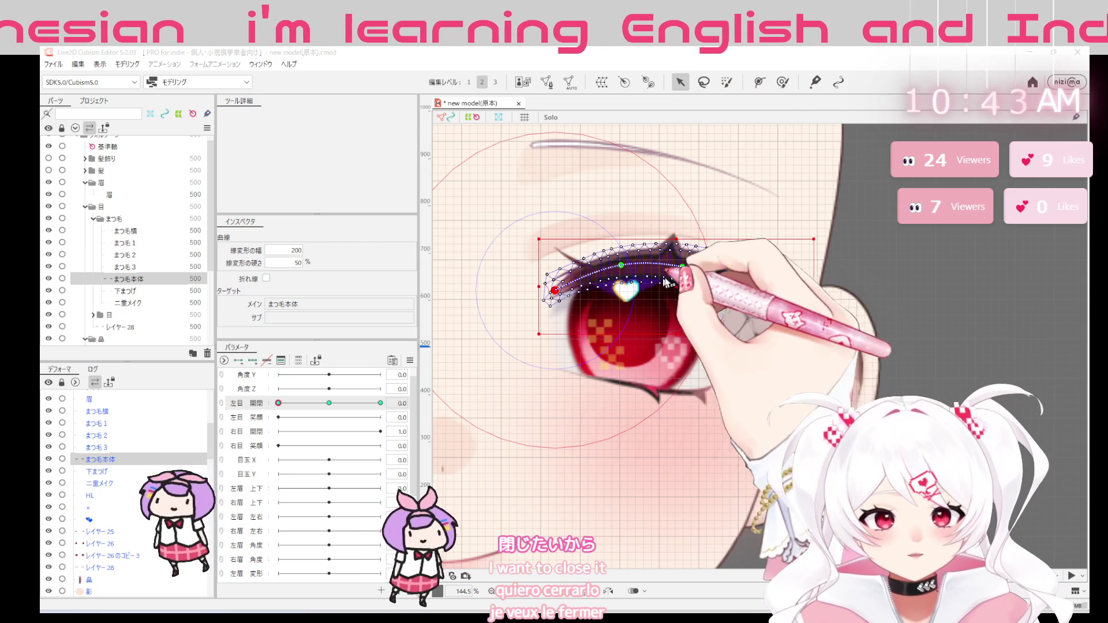
Lower the lash toward the closed lid and stretch its deform path's right end outward
drag(675, 289, 666, 351)
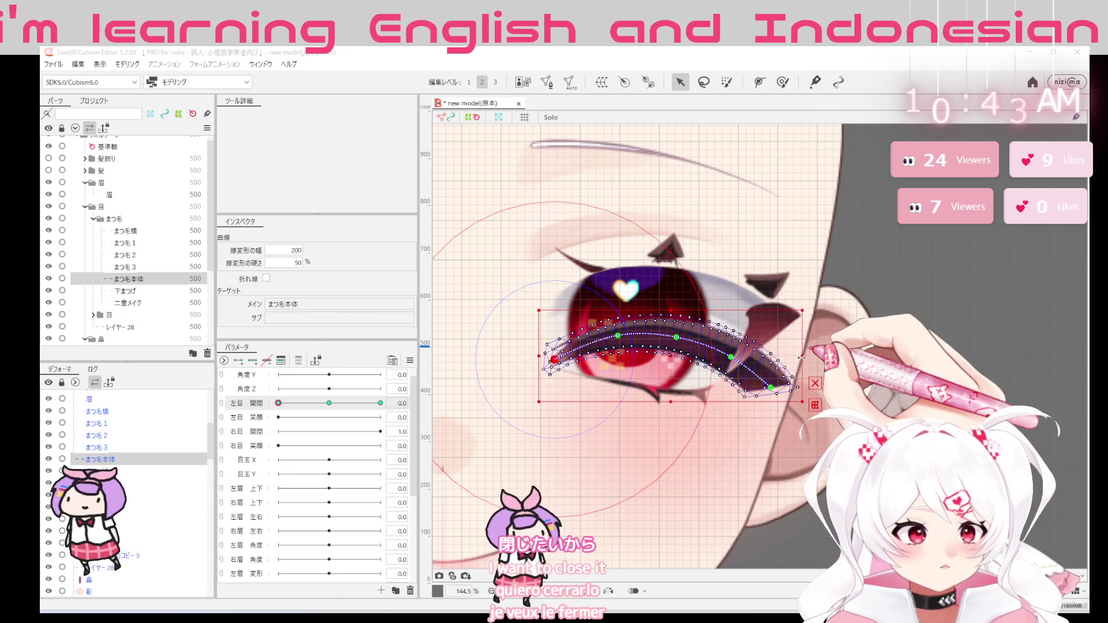
mouse_move(800, 359)
mouse_down()
mouse_move(814, 363)
mouse_move(802, 357)
mouse_up()
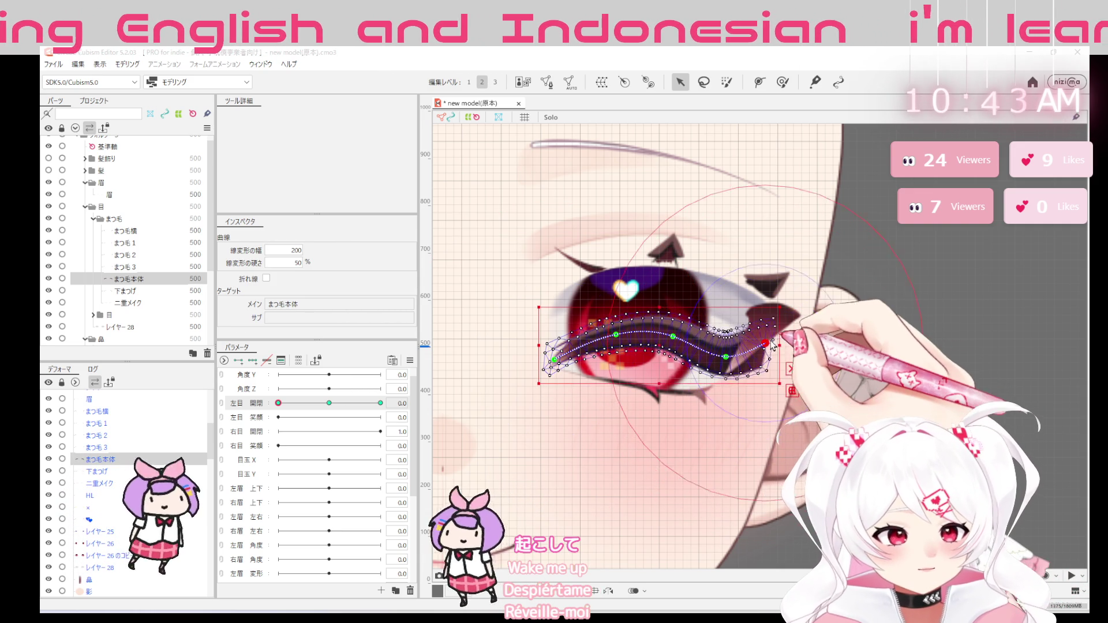
click(785, 385)
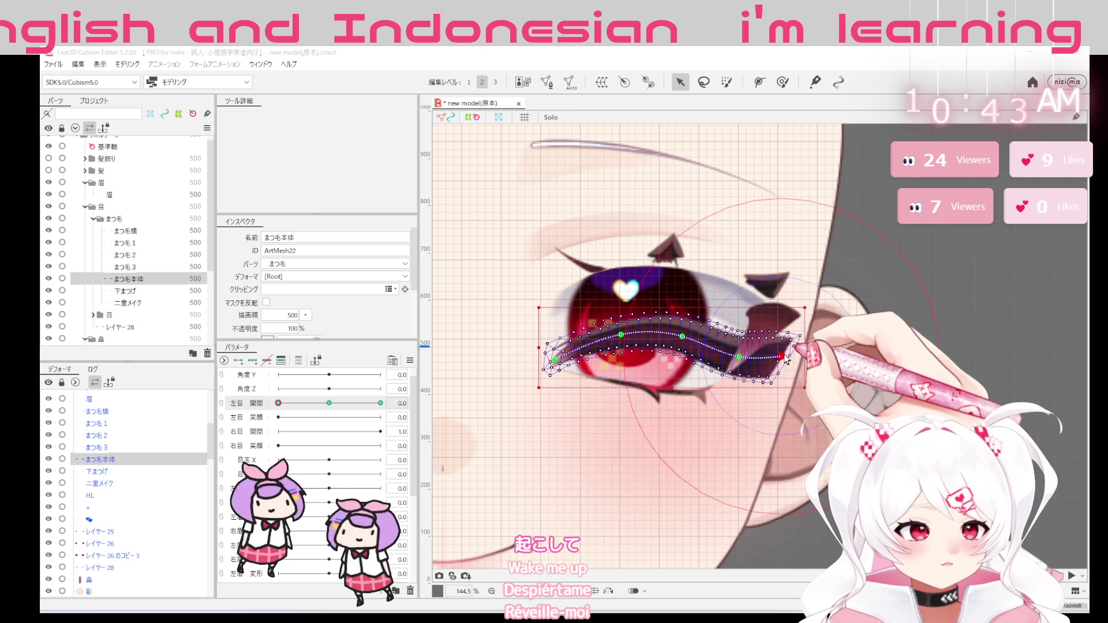
click(784, 353)
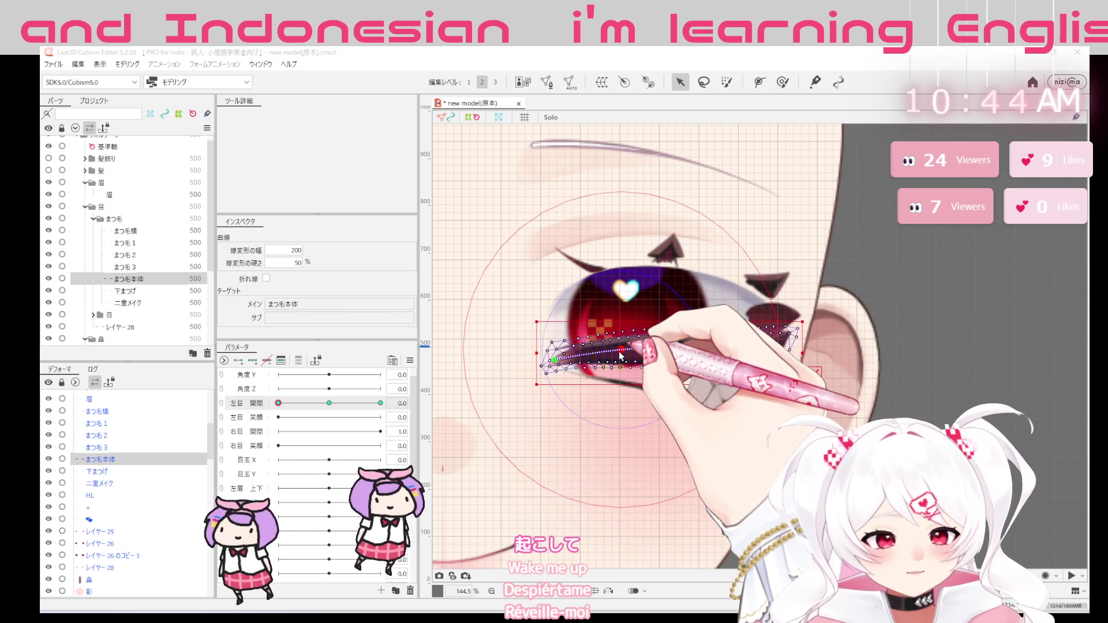
drag(681, 348, 782, 350)
Raise the path's left end, pull the right end back in, then show the eye open
click(555, 355)
drag(557, 358, 558, 339)
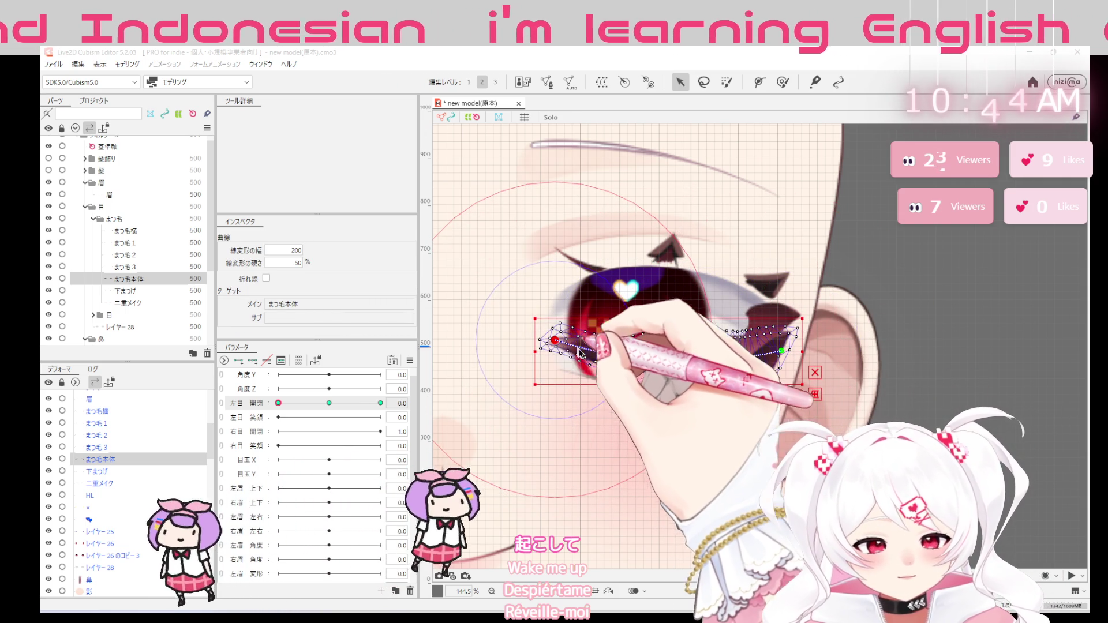
drag(781, 351, 683, 353)
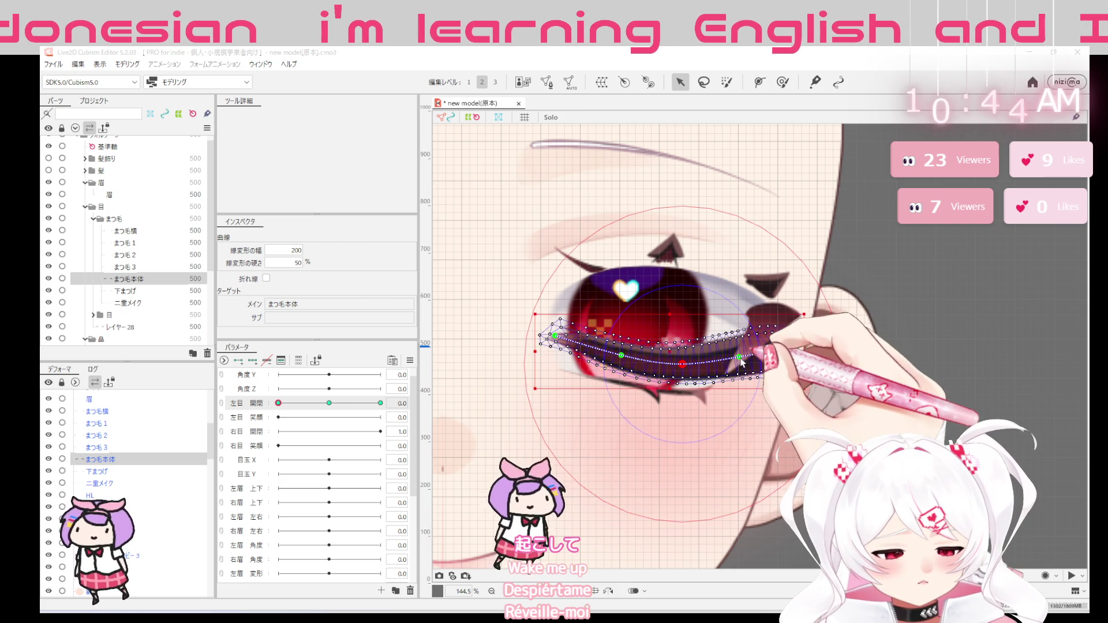
click(782, 351)
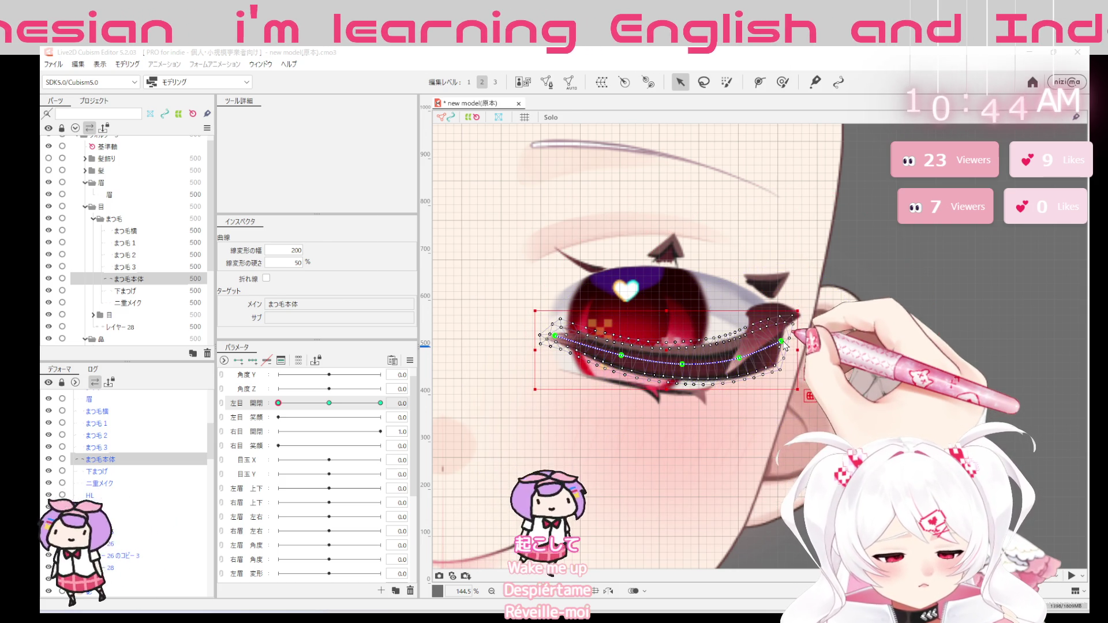
click(328, 403)
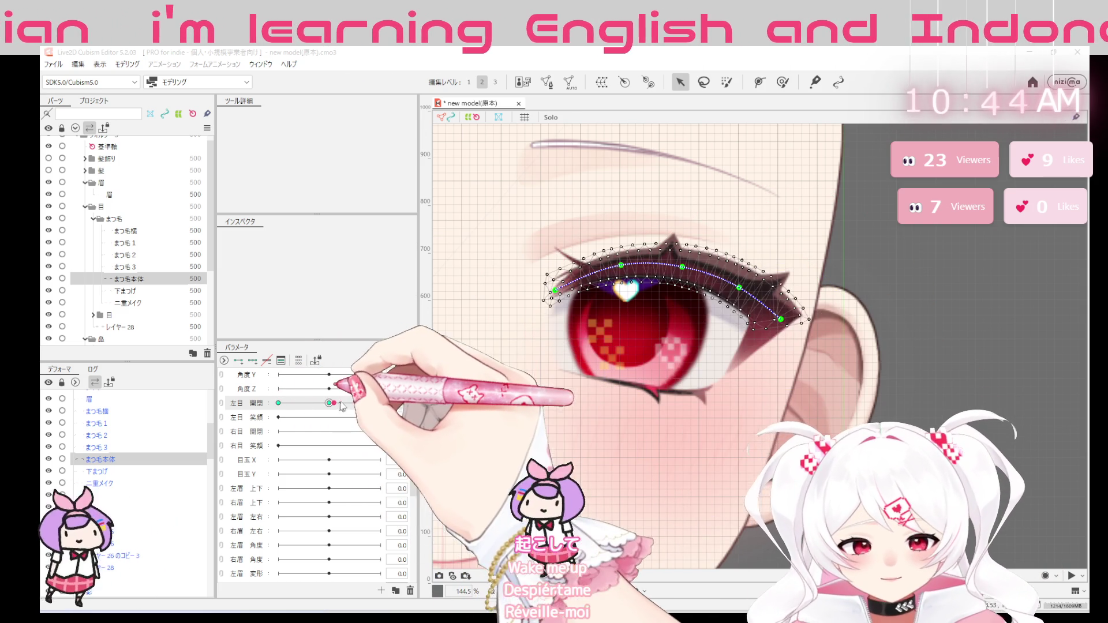
Preview the eye closing, then move まつ毛横 below まつ毛本体 in the parts order
mouse_move(325, 408)
mouse_down()
mouse_move(280, 419)
mouse_move(329, 404)
mouse_move(279, 404)
mouse_move(330, 404)
mouse_up()
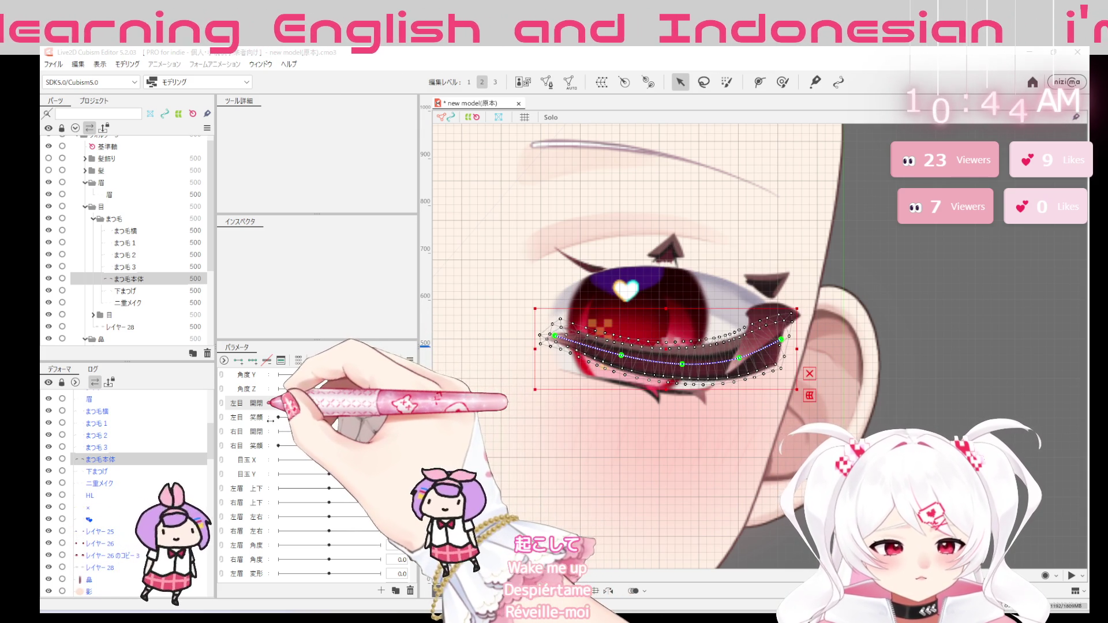
mouse_move(279, 404)
mouse_down()
mouse_move(351, 400)
mouse_move(256, 419)
mouse_move(350, 404)
mouse_up()
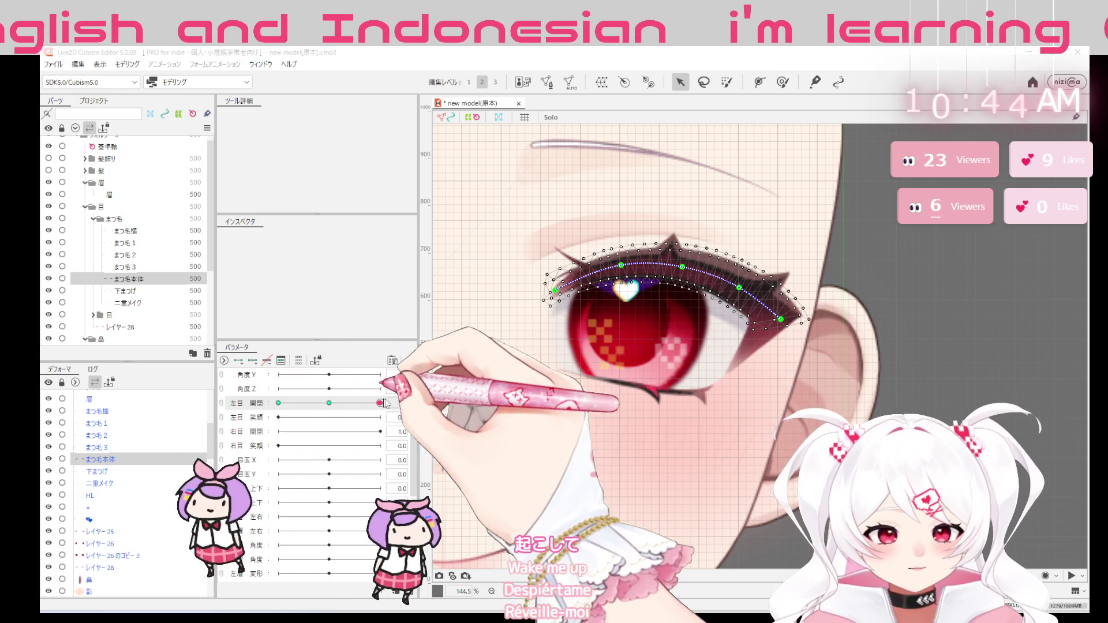
click(126, 230)
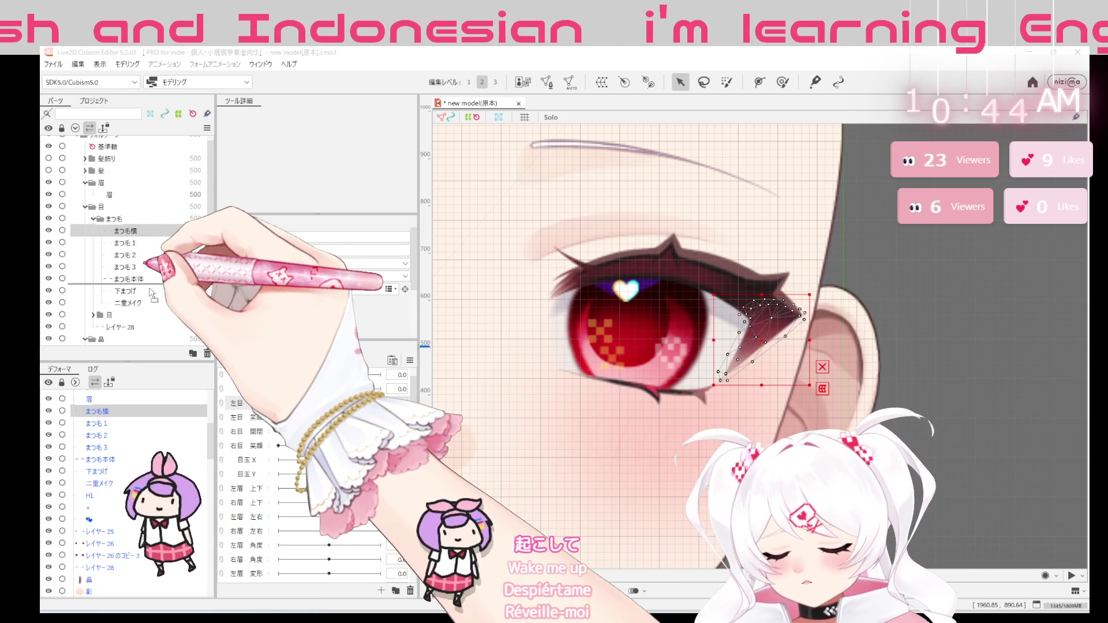
drag(154, 297, 139, 286)
click(126, 266)
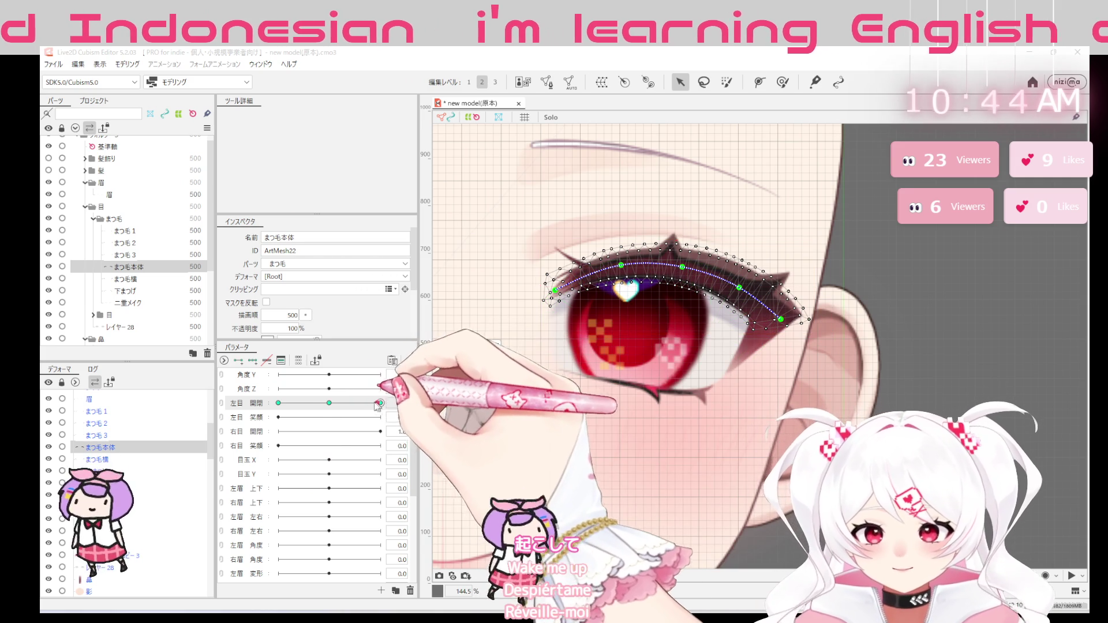
Close the left eye on the whole-face view to check the lash motion
drag(380, 404, 278, 403)
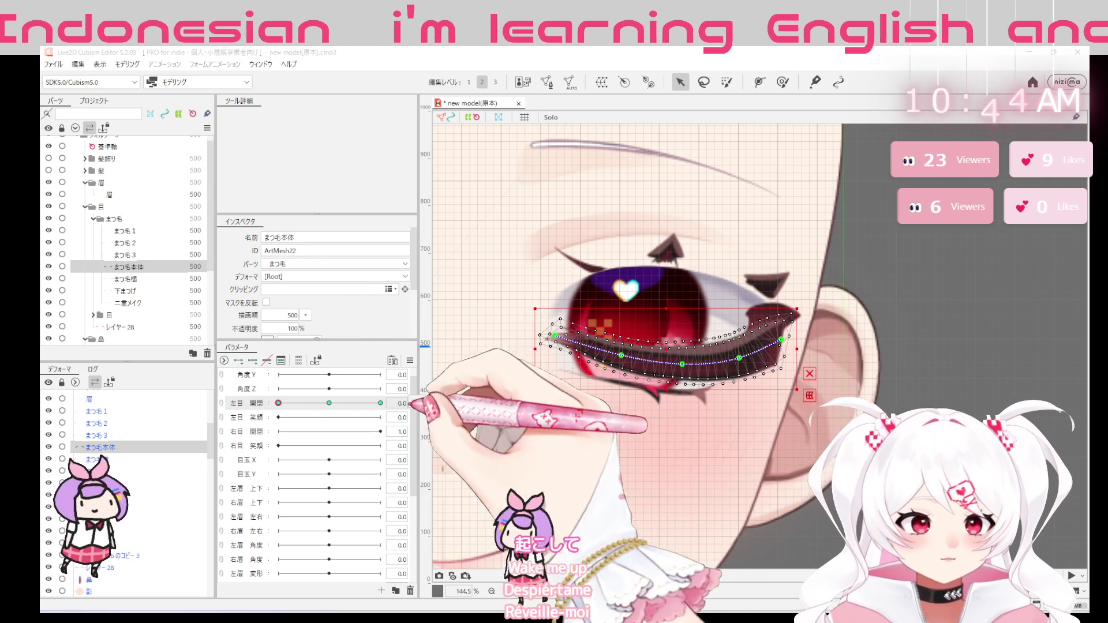
key(ctrl+minus)
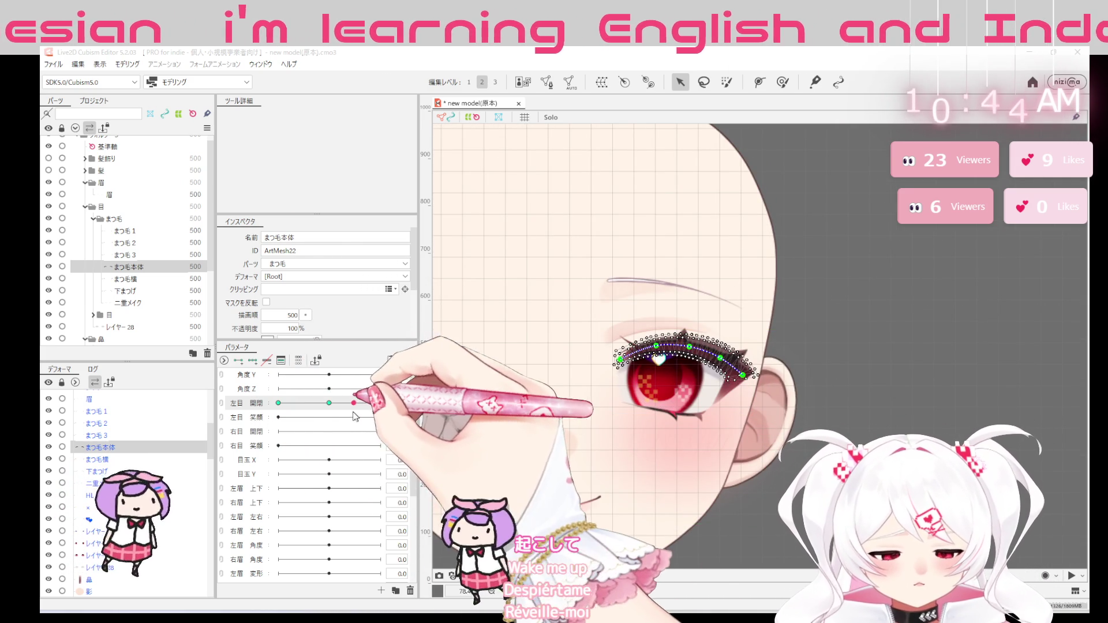
drag(349, 413, 343, 414)
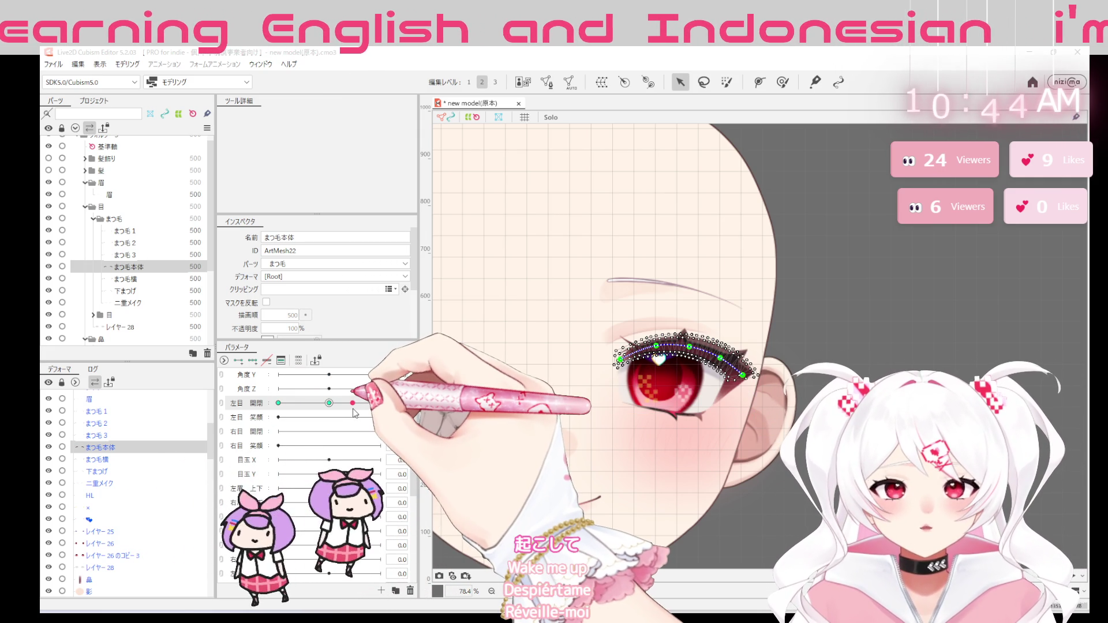
mouse_move(353, 413)
mouse_down()
mouse_move(272, 421)
mouse_move(346, 403)
mouse_move(278, 403)
mouse_up()
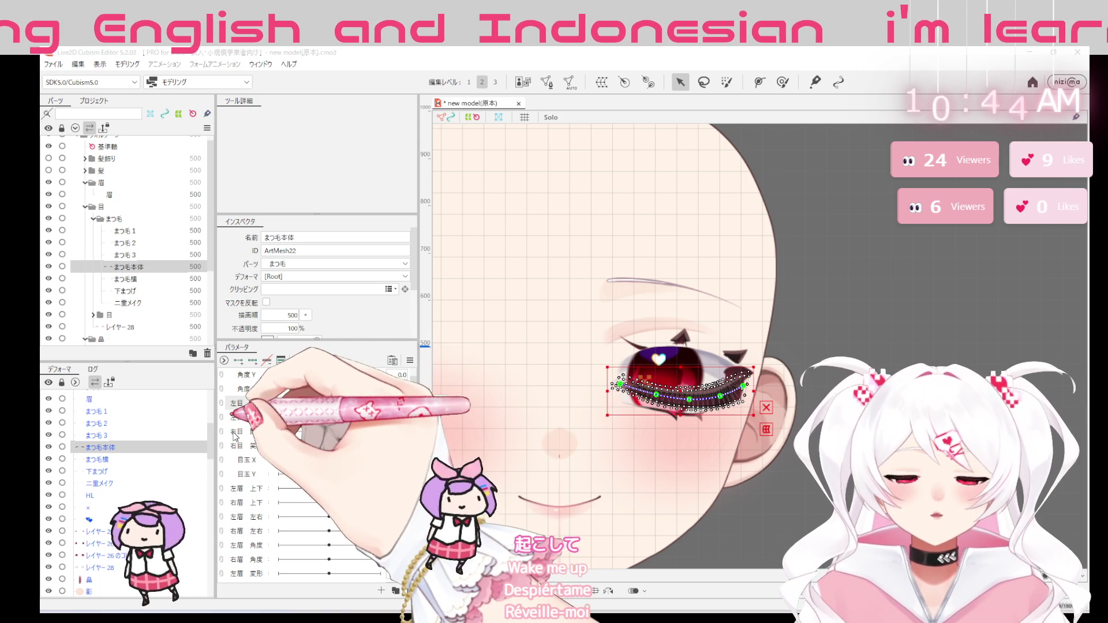
scroll(658, 402, up, 2)
scroll(650, 381, up, 2)
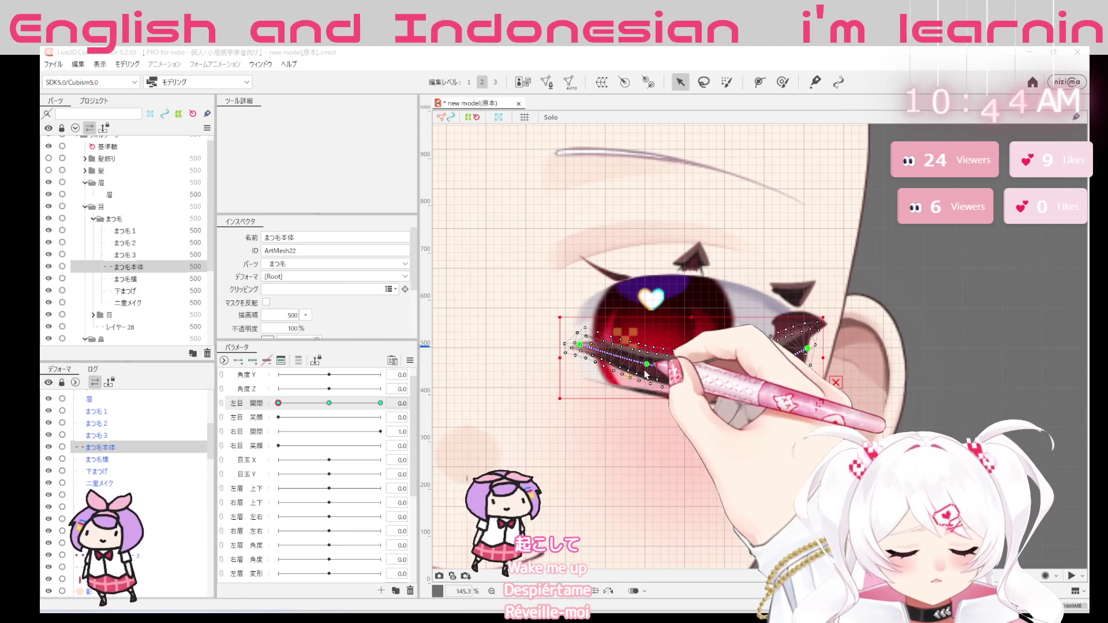
Add a control point to the lash deform path and preview the eye closing
click(647, 374)
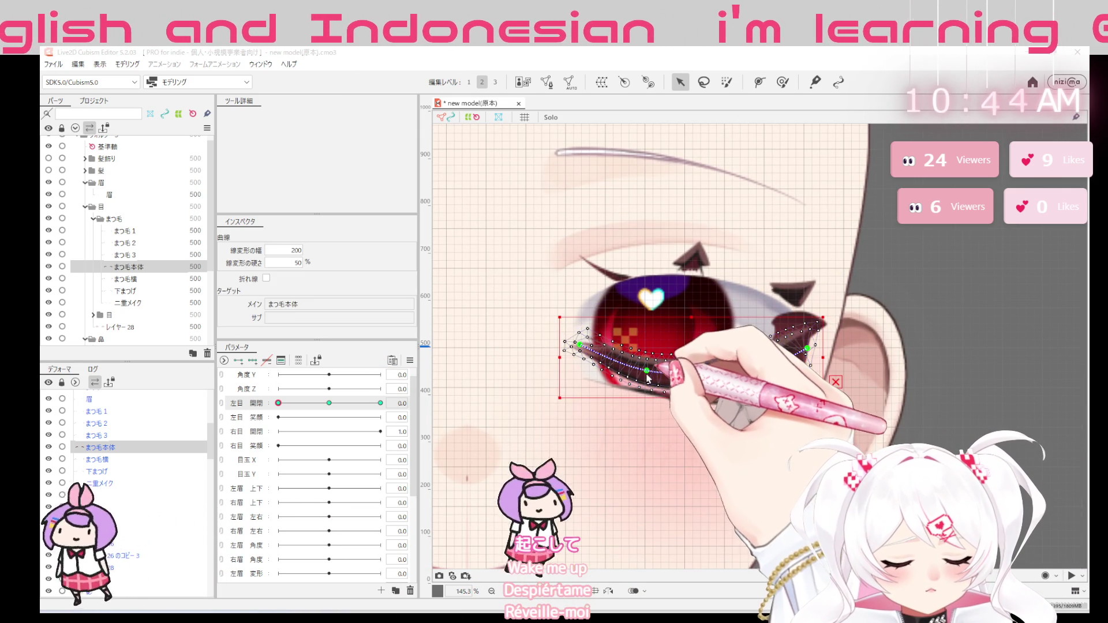
click(708, 375)
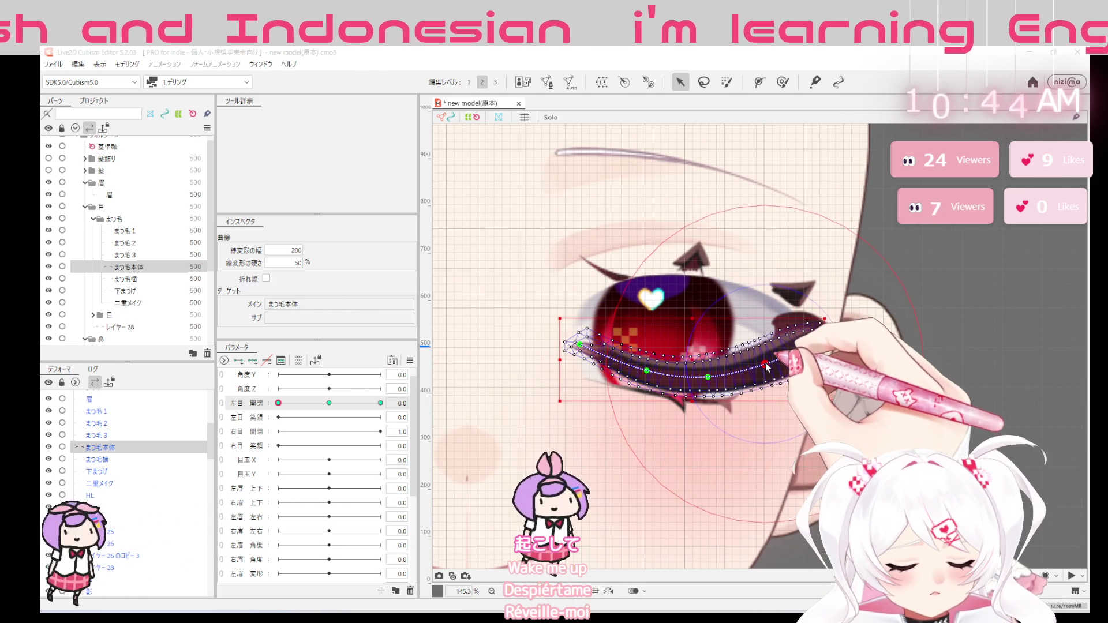
click(810, 347)
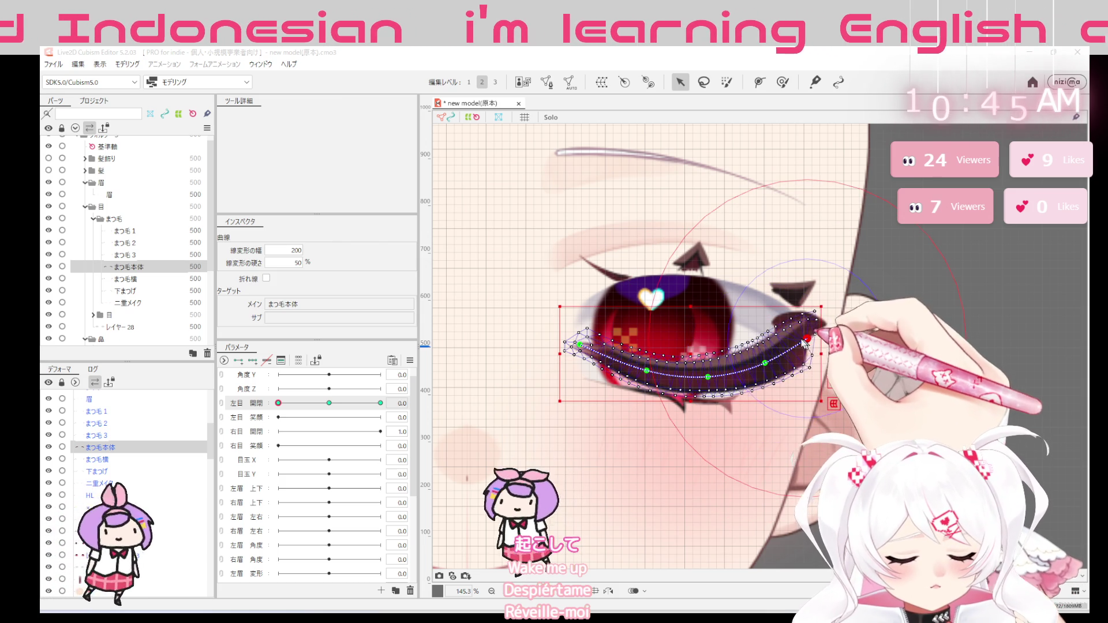
click(582, 345)
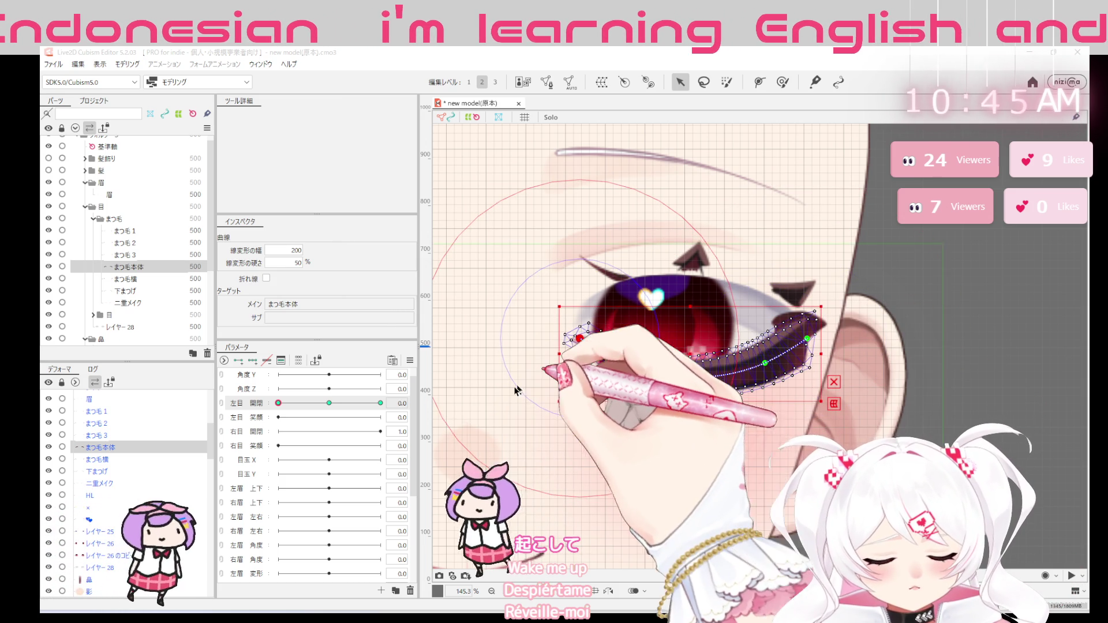
click(333, 403)
mouse_move(332, 402)
mouse_down()
mouse_move(365, 402)
mouse_move(284, 415)
mouse_up()
Reshape the path's right end and inspect its left end with the eye partway open
click(586, 345)
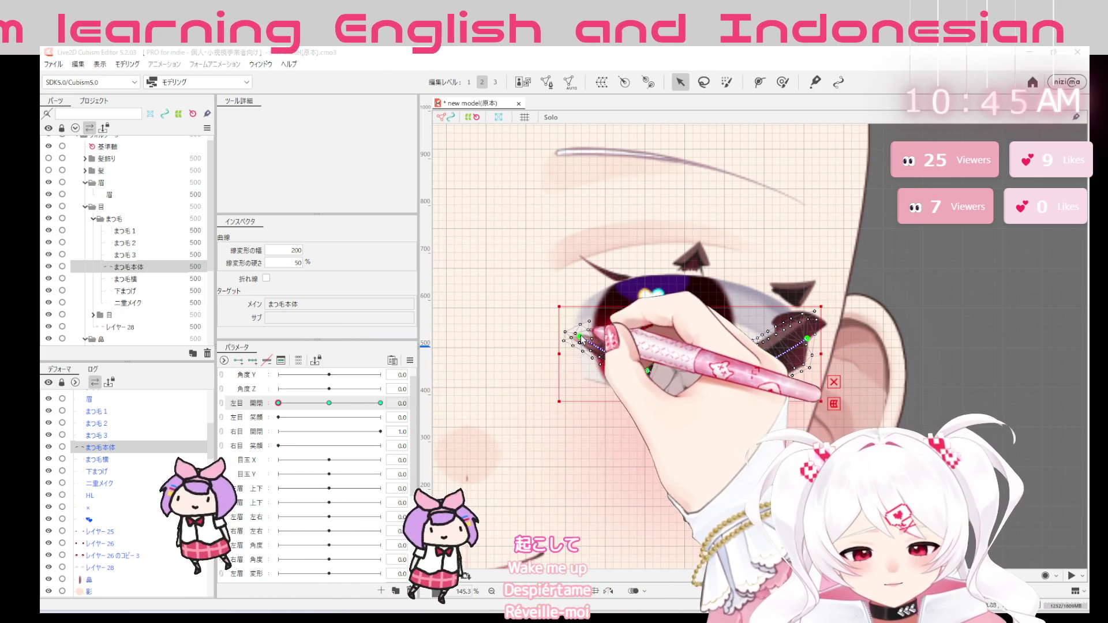
drag(808, 339, 703, 370)
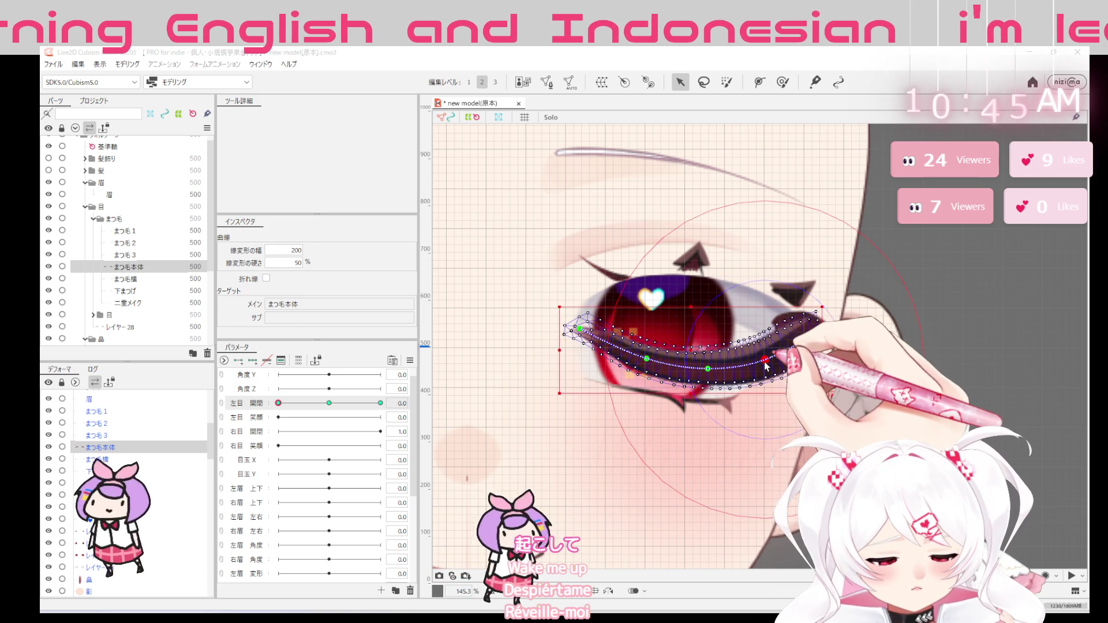
mouse_move(278, 403)
mouse_down()
mouse_move(347, 404)
mouse_move(274, 423)
mouse_up()
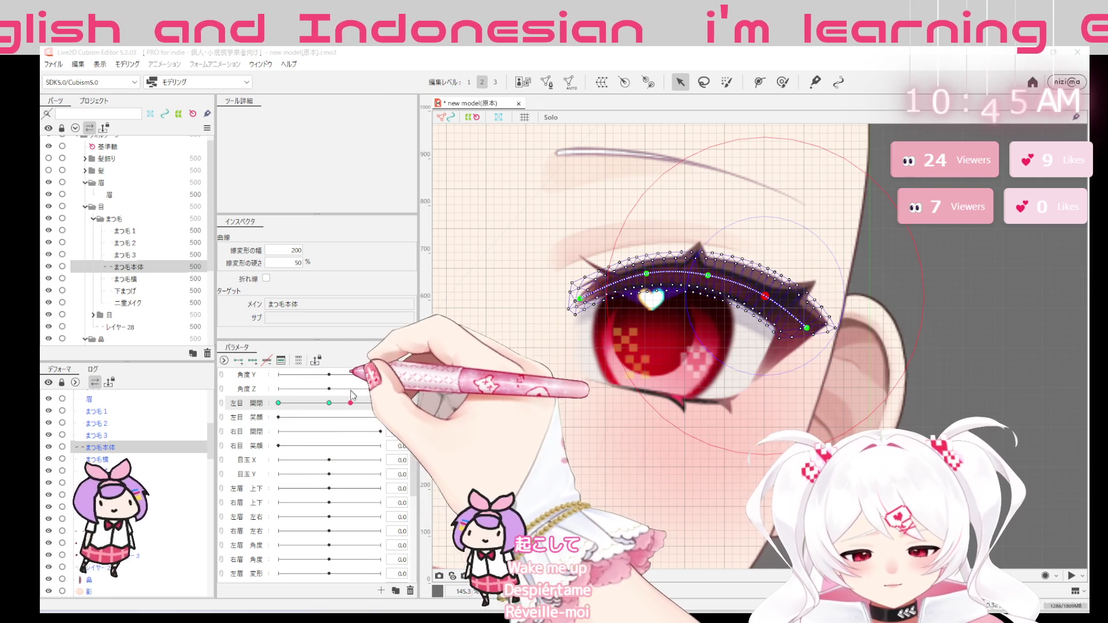
click(579, 327)
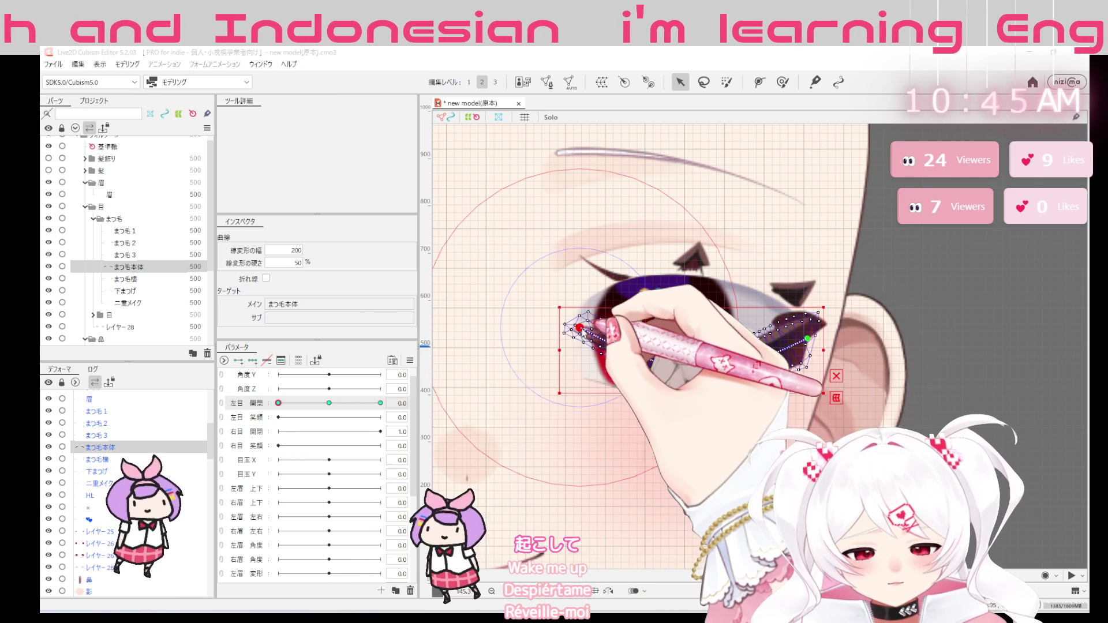
click(582, 345)
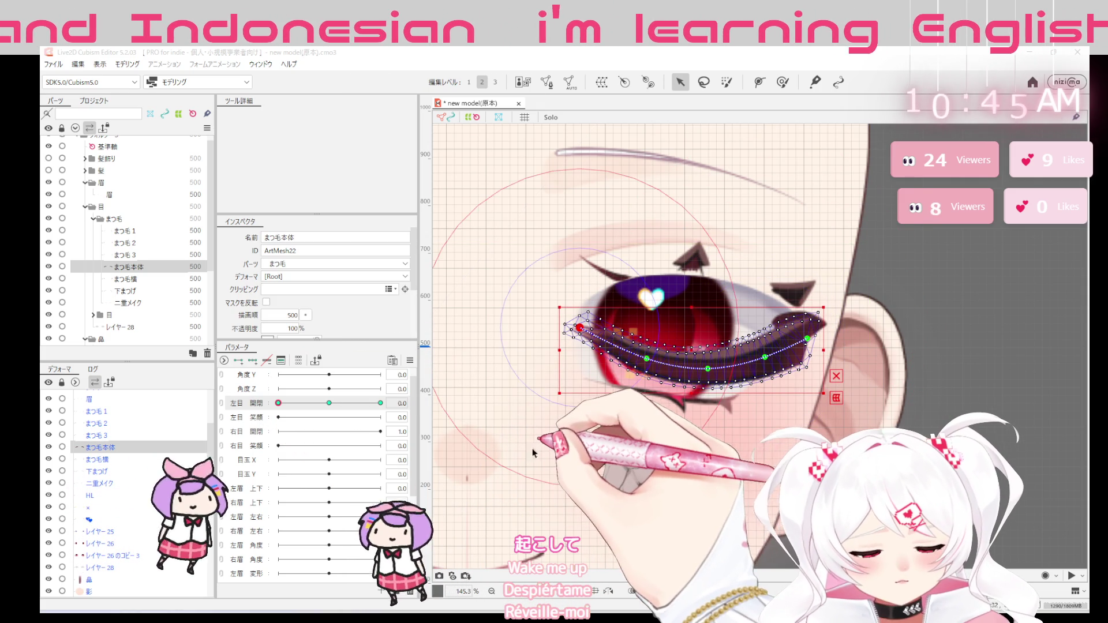
click(580, 325)
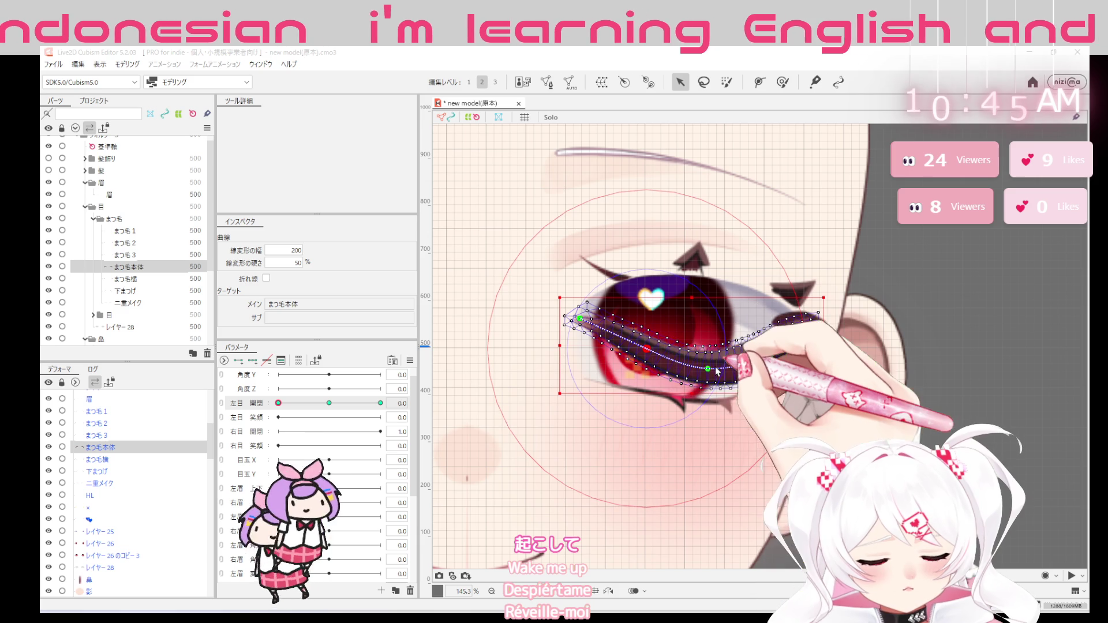
Select the main lash band and set 左目 開閉 almost closed, about 0.1
click(769, 362)
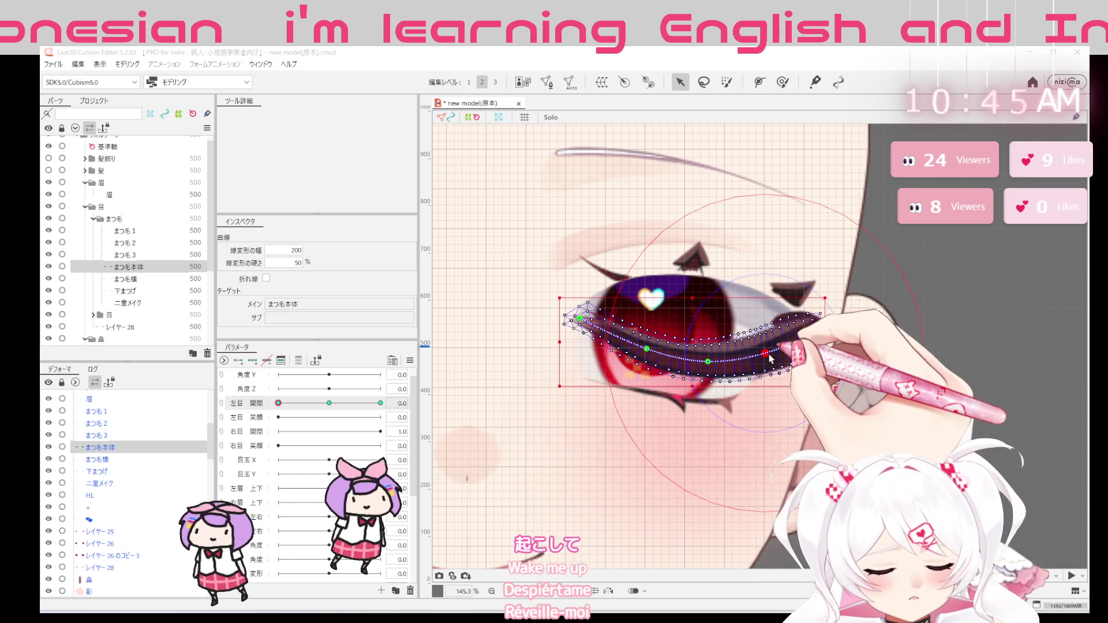
mouse_move(282, 405)
mouse_down()
mouse_move(299, 403)
mouse_move(274, 425)
mouse_move(371, 412)
mouse_move(294, 427)
mouse_up()
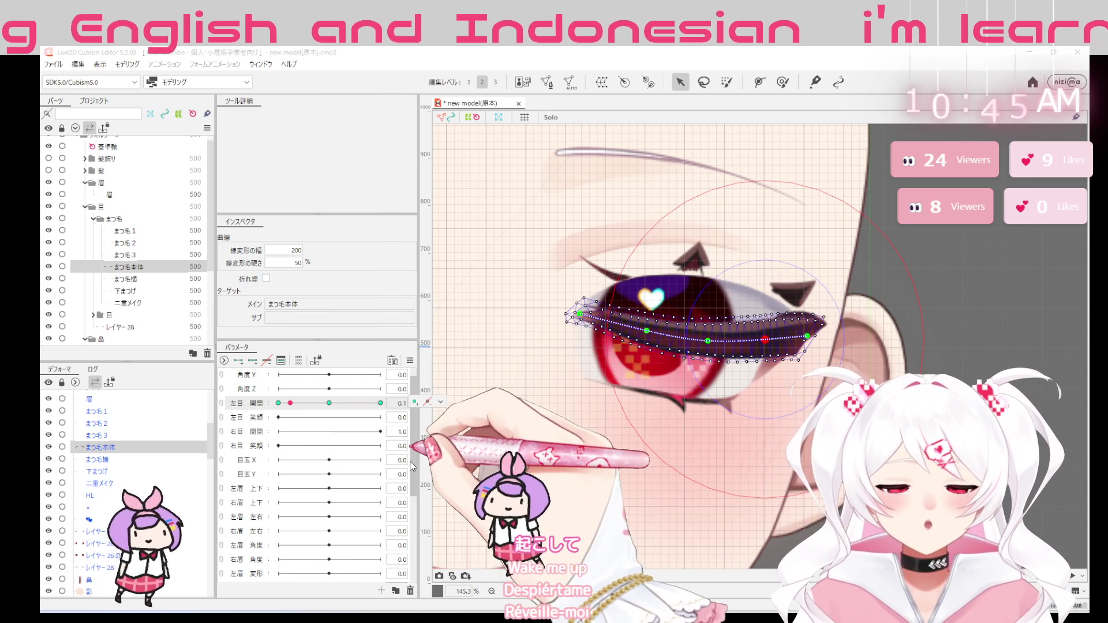
scroll(727, 441, down, 2)
scroll(728, 440, down, 2)
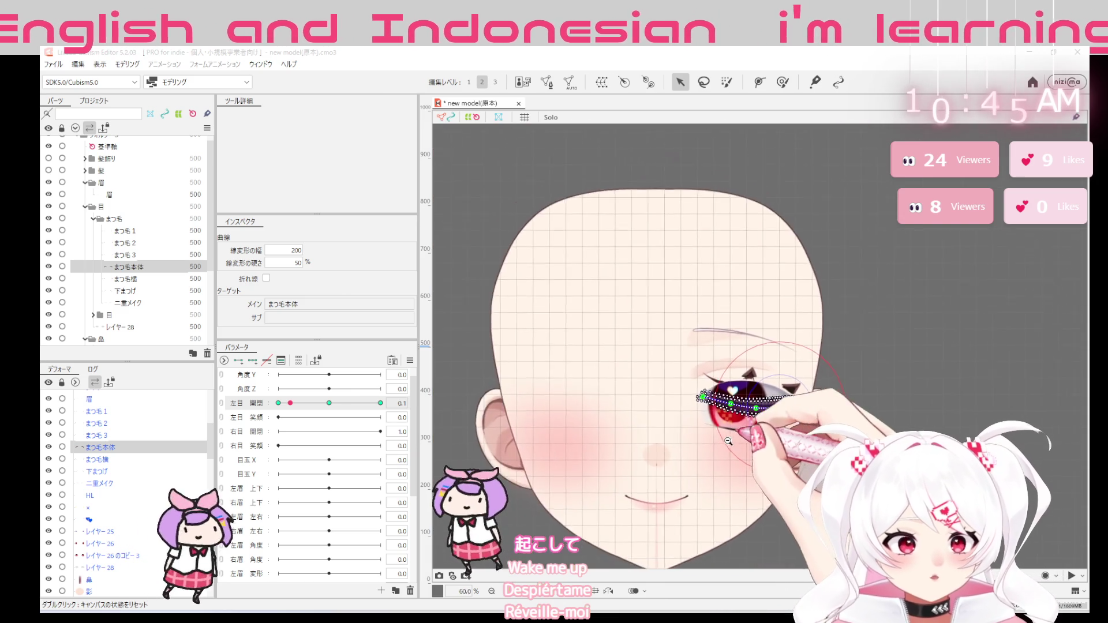
scroll(728, 441, up, 3)
scroll(707, 344, down, 1)
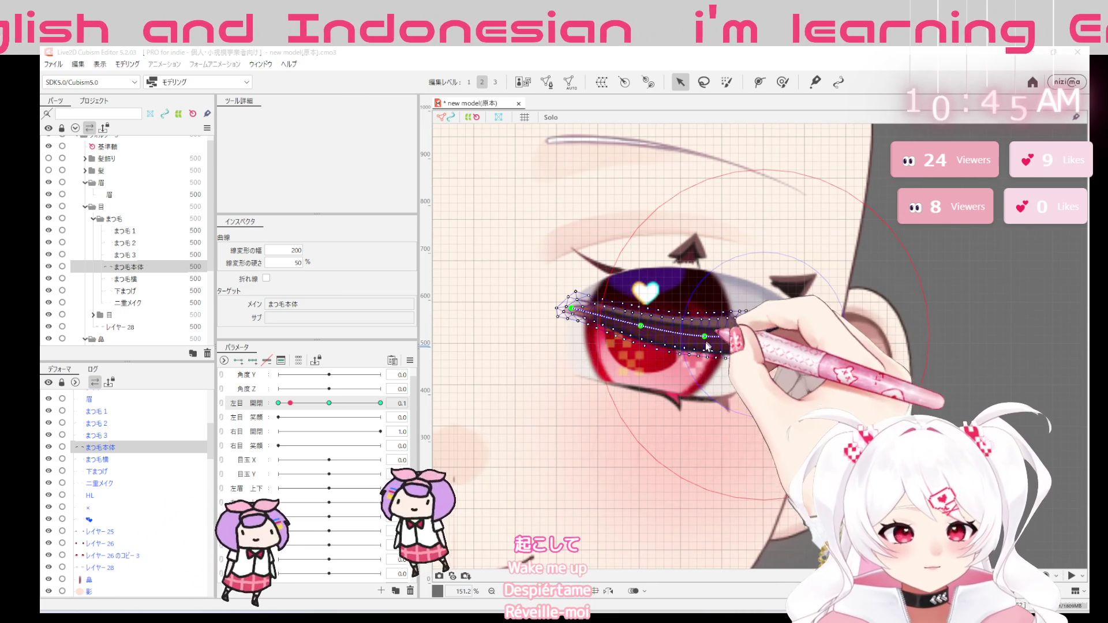
Shift the まつ毛本体 band down and bend its right part along the closed lid
key(ctrl+z)
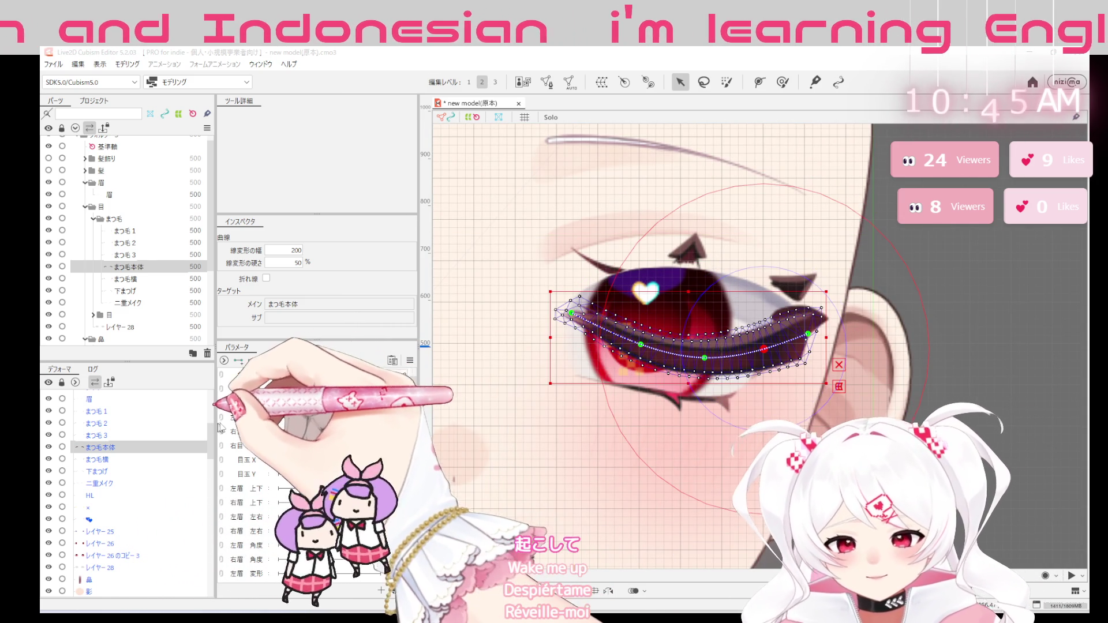
drag(686, 338, 685, 353)
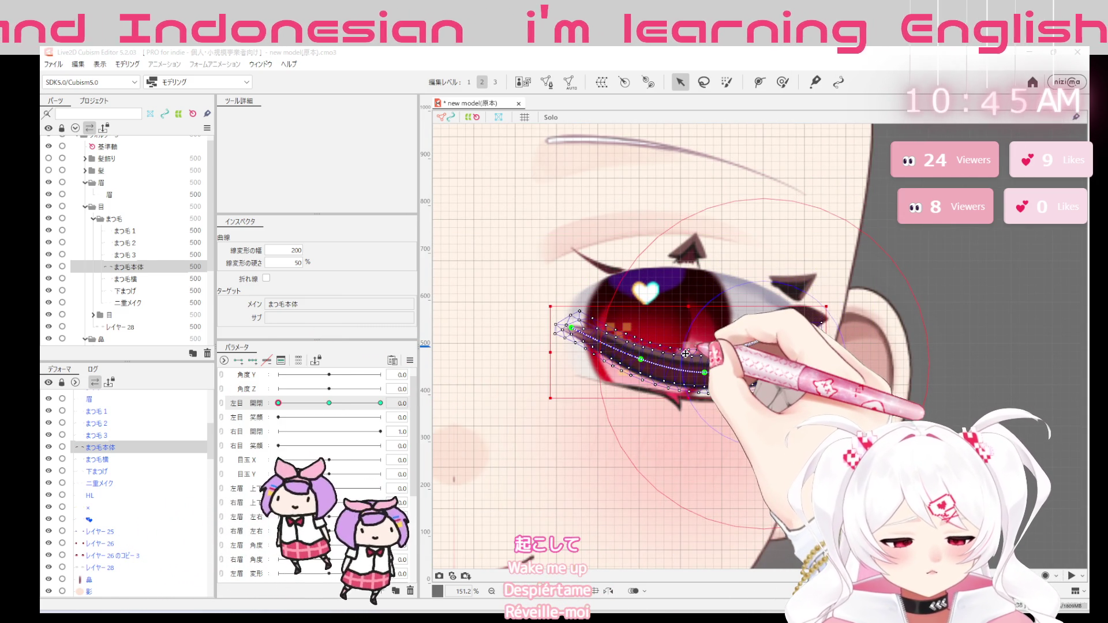
click(572, 324)
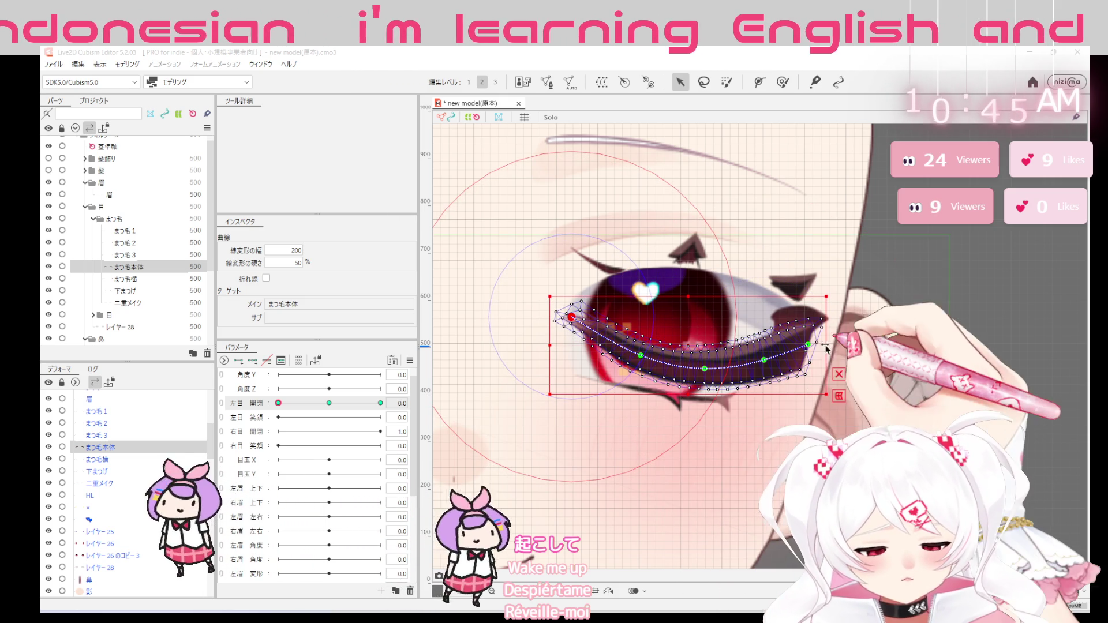
click(812, 340)
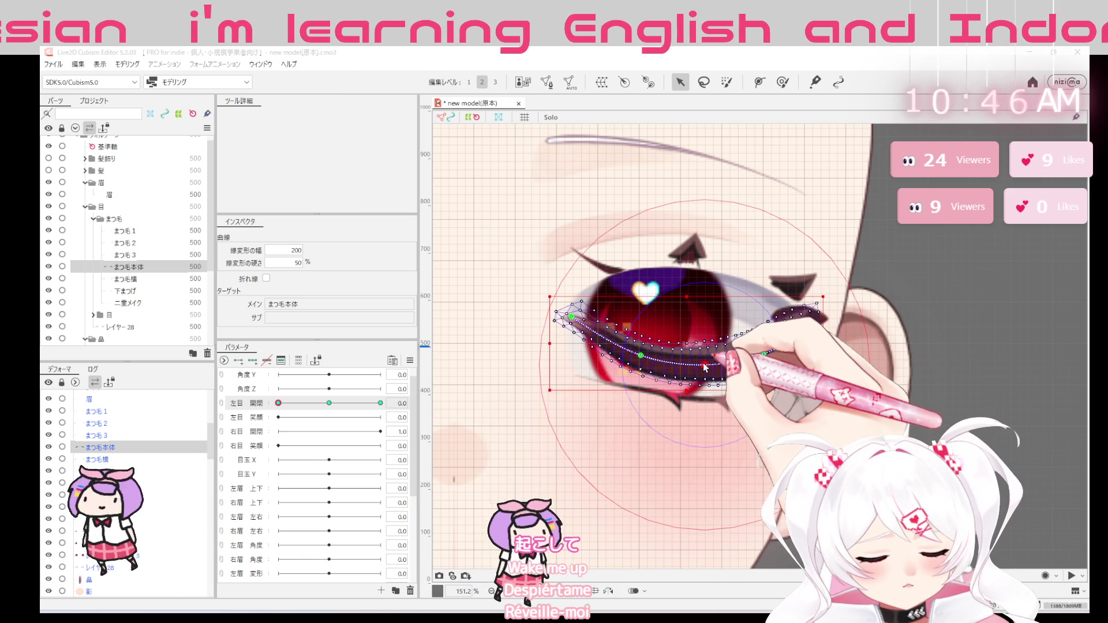
drag(639, 358, 706, 367)
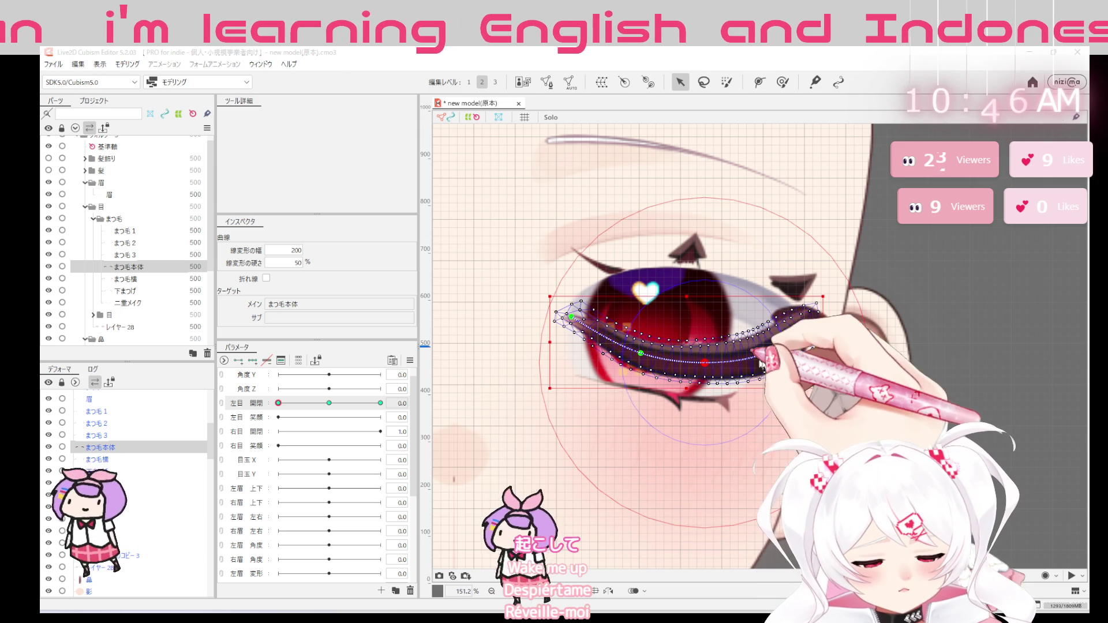
mouse_move(278, 402)
mouse_down()
mouse_move(251, 406)
mouse_move(381, 403)
mouse_move(277, 403)
mouse_up()
Add a control point to the band's deform curve, then switch to まつ毛横
click(705, 370)
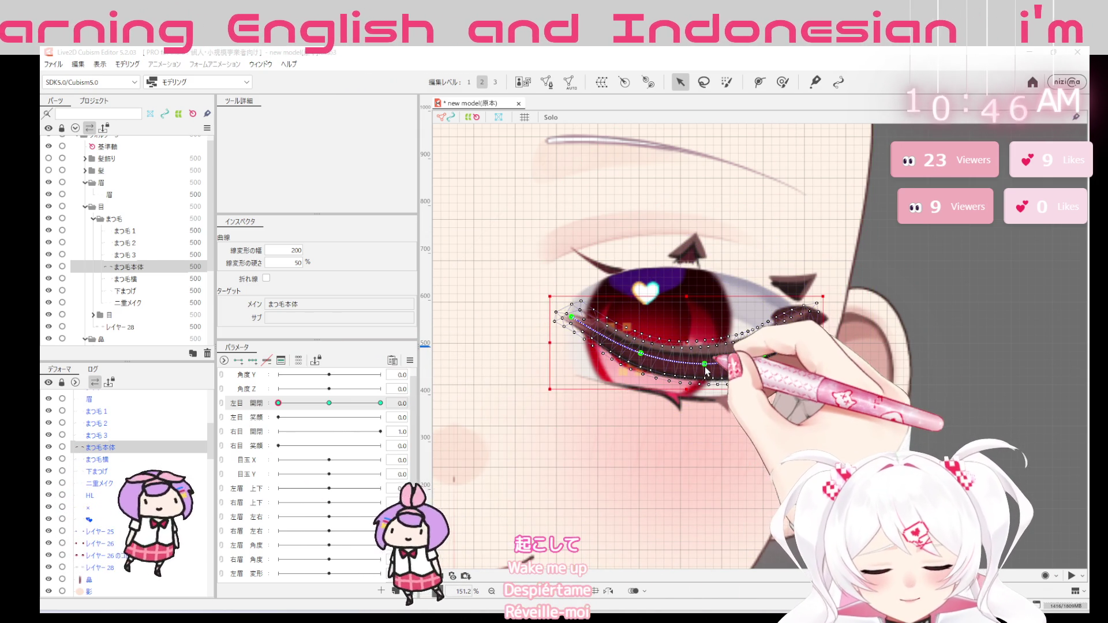
click(705, 372)
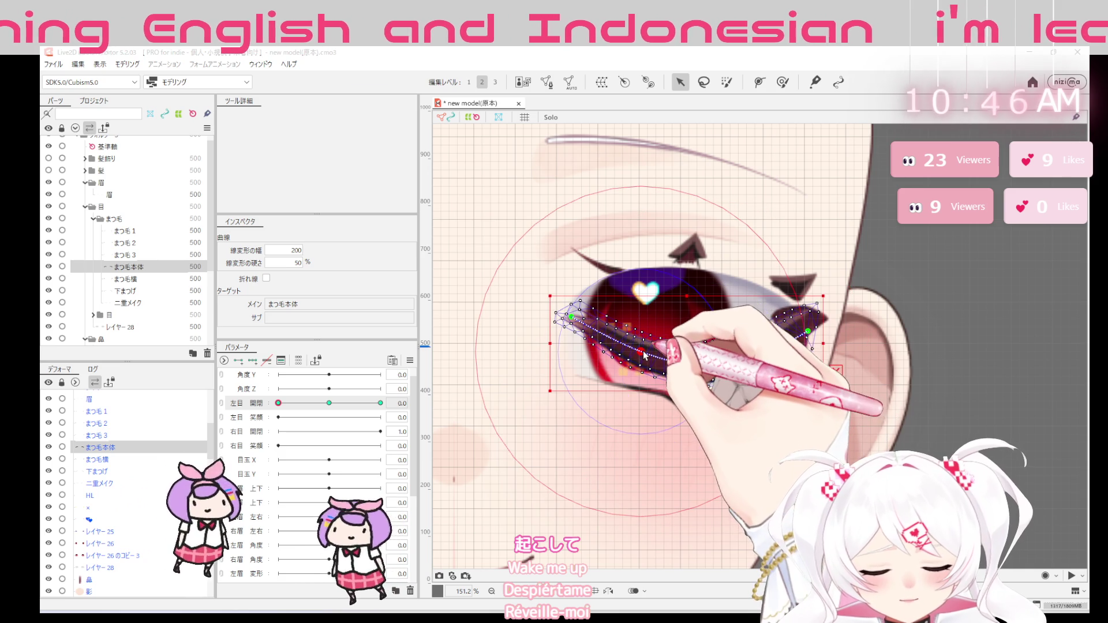
click(808, 331)
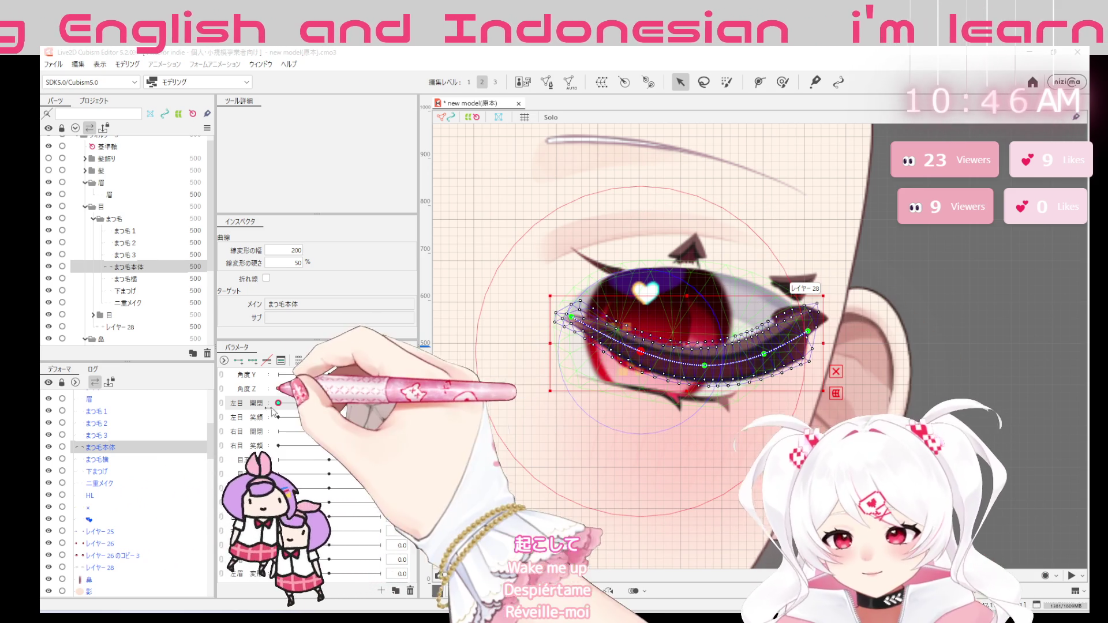
click(160, 280)
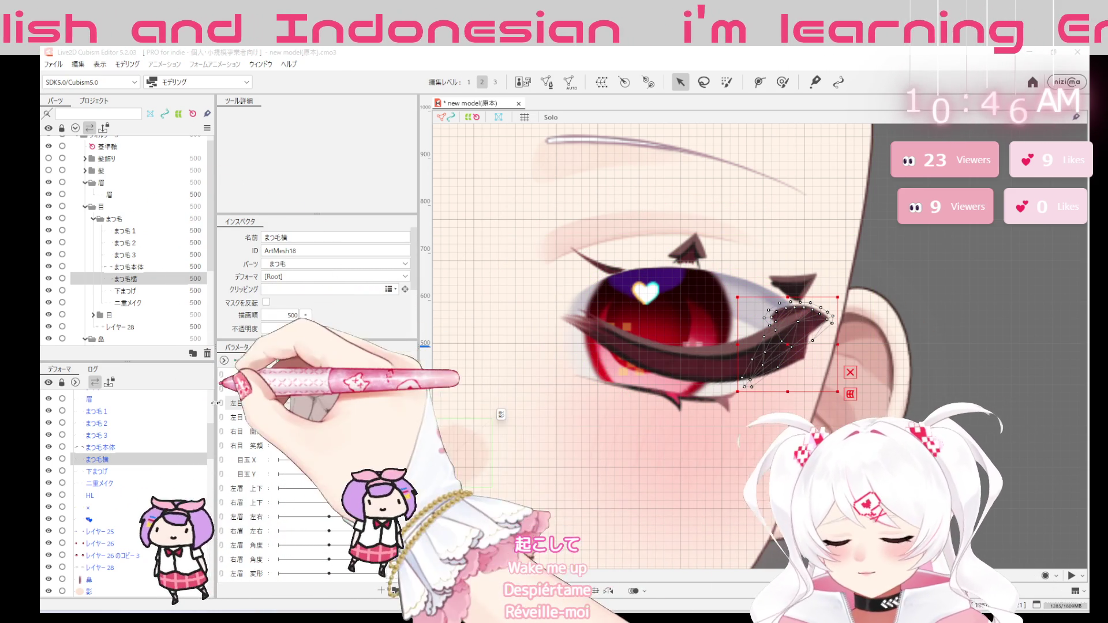
click(139, 232)
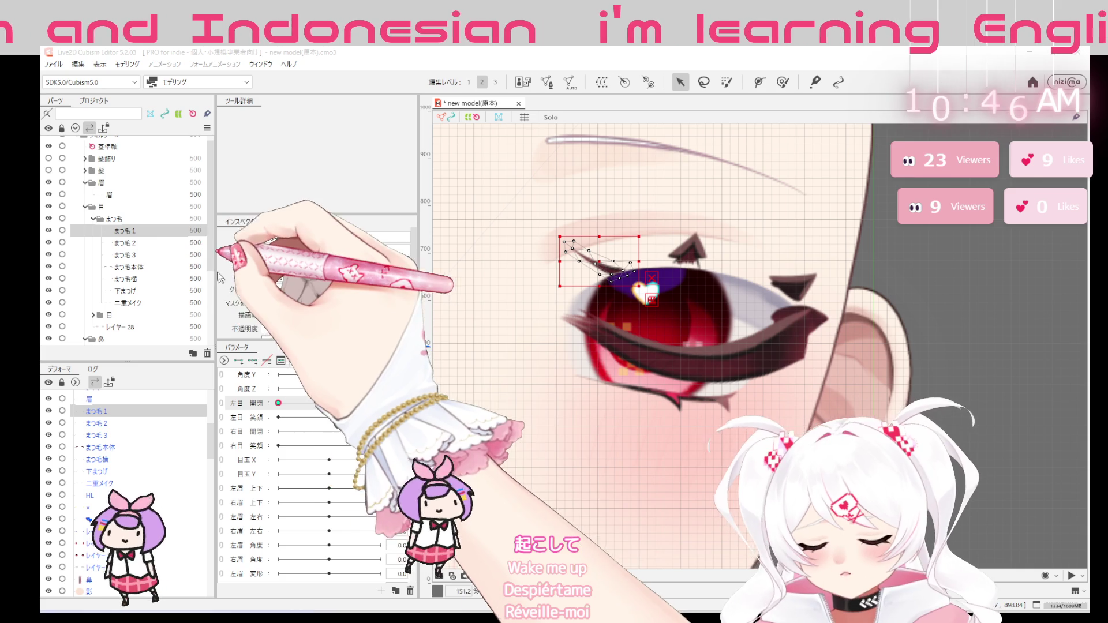
shift+click(171, 254)
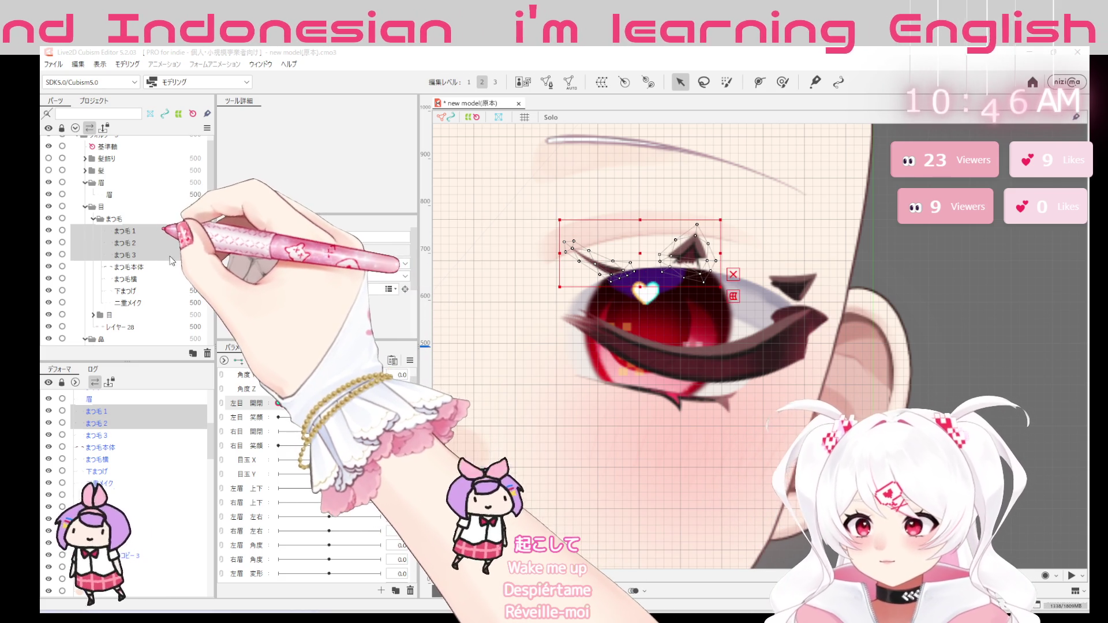
drag(695, 270, 692, 364)
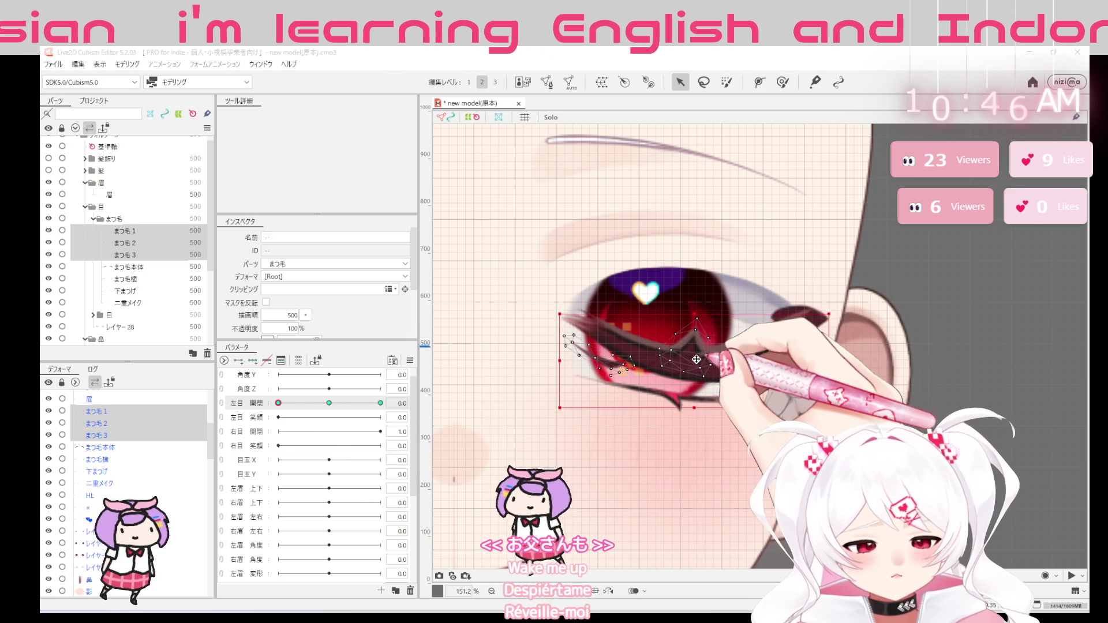
drag(696, 321, 695, 263)
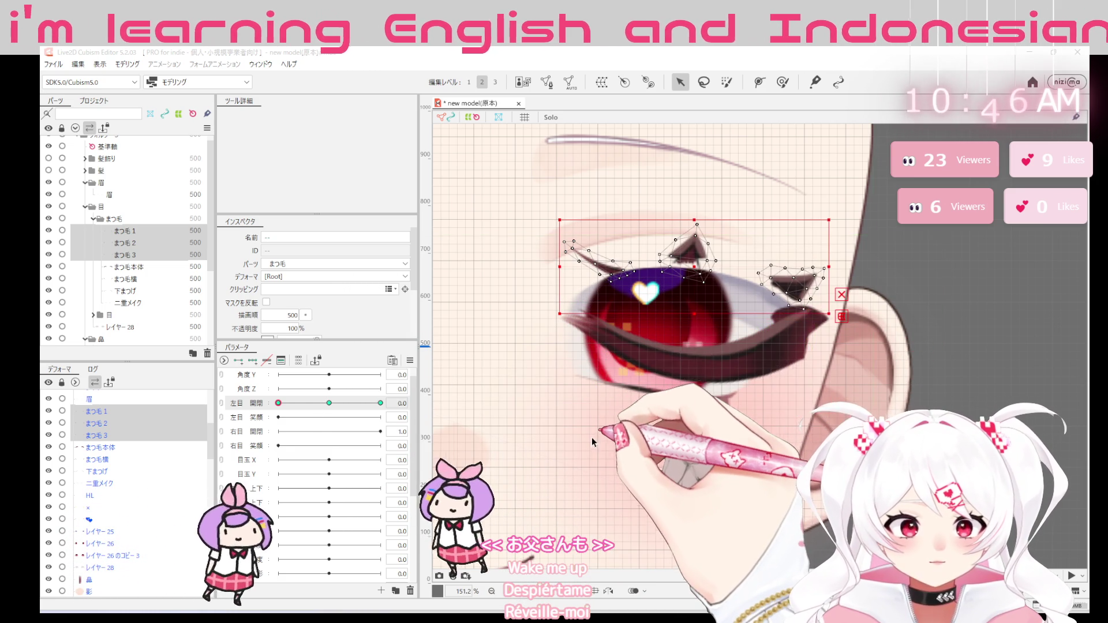
click(691, 254)
mouse_move(696, 253)
mouse_down()
mouse_move(697, 218)
mouse_move(696, 412)
mouse_up()
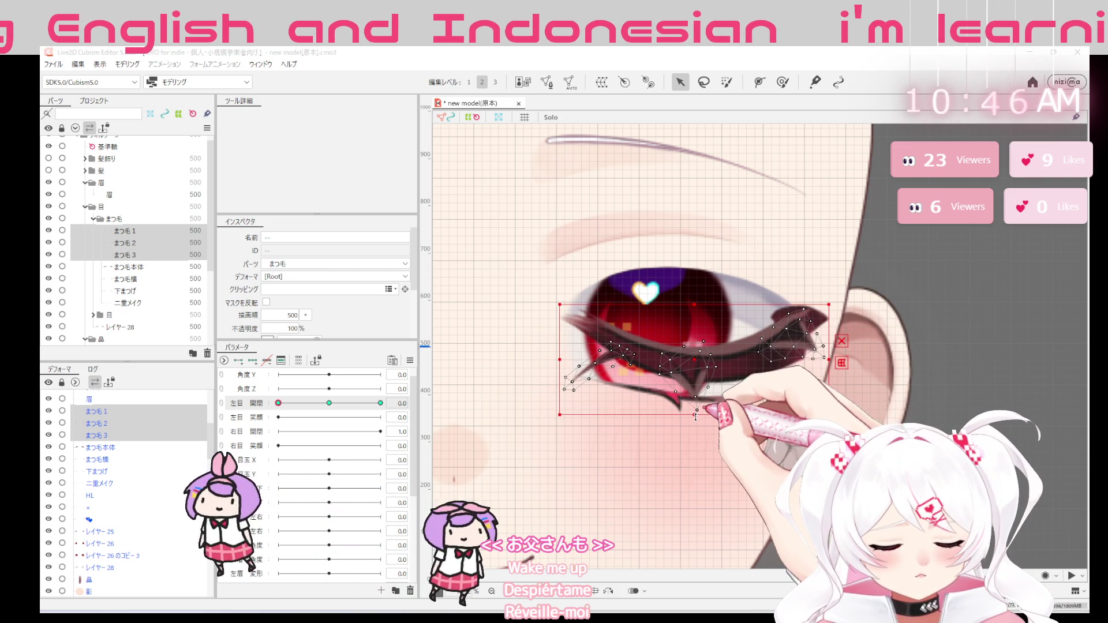
drag(700, 361, 697, 369)
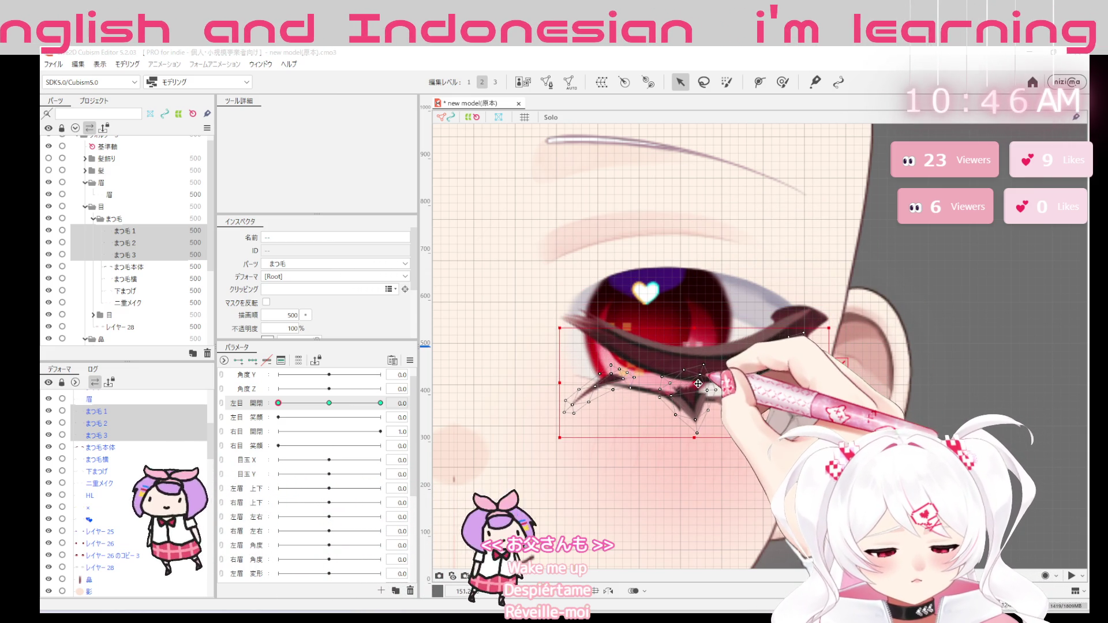
drag(699, 388, 700, 360)
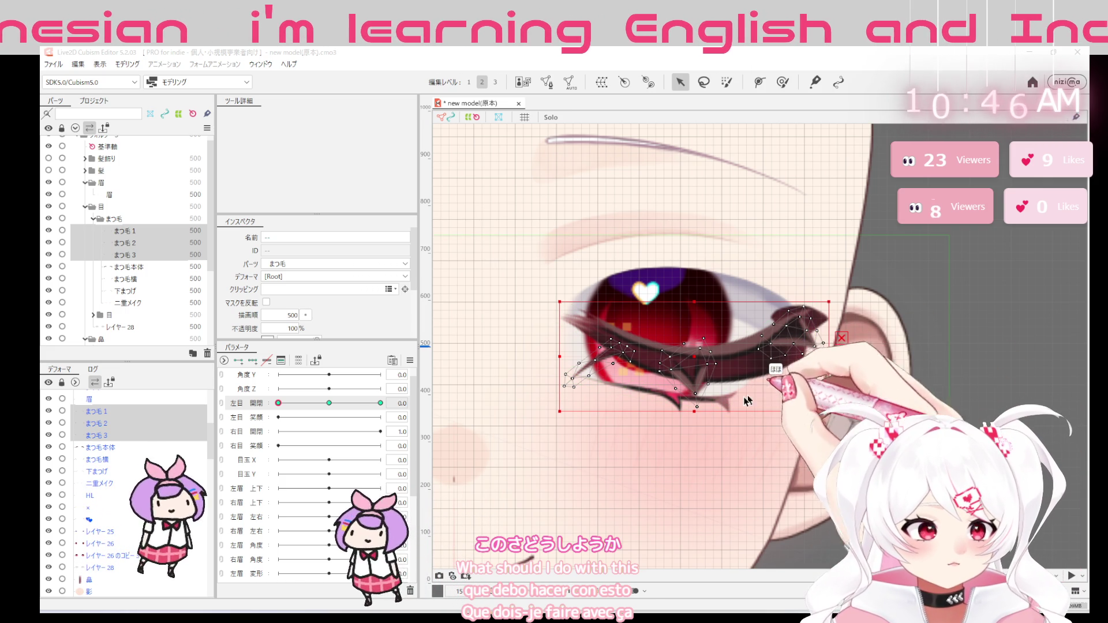
key(ctrl+z)
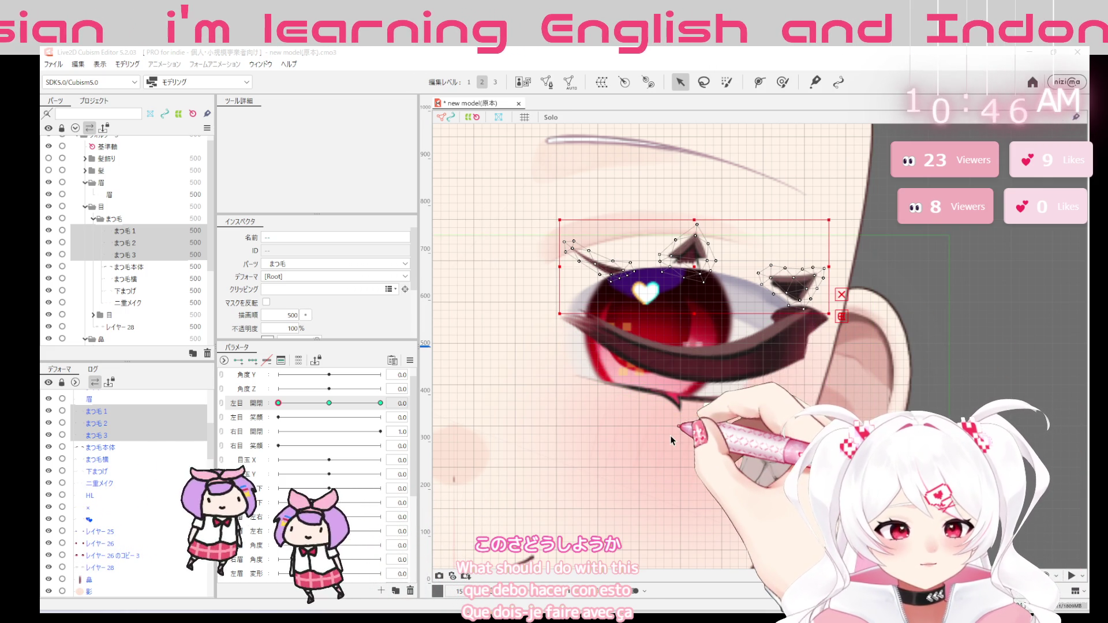
click(124, 230)
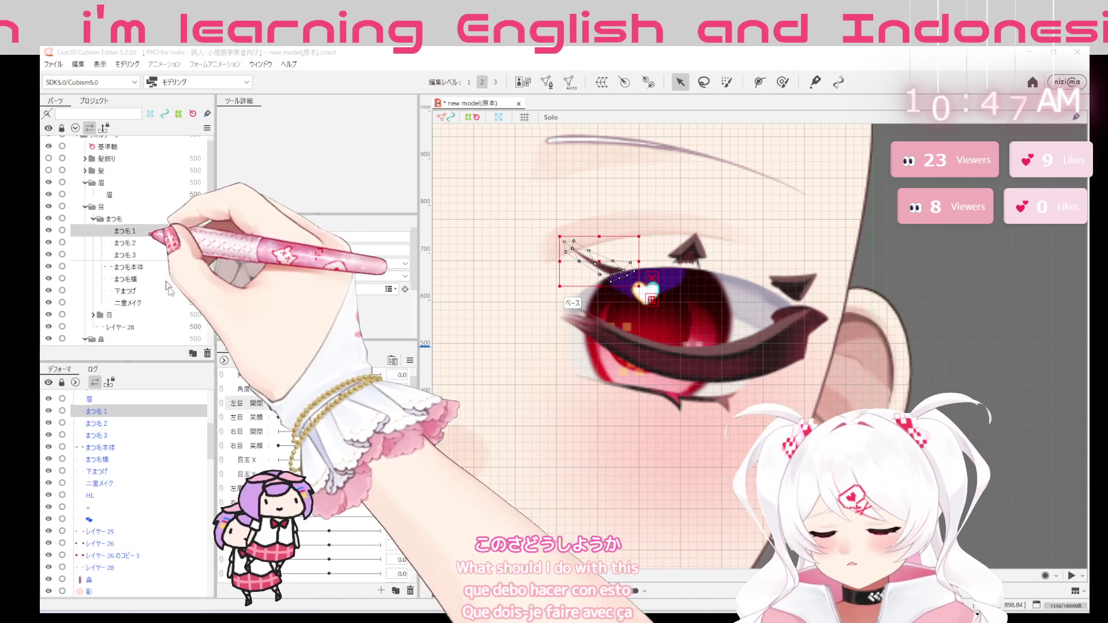
Select the まつ毛1 lash vertices, then switch to the triangle piece まつ毛2
click(598, 283)
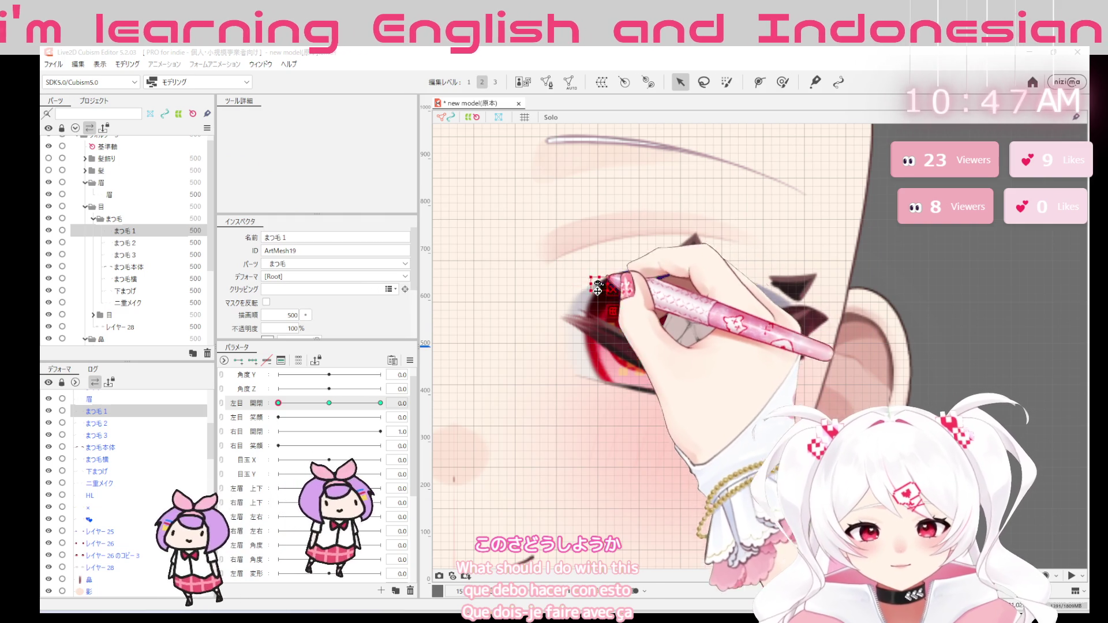
mouse_move(597, 283)
mouse_down()
mouse_move(599, 238)
mouse_move(598, 358)
mouse_up()
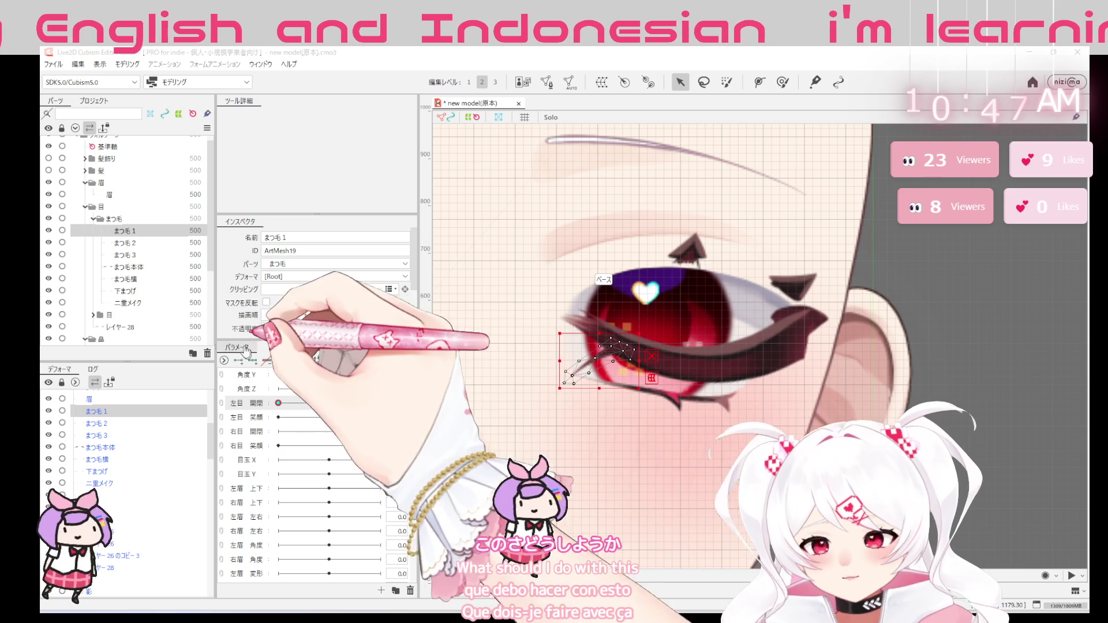
click(158, 246)
Move the まつ毛2 lash down below the closed eye, then pick まつ毛3
drag(689, 287, 689, 330)
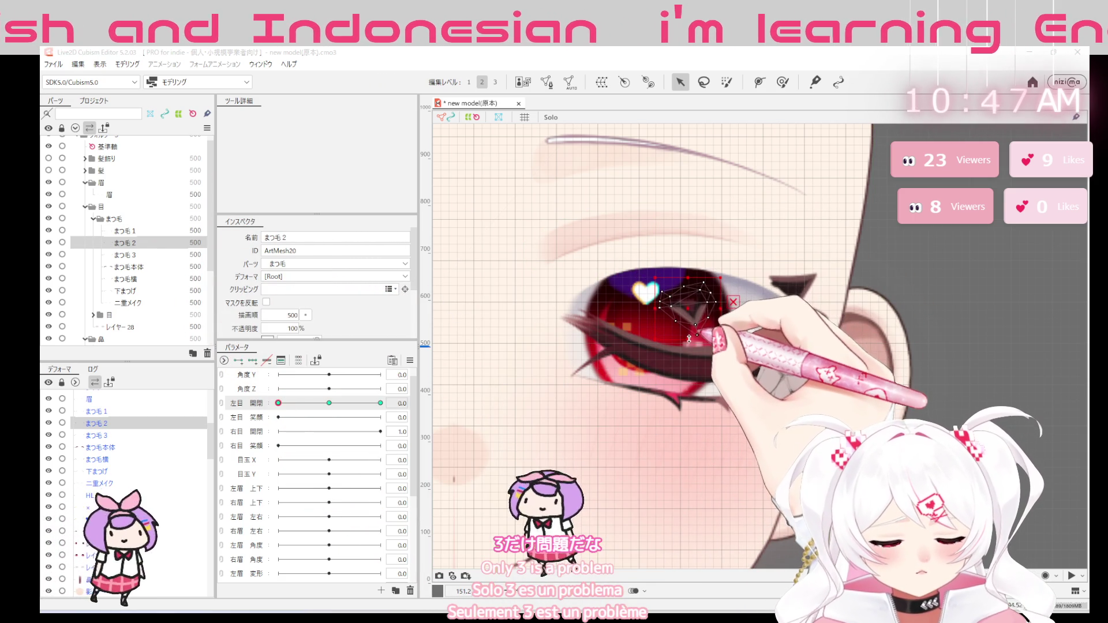
drag(689, 330, 687, 379)
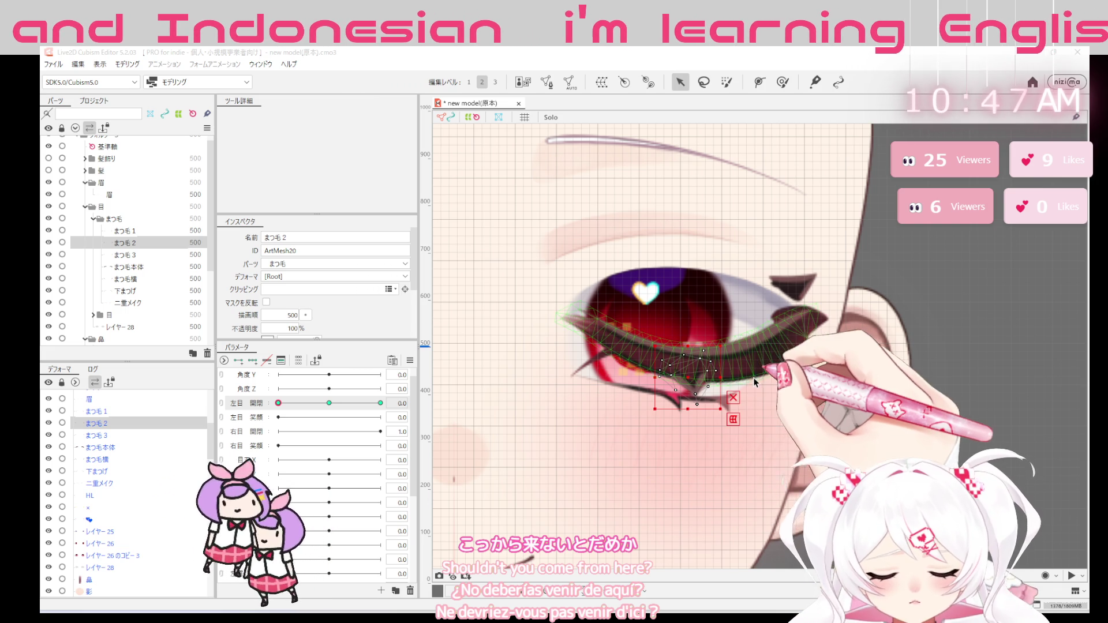
click(789, 287)
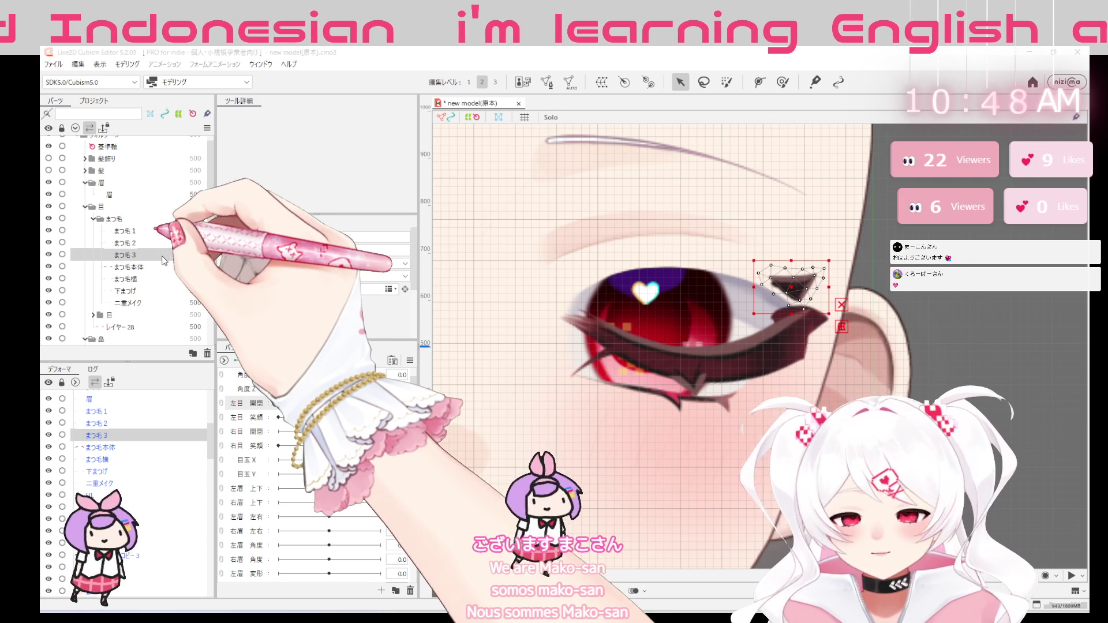
Drop まつ毛3 onto the closed lid's outer corner and test the まつ毛 group opening
drag(809, 294, 801, 357)
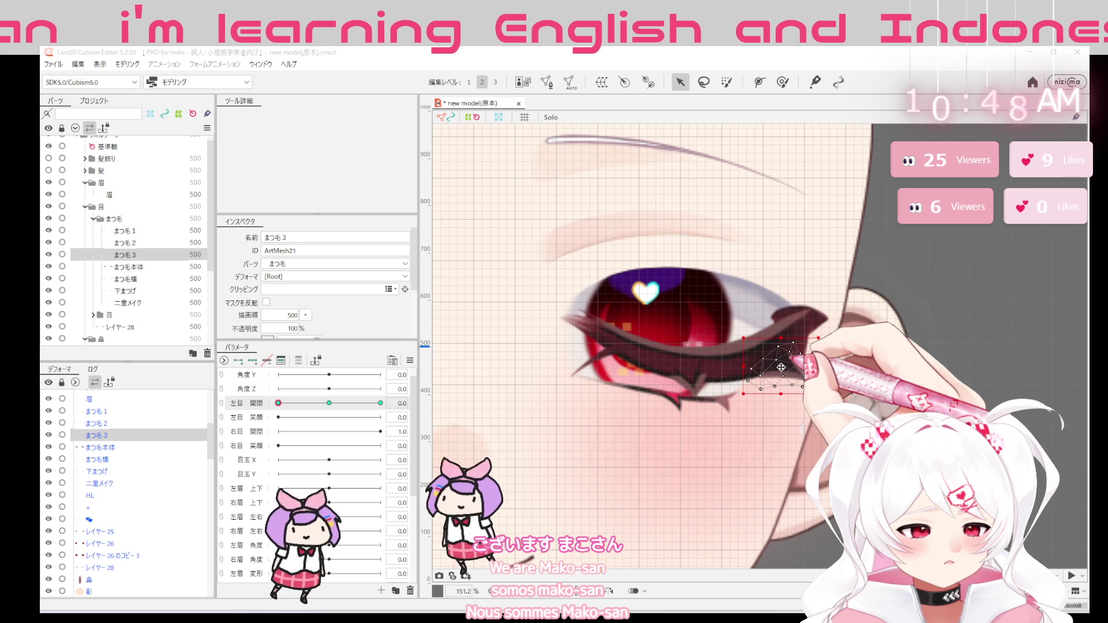
click(351, 416)
click(112, 218)
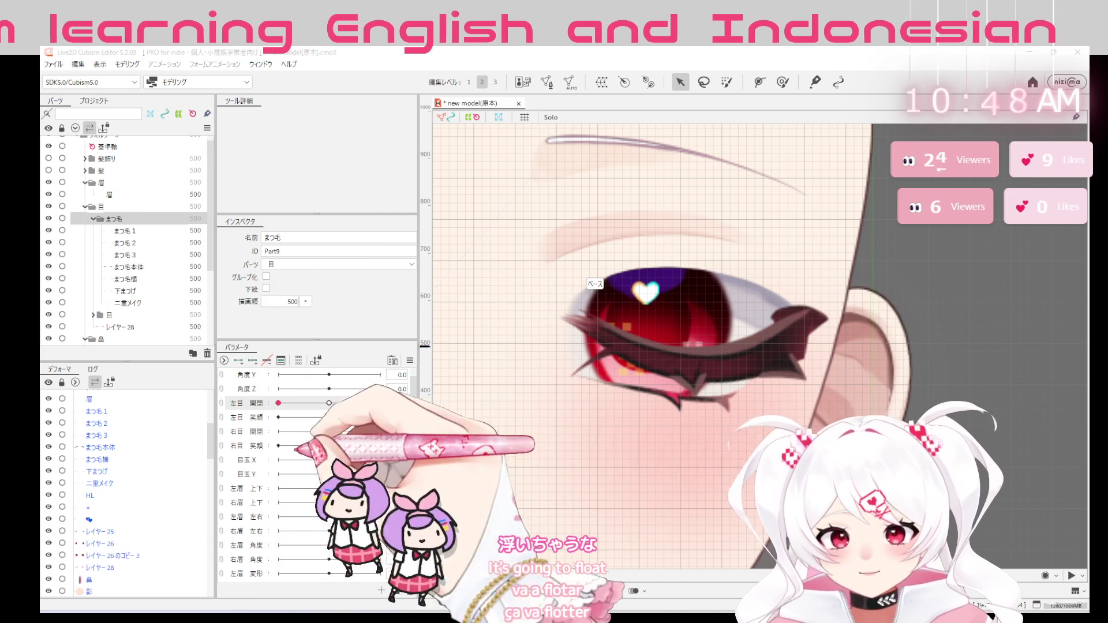
drag(312, 410, 249, 424)
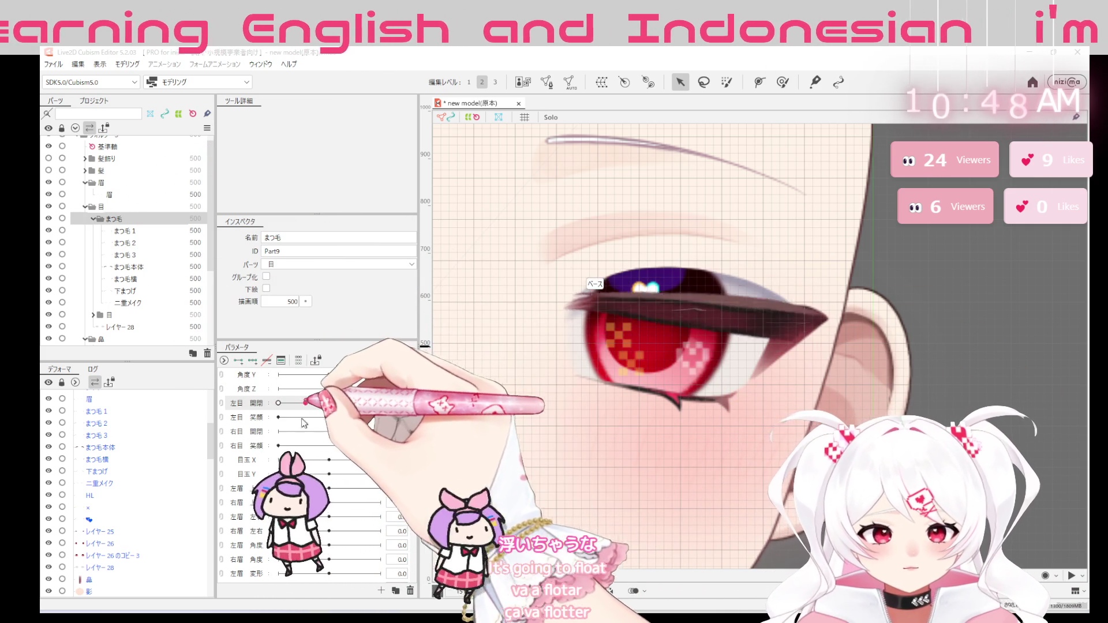
Scrub 左目 開閉 to check the lashes, leave it fully open, and save the model
drag(330, 403, 369, 403)
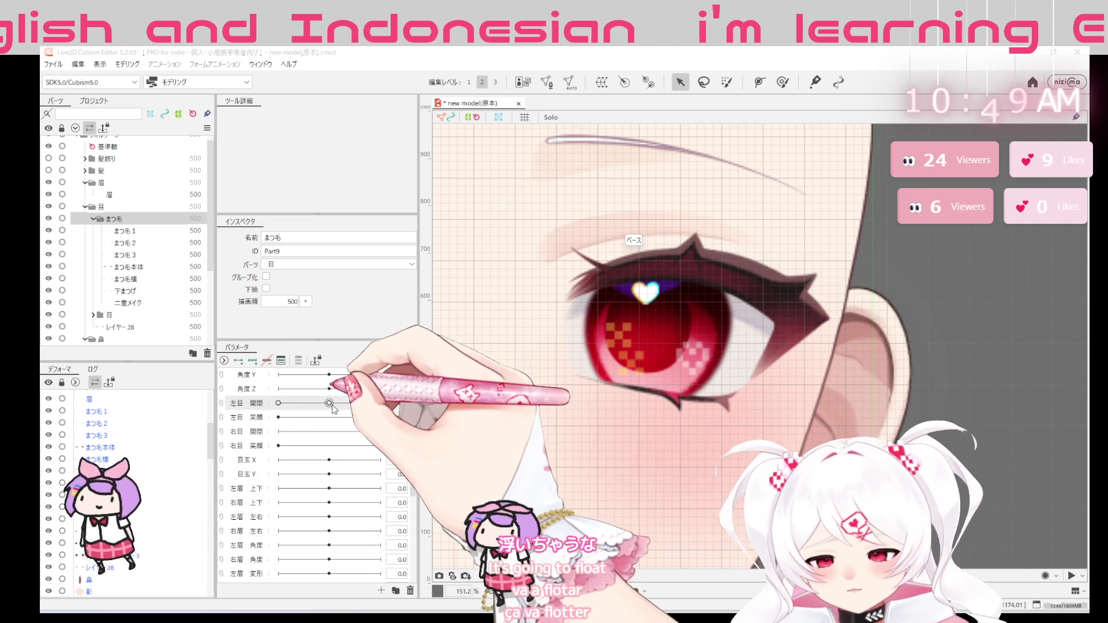
drag(367, 403, 379, 404)
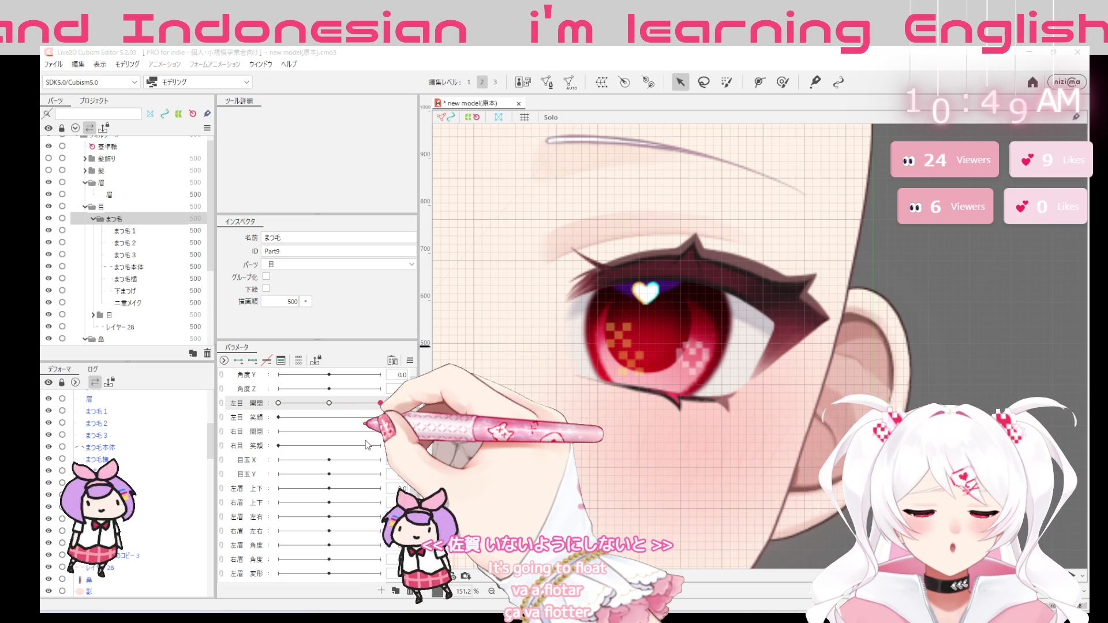
key(ctrl+s)
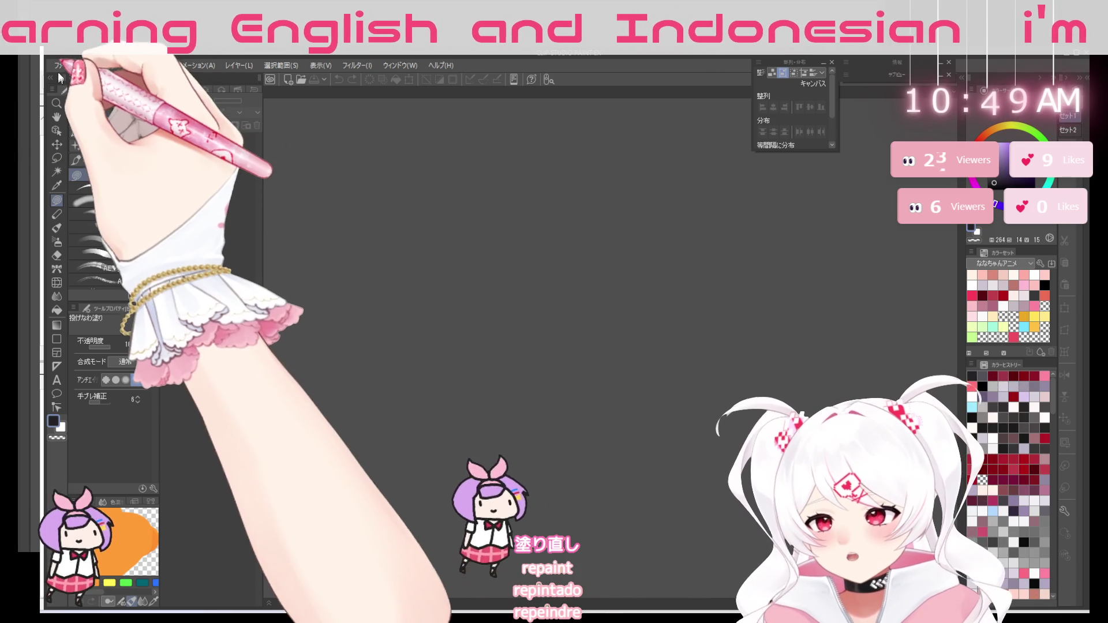
Open the character illustration file from the File menu
click(63, 67)
click(260, 122)
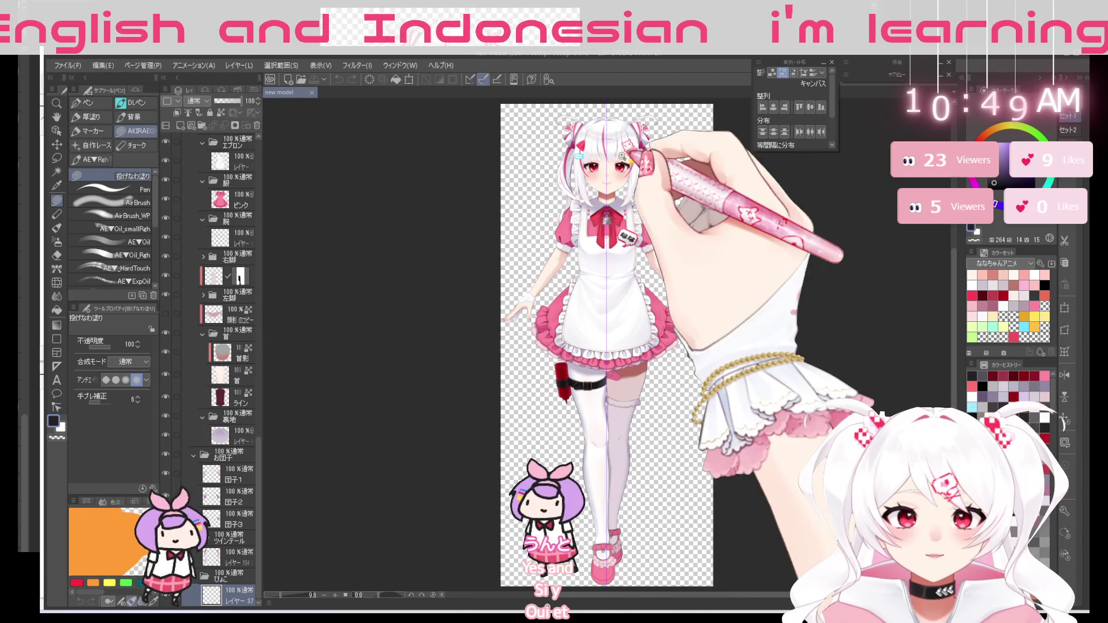
scroll(749, 218, up, 3)
scroll(750, 217, up, 4)
scroll(749, 218, down, 5)
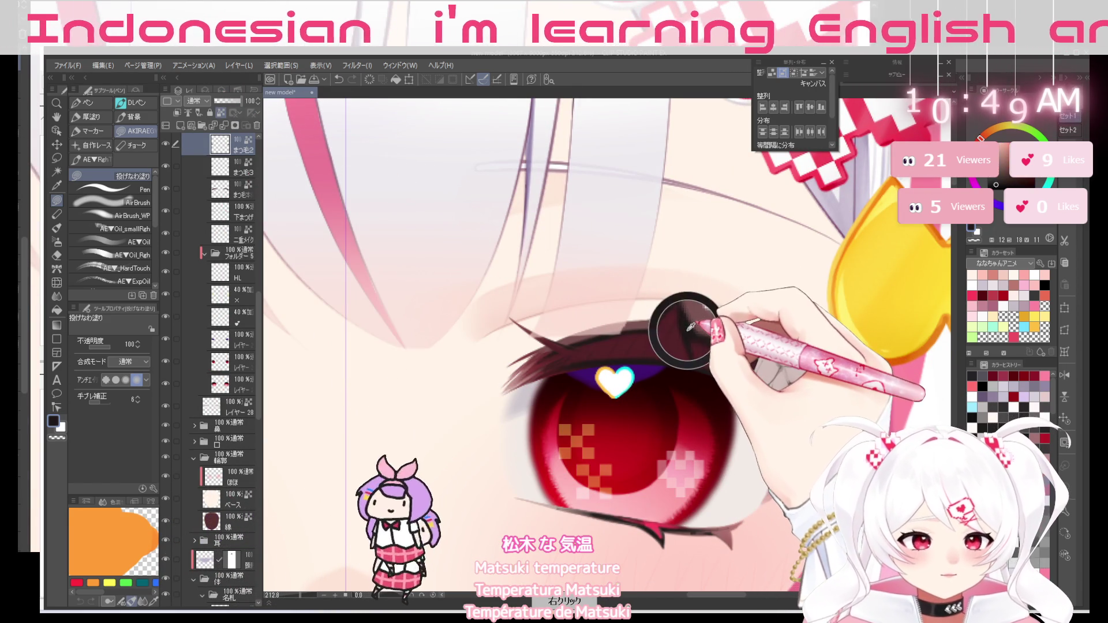
Paint a pointed near-black lash spike on the upper lid, then ready a dark red pen brush
alt+click(665, 306)
drag(665, 306, 689, 357)
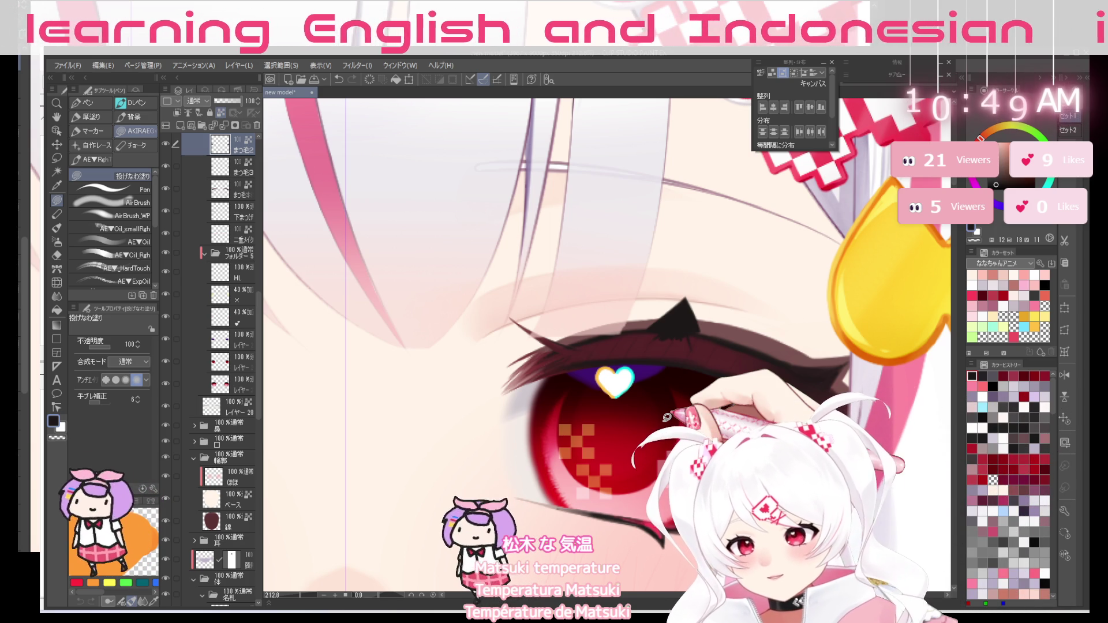
click(131, 102)
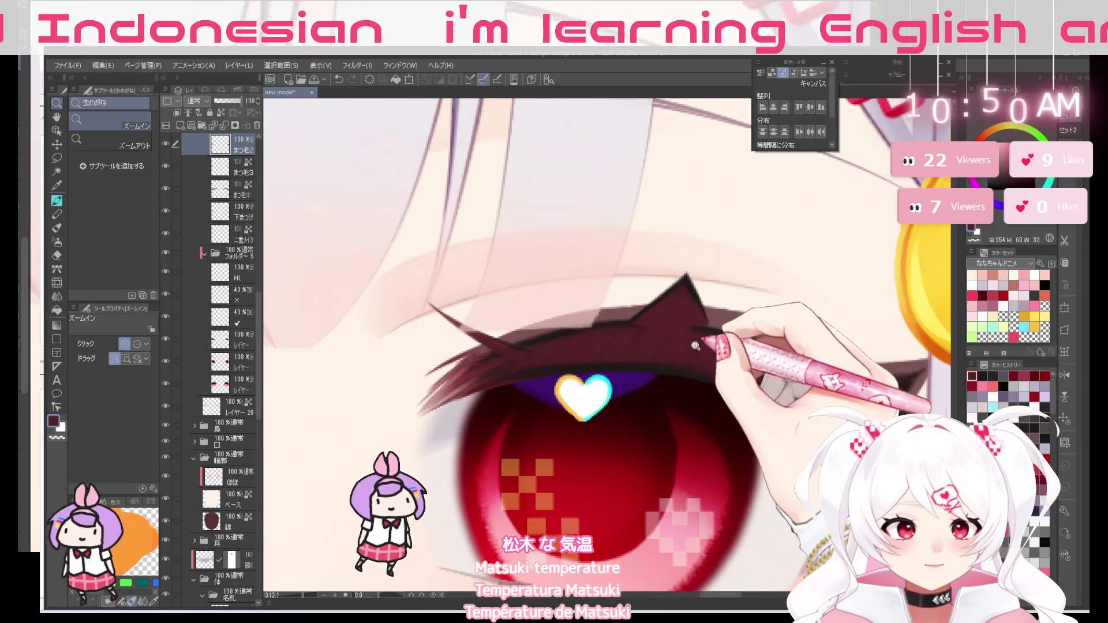
drag(681, 346, 683, 278)
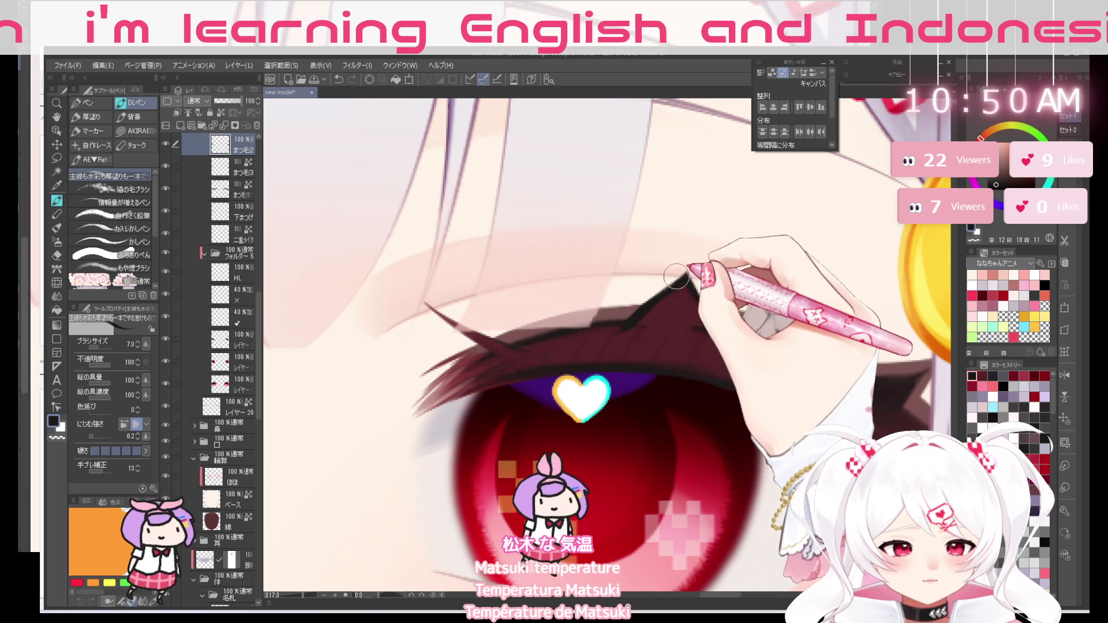
Rotate the canvas around the eye and enlarge the brush from 10 to 17
drag(686, 289, 573, 248)
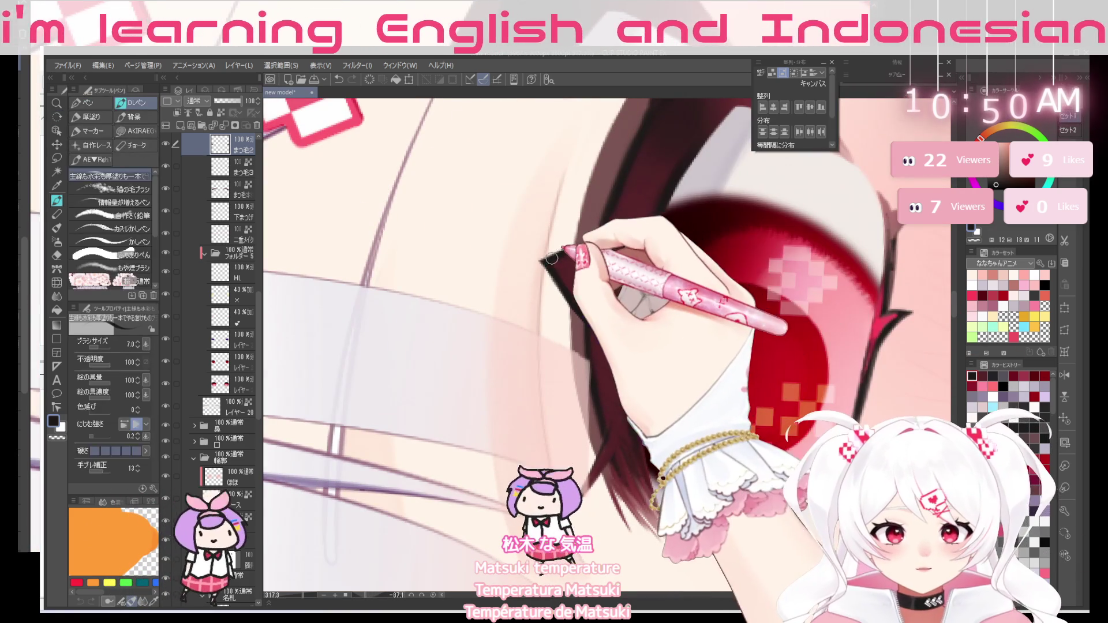
key(r)
mouse_move(575, 248)
mouse_down()
mouse_move(765, 397)
mouse_move(636, 306)
mouse_up()
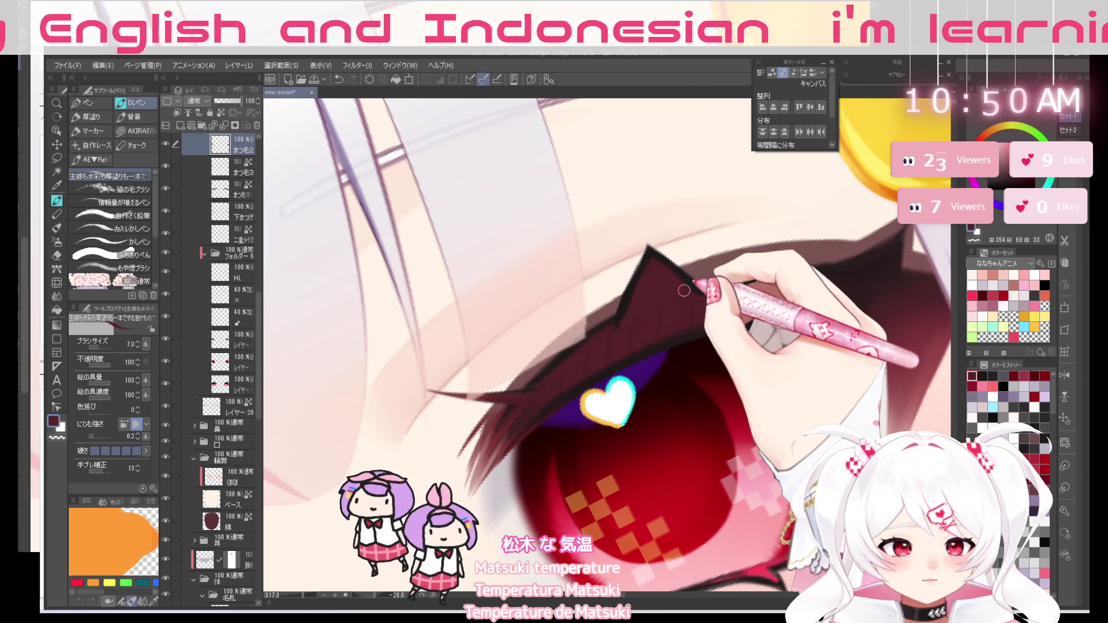
drag(685, 291, 637, 386)
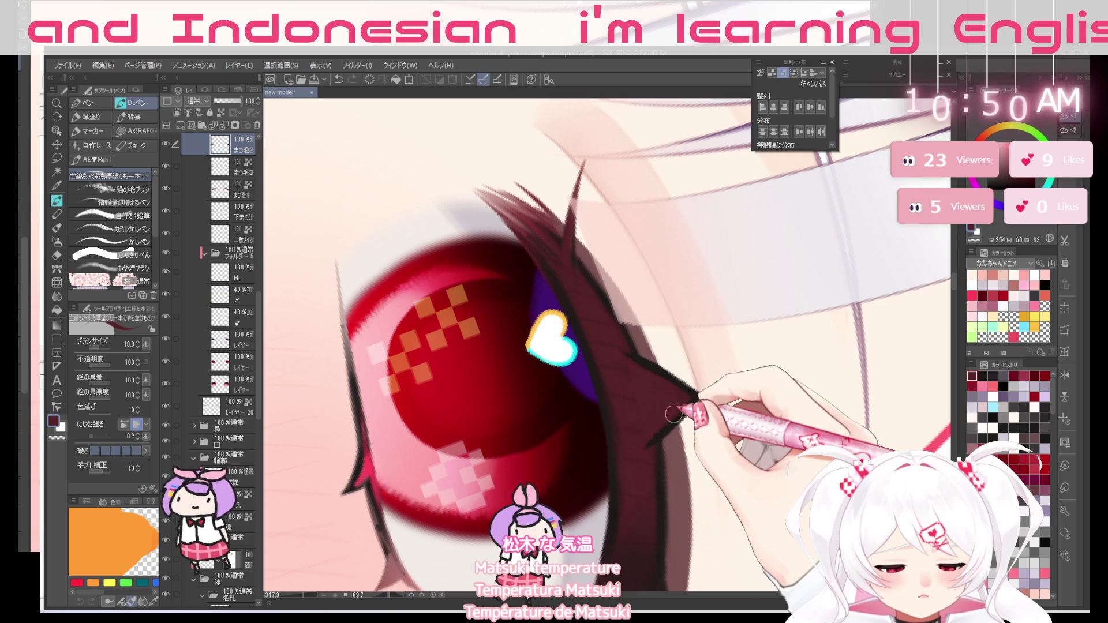
mouse_move(646, 411)
mouse_down()
mouse_move(703, 227)
mouse_move(585, 244)
mouse_up()
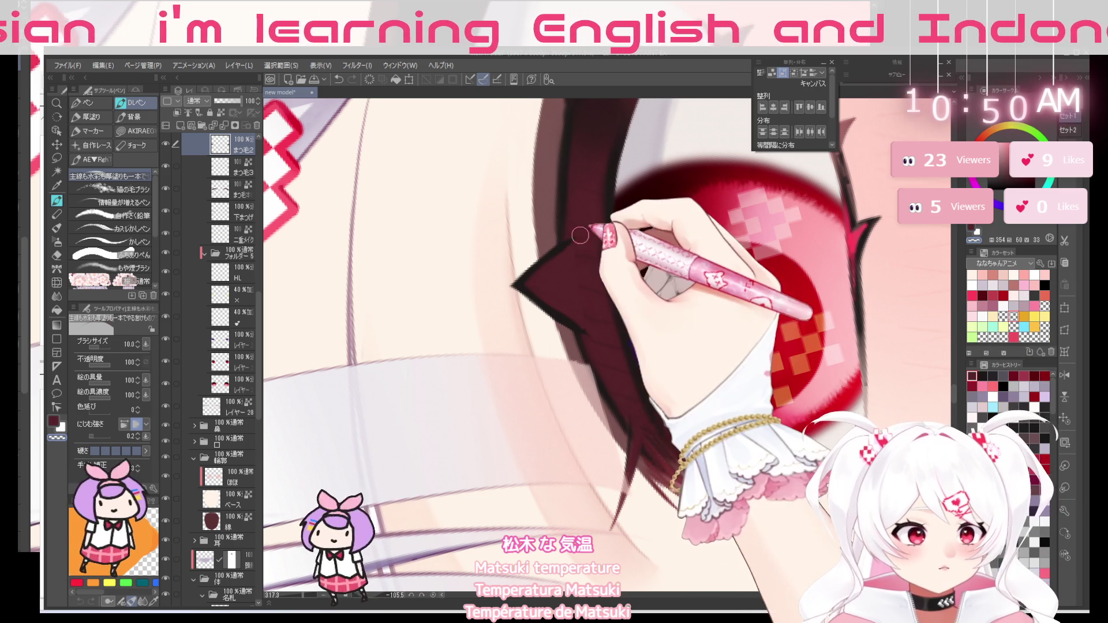
key(bracketright)
key(bracketright)
key(bracketright)
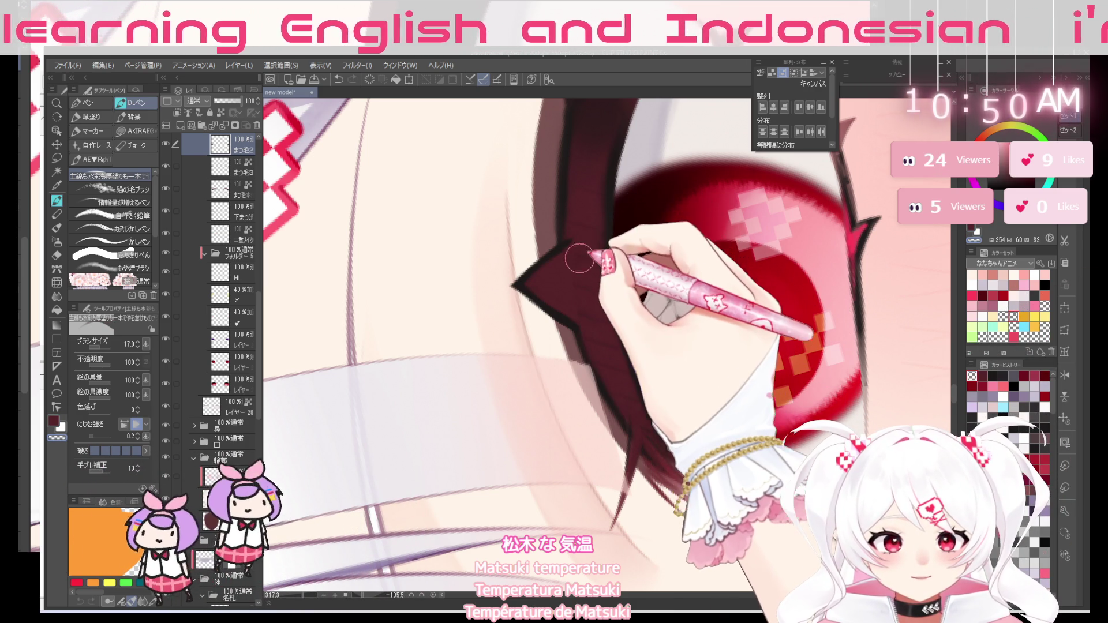
mouse_move(575, 249)
mouse_down()
mouse_move(663, 491)
mouse_move(717, 322)
mouse_up()
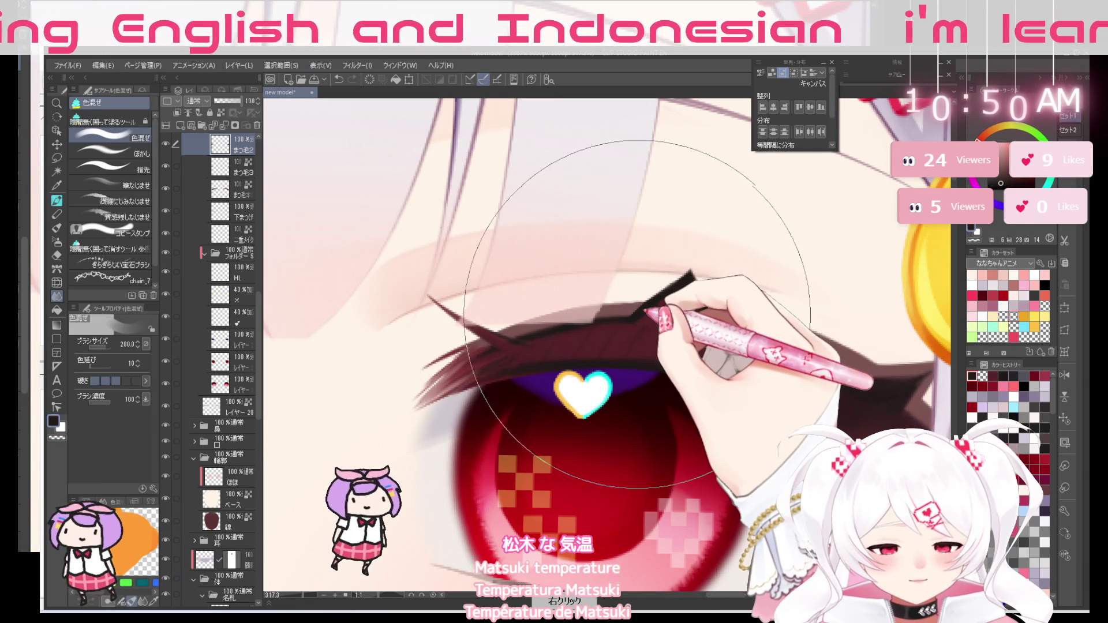
Fill in the upper lash spike with the G-pen and enlarge the brush to size 40
key(p)
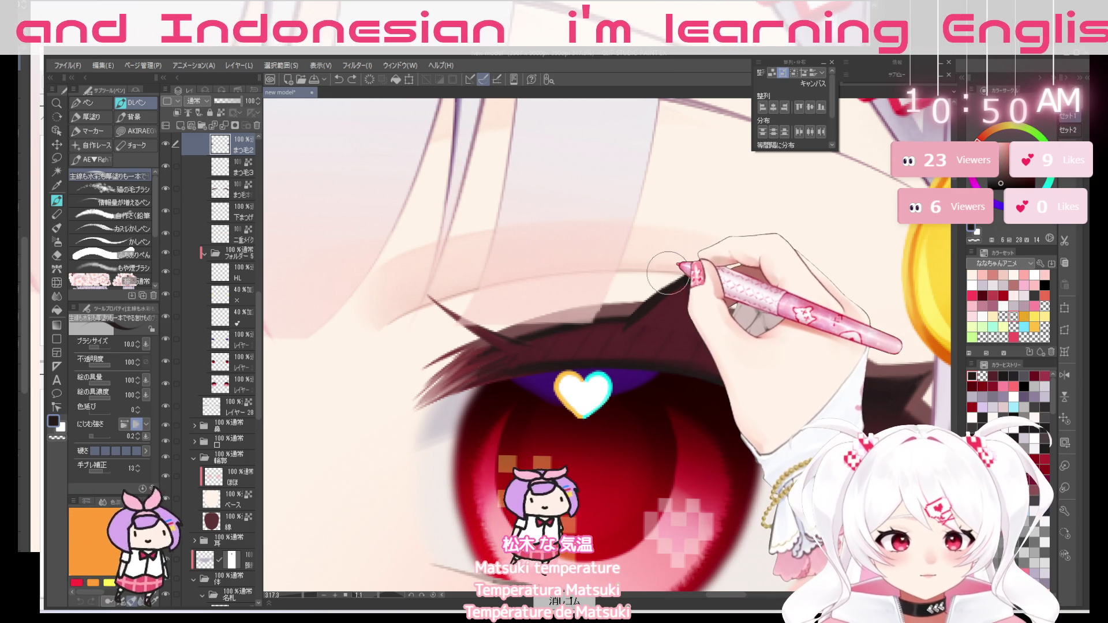
mouse_move(627, 317)
mouse_down()
mouse_move(701, 291)
mouse_move(716, 331)
mouse_up()
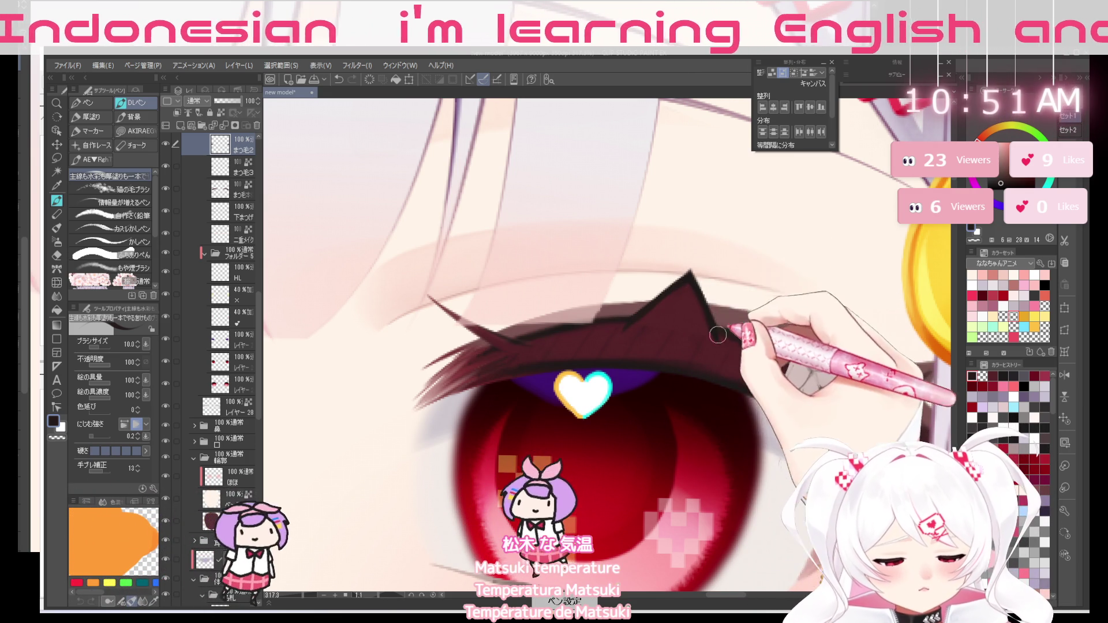
mouse_move(704, 301)
mouse_down()
mouse_move(794, 425)
mouse_move(637, 152)
mouse_move(492, 339)
mouse_up()
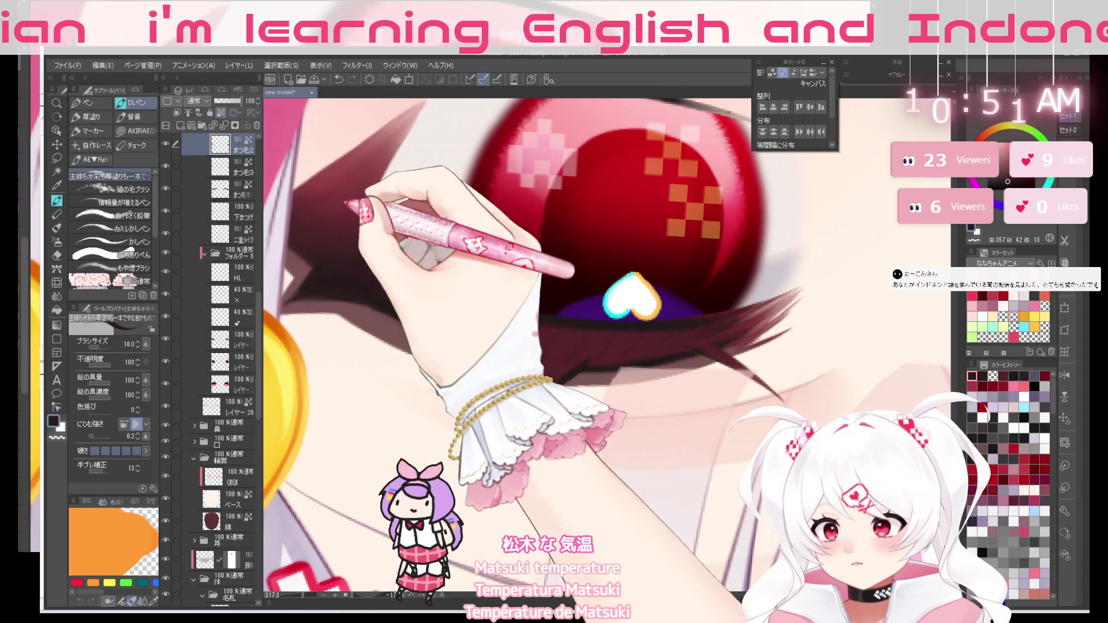
key(bracketright)
key(bracketright)
key(bracketright)
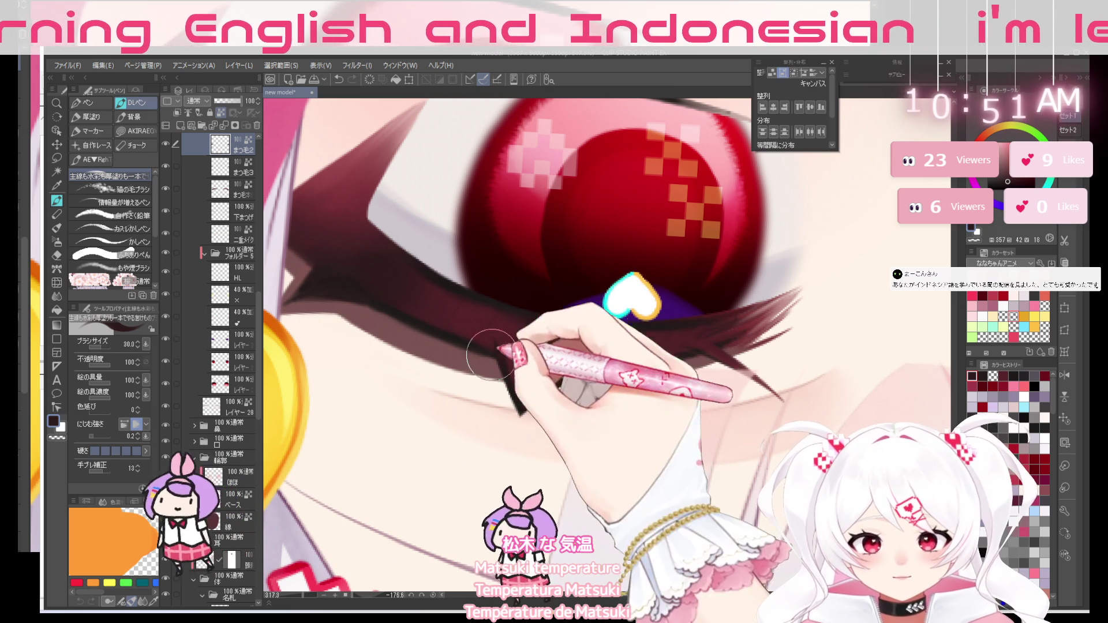
mouse_move(655, 260)
mouse_down()
mouse_move(767, 400)
mouse_move(511, 460)
mouse_move(665, 426)
mouse_up()
mouse_move(752, 407)
mouse_down()
mouse_move(794, 427)
mouse_move(699, 529)
mouse_up()
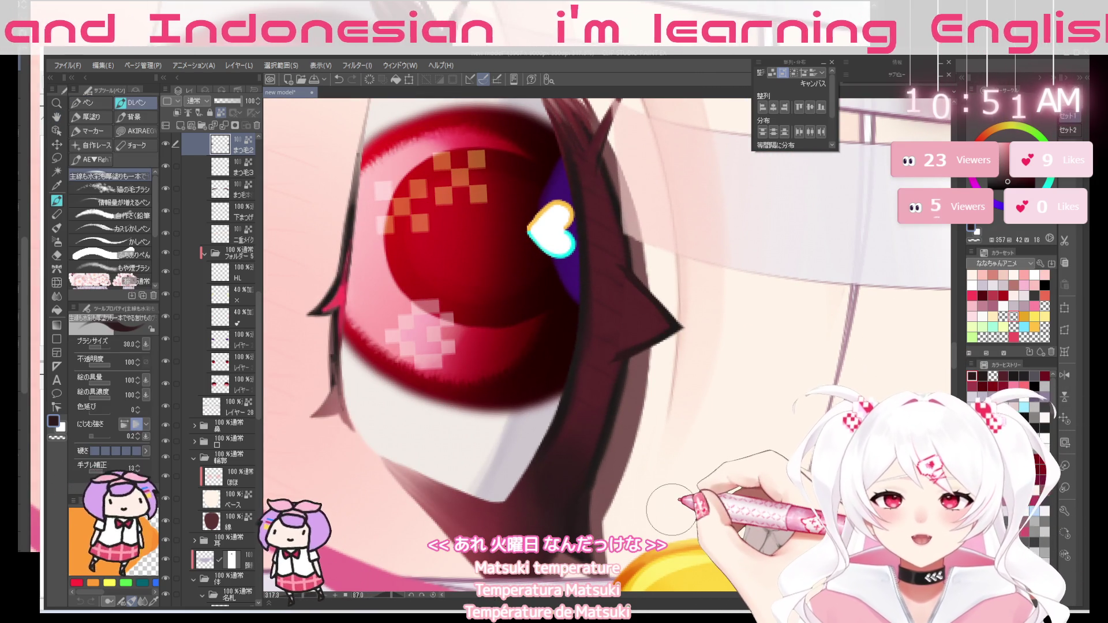